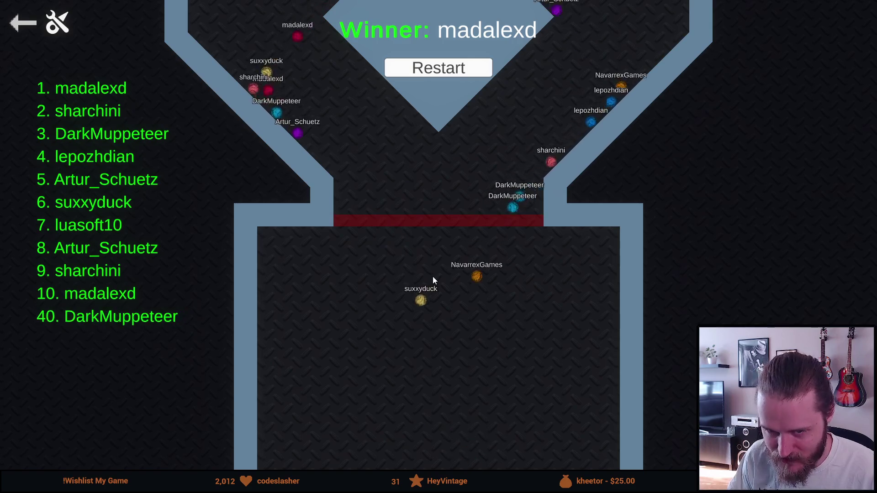
- Leave the race results screen and return to the marble game's main menu
scroll(433, 275, "down", 5)
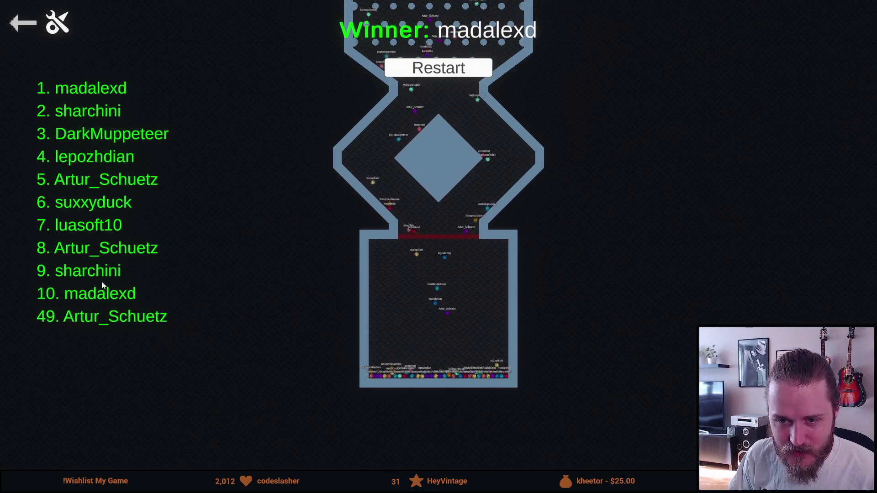
scroll(326, 255, "down", 5)
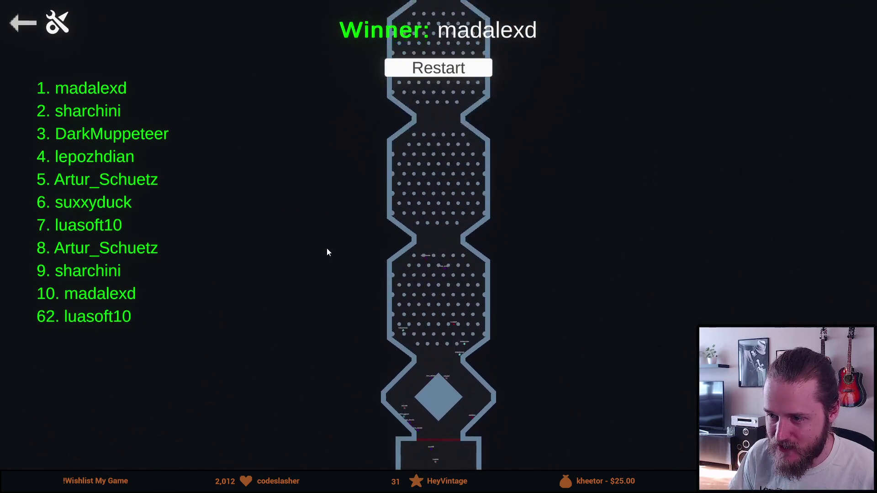
scroll(327, 248, "up", 5)
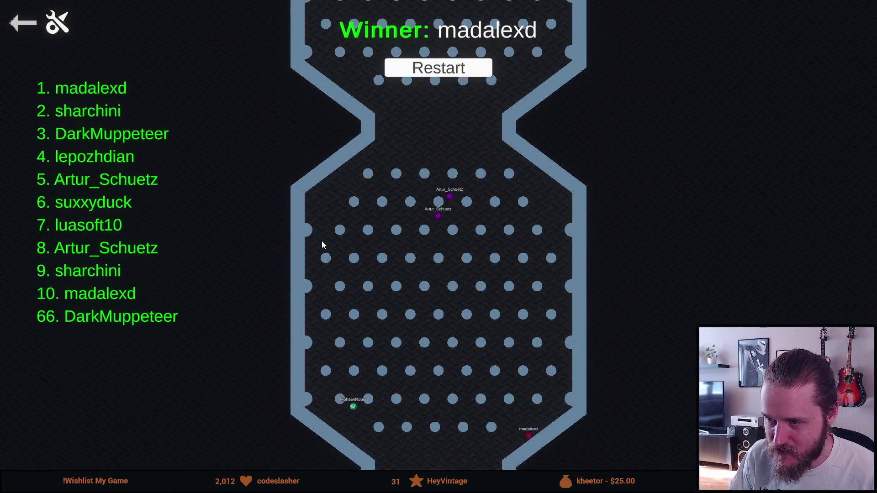
scroll(322, 241, "up", 2)
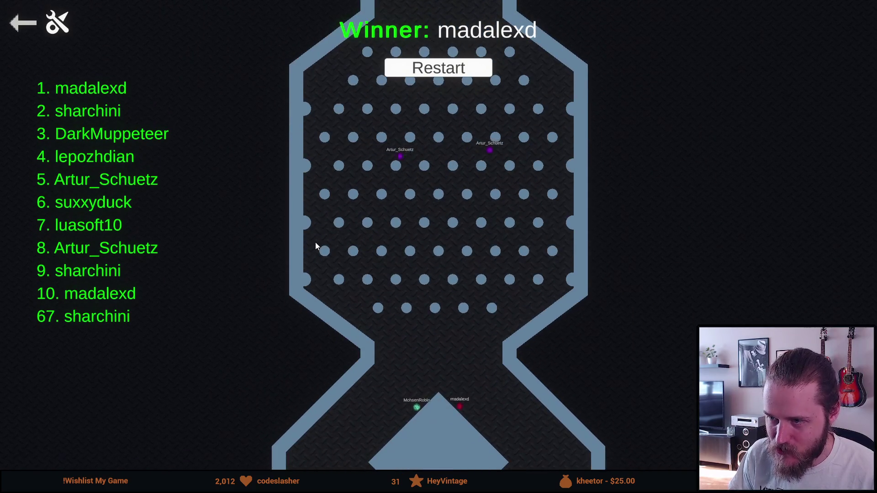
scroll(317, 240, "up", 2)
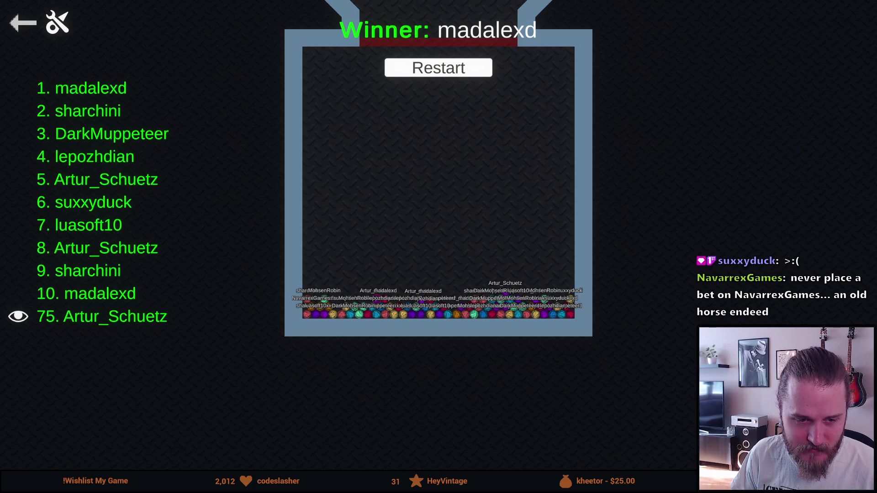
left_click(26, 23)
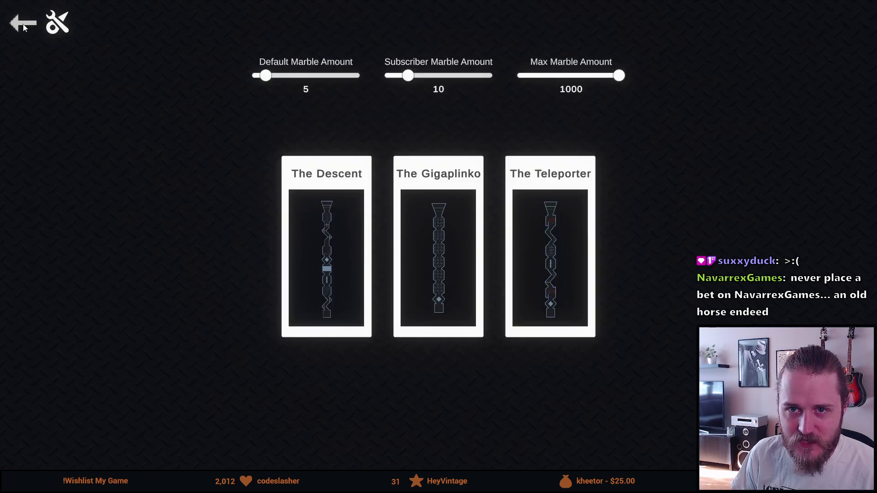
left_click(23, 24)
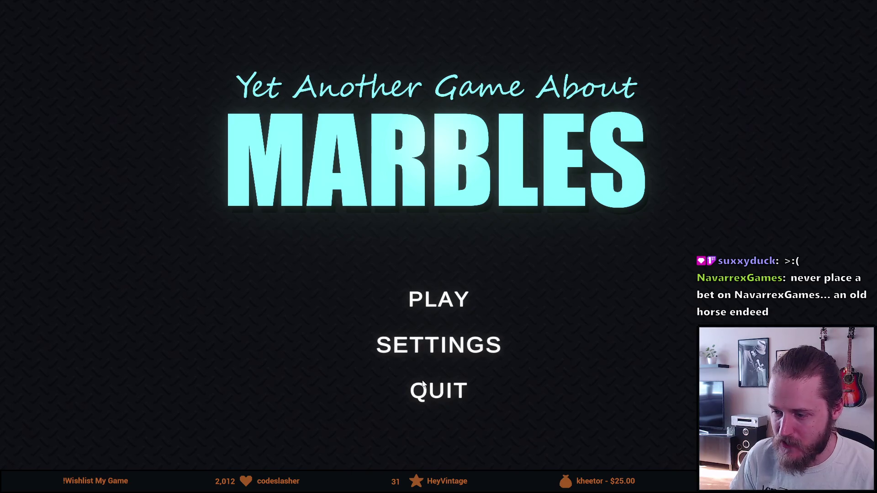
- Quit the game, confirming Yes, and switch over to Aseprite
left_click(422, 384)
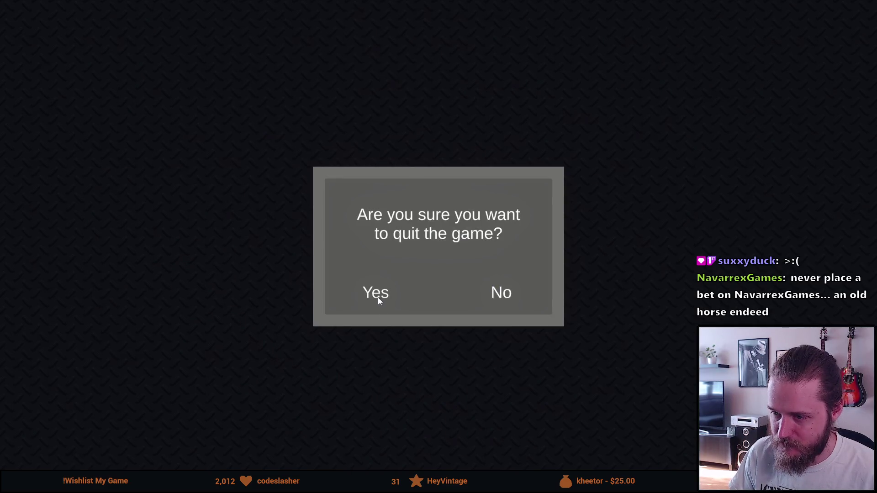
left_click(377, 298)
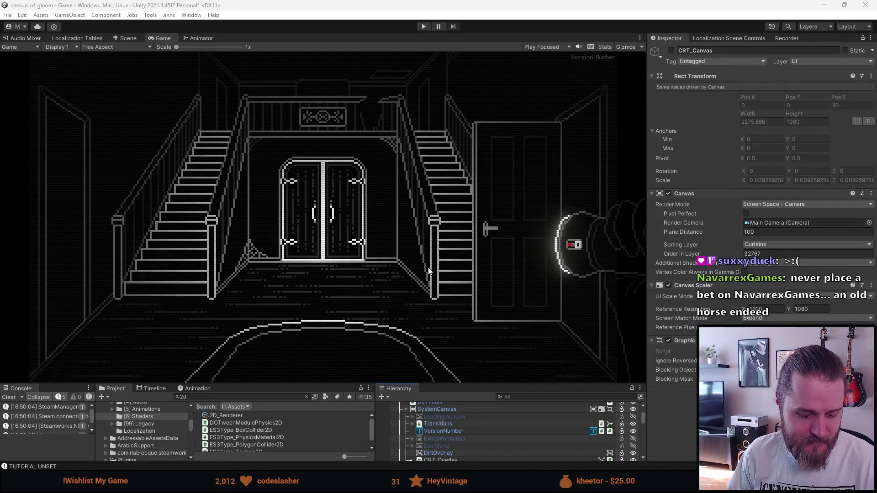
key("alt+Tab")
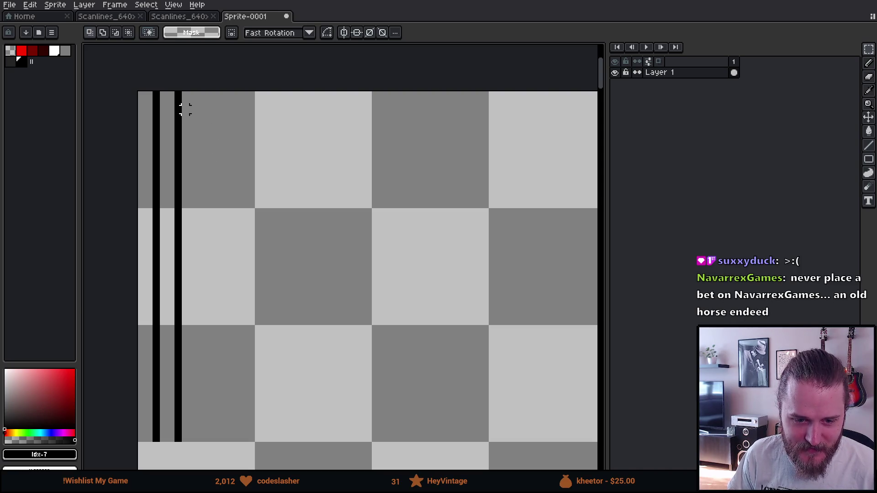
scroll(185, 110, "down", 4)
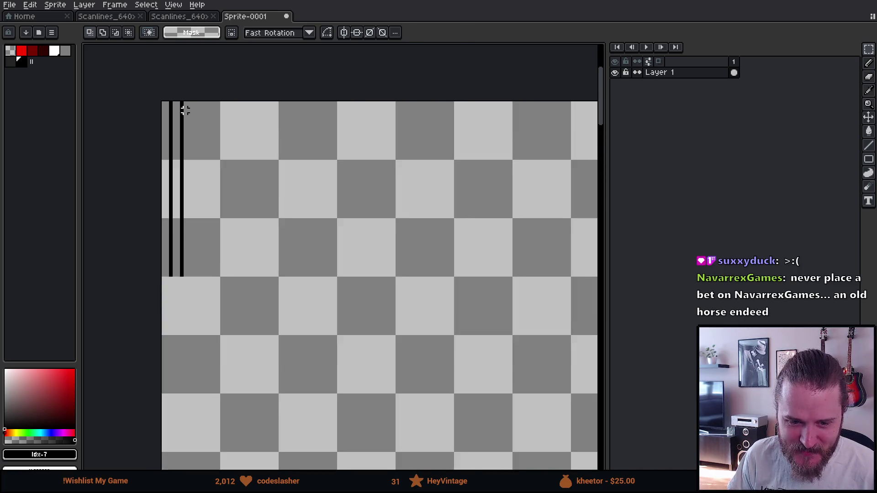
scroll(144, 78, "up", 1)
scroll(141, 72, "down", 3)
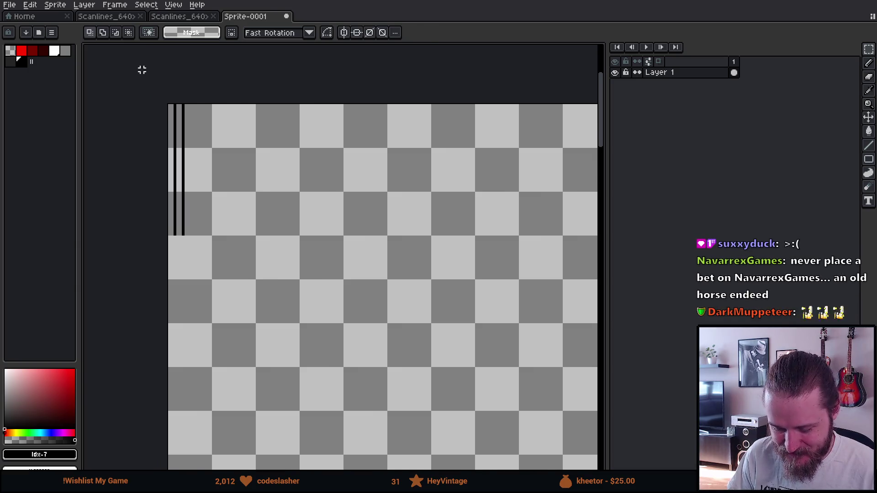
scroll(127, 180, "up", 3)
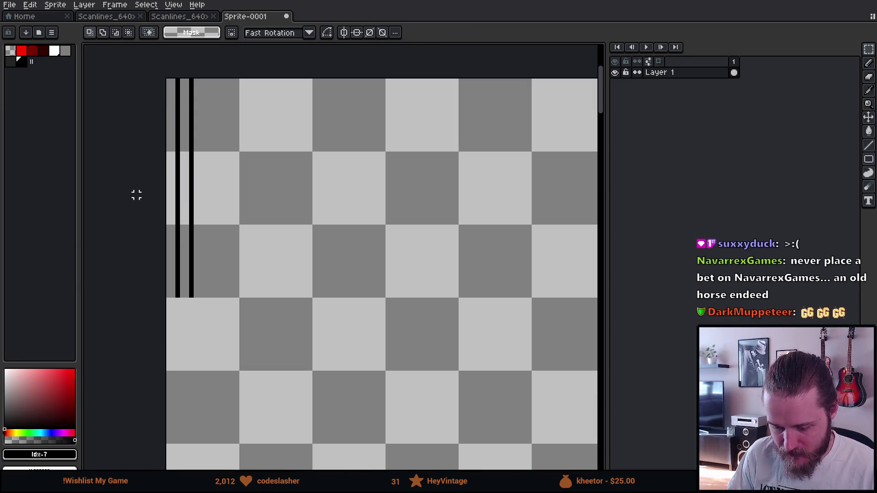
scroll(151, 98, "up", 2)
scroll(152, 99, "down", 1)
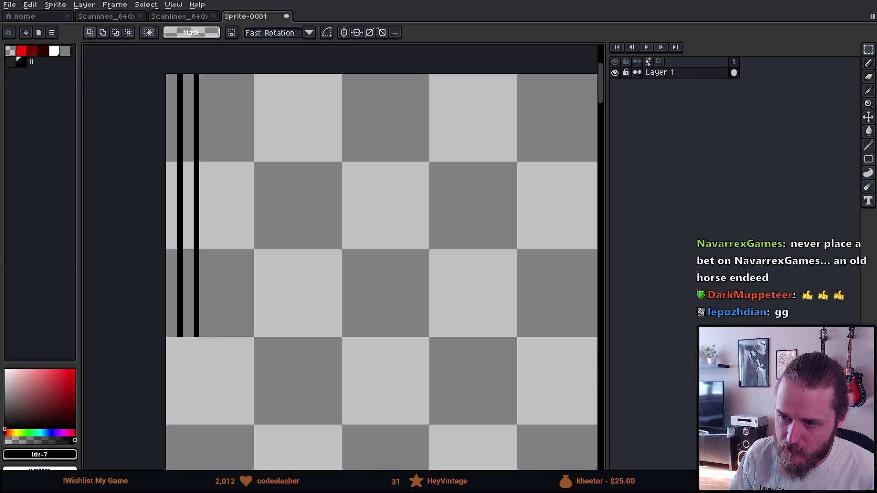
mouse_move(171, 78)
left_mouse_down()
mouse_move(276, 276)
mouse_move(283, 367)
left_mouse_up()
- Space the two black lines apart by nudging them, then the right line, one pixel right
key("Right")
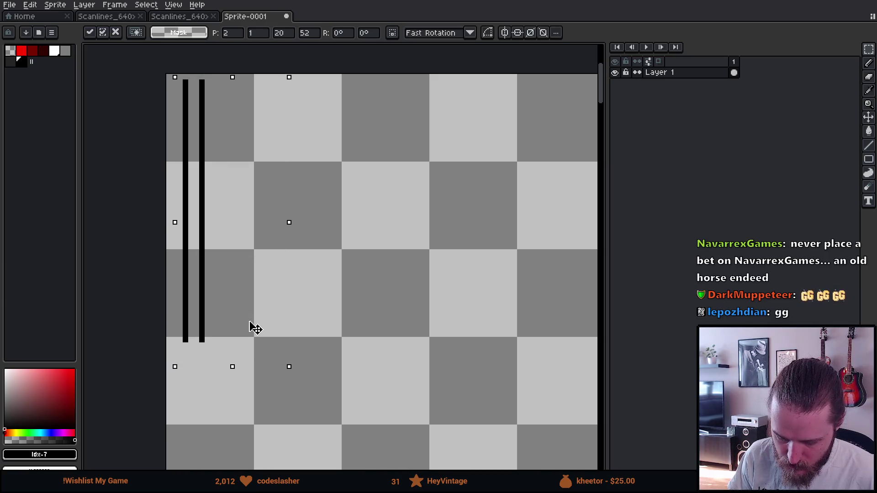
left_click(344, 296)
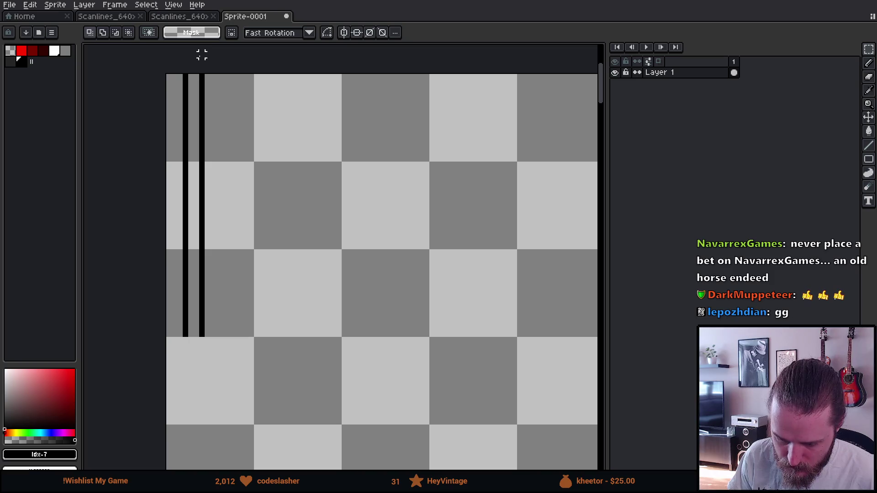
left_click_drag(202, 55, 261, 365)
key("Right")
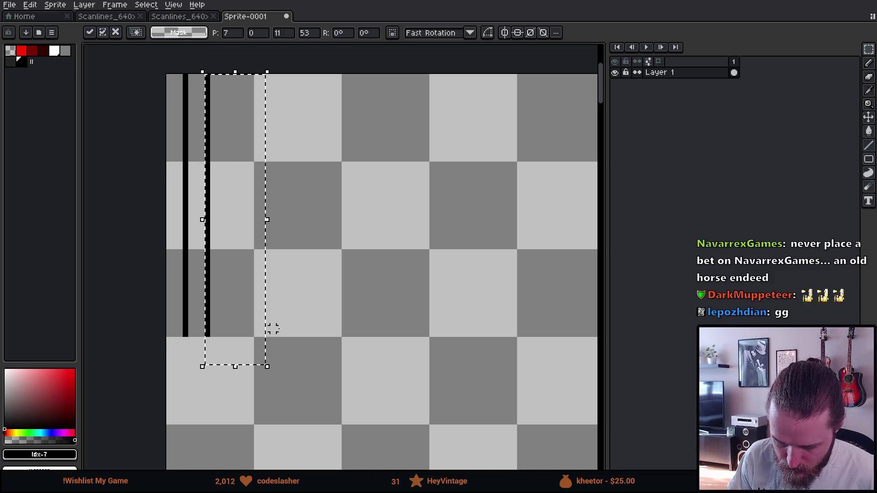
left_click(191, 329)
scroll(196, 329, "down", 4)
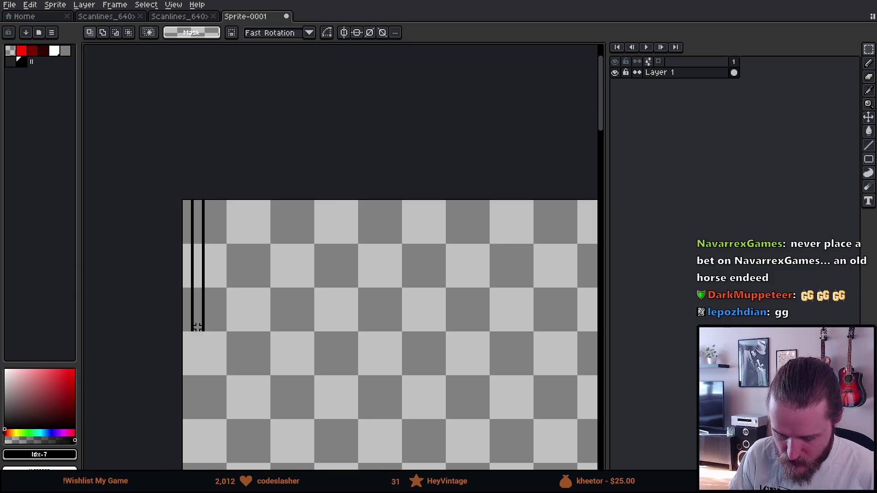
scroll(167, 121, "up", 2)
- Copy the block of black lines further to the right
left_click_drag(166, 121, 233, 427)
scroll(231, 419, "down", 5)
scroll(231, 418, "up", 3)
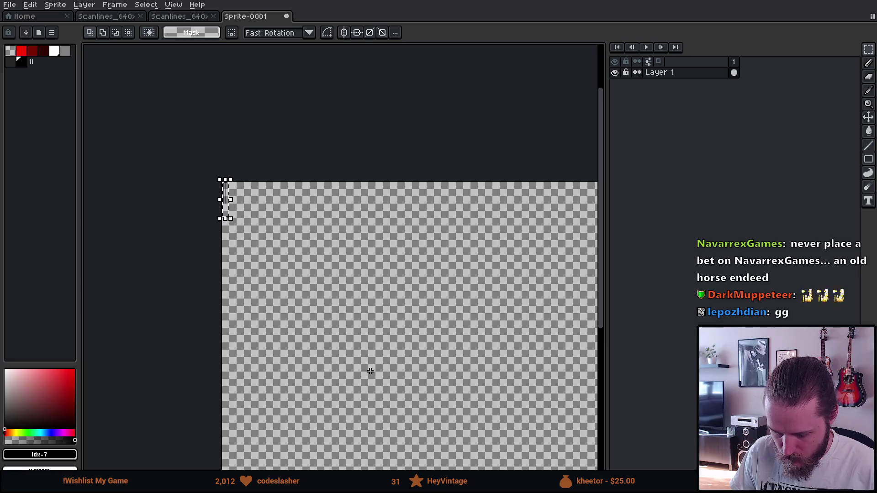
scroll(170, 188, "up", 4)
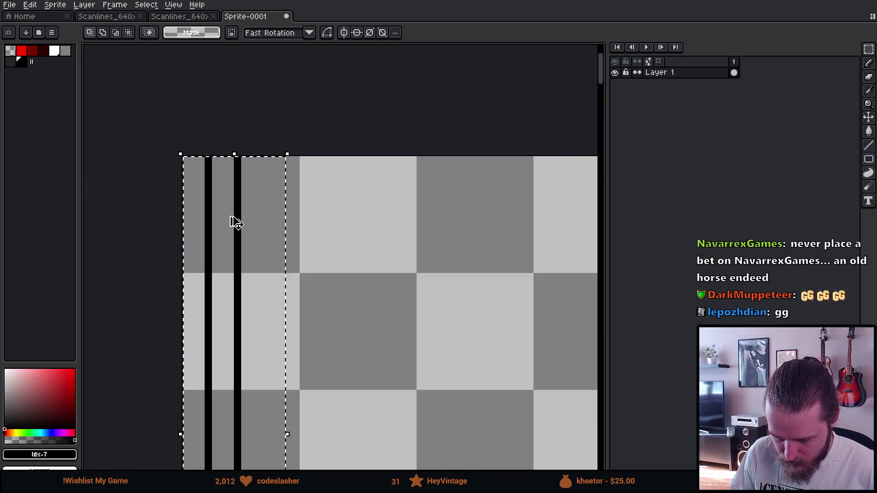
mouse_move(235, 222)
left_mouse_down()
mouse_move(233, 241)
mouse_move(284, 247)
mouse_move(325, 224)
left_mouse_up()
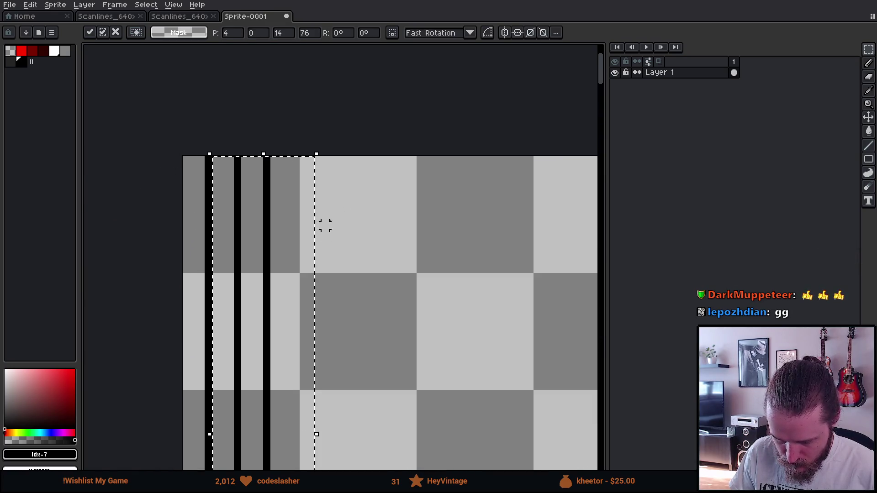
key("ctrl+d")
- Copy the full set of stripes rightward again, continuing the pattern to twelve evenly spaced lines
scroll(227, 244, "down", 1)
left_click_drag(187, 176, 329, 465)
mouse_move(264, 425)
left_mouse_down()
mouse_move(264, 417)
mouse_move(319, 420)
mouse_move(307, 419)
mouse_move(284, 377)
mouse_move(376, 384)
mouse_move(310, 358)
mouse_move(364, 337)
mouse_move(396, 346)
left_mouse_up()
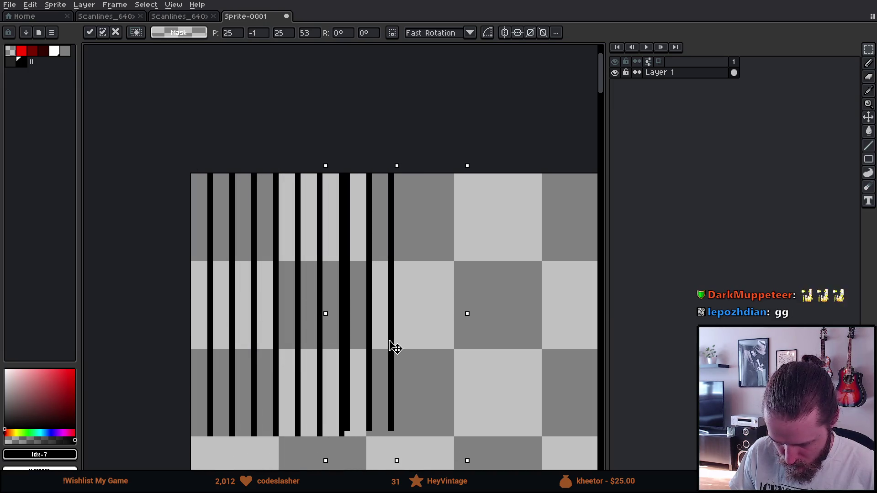
key("ctrl+z")
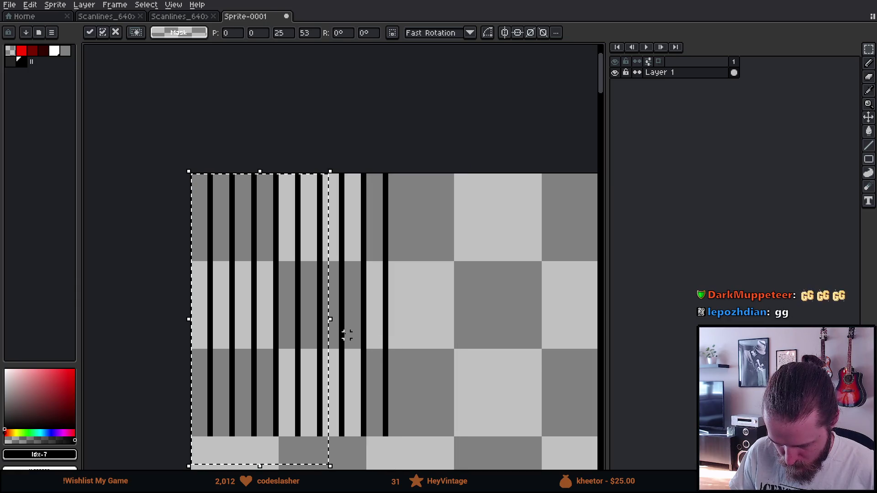
mouse_move(348, 336)
left_mouse_down()
mouse_move(286, 327)
mouse_move(457, 327)
mouse_move(327, 319)
mouse_move(438, 333)
mouse_move(486, 320)
left_mouse_up()
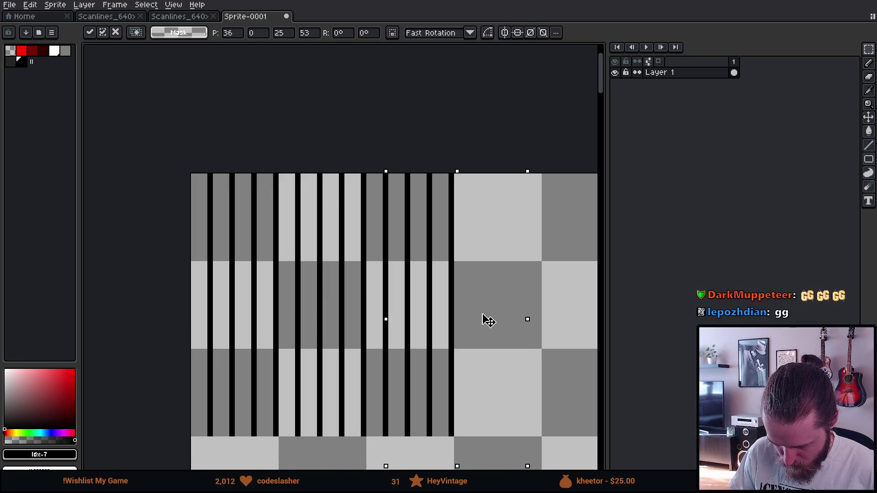
key("Return")
key("ctrl+d")
- Move the selected stripe block one pixel right and one pixel down
scroll(243, 280, "down", 3)
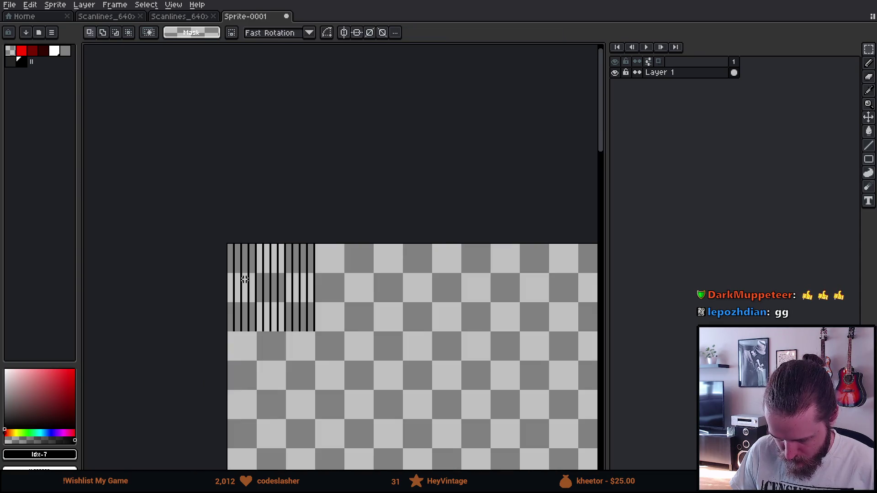
scroll(299, 316, "down", 2)
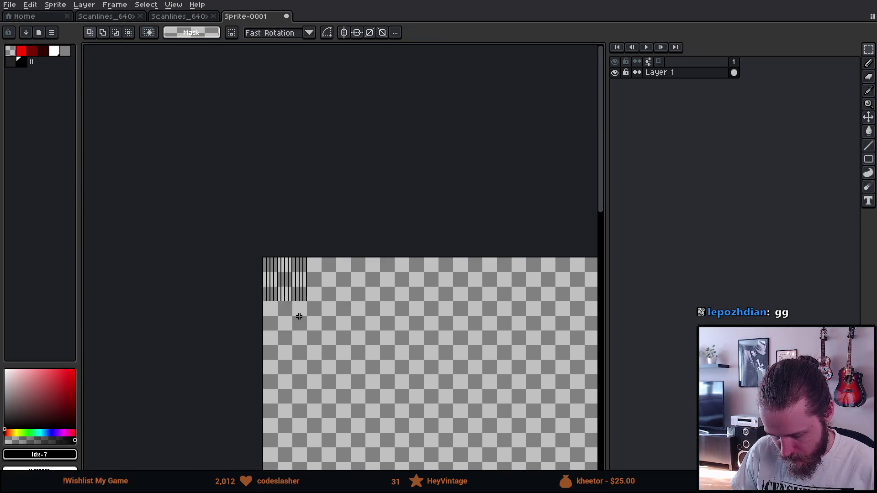
scroll(299, 316, "up", 2)
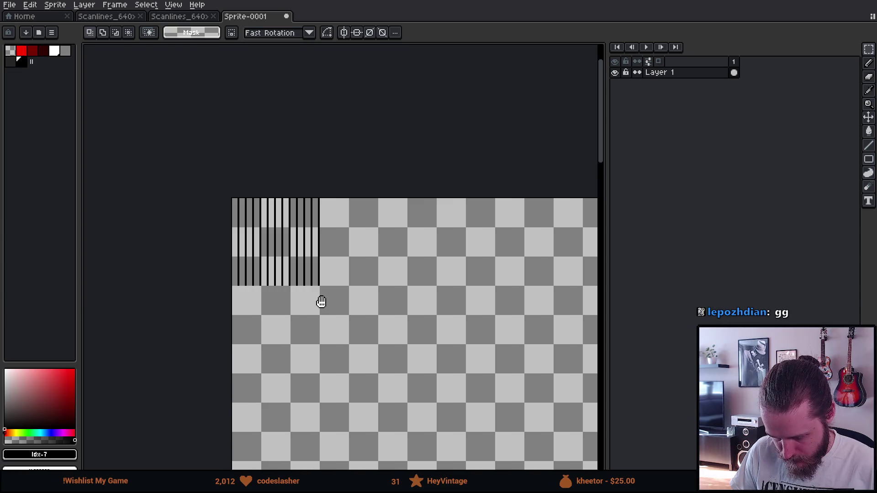
scroll(297, 258, "up", 2)
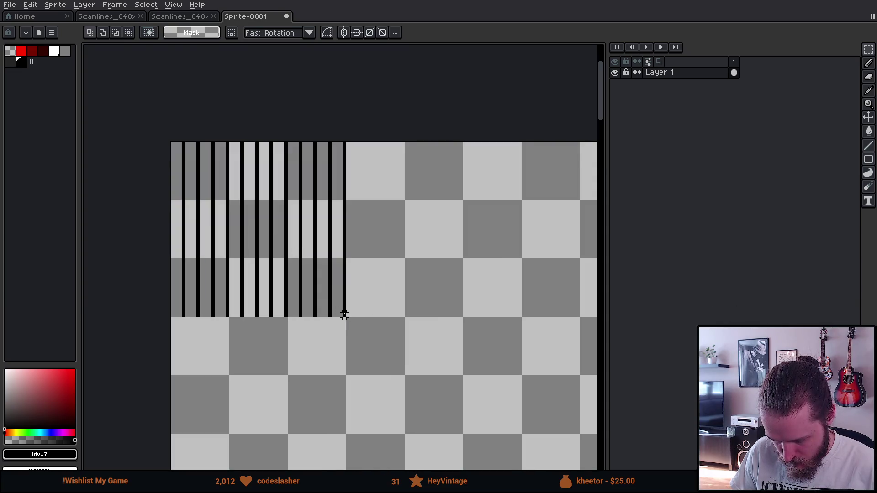
mouse_move(343, 314)
left_mouse_down()
mouse_move(182, 144)
mouse_move(168, 144)
left_mouse_up()
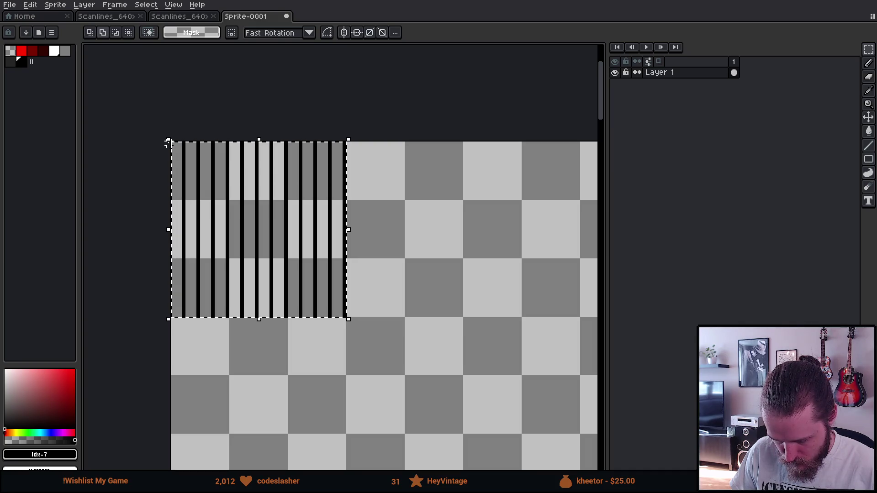
key("ctrl+d")
scroll(292, 227, "up", 1)
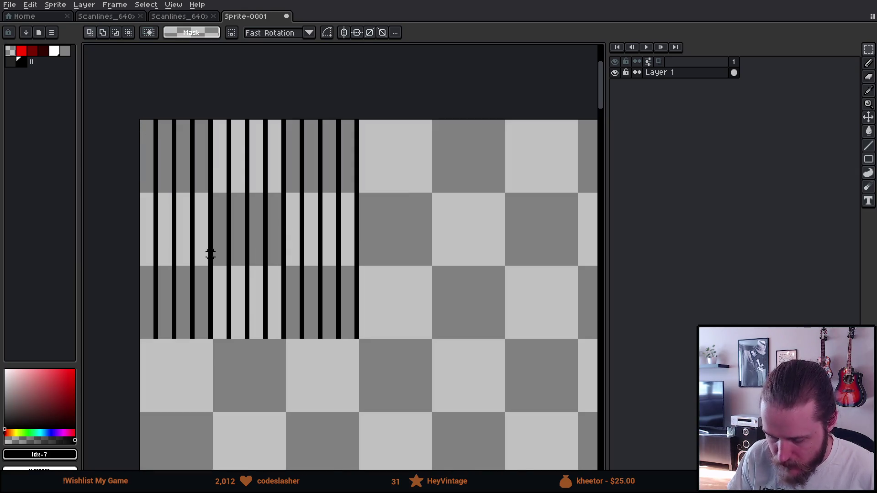
mouse_move(142, 118)
left_mouse_down()
mouse_move(314, 372)
mouse_move(388, 389)
left_mouse_up()
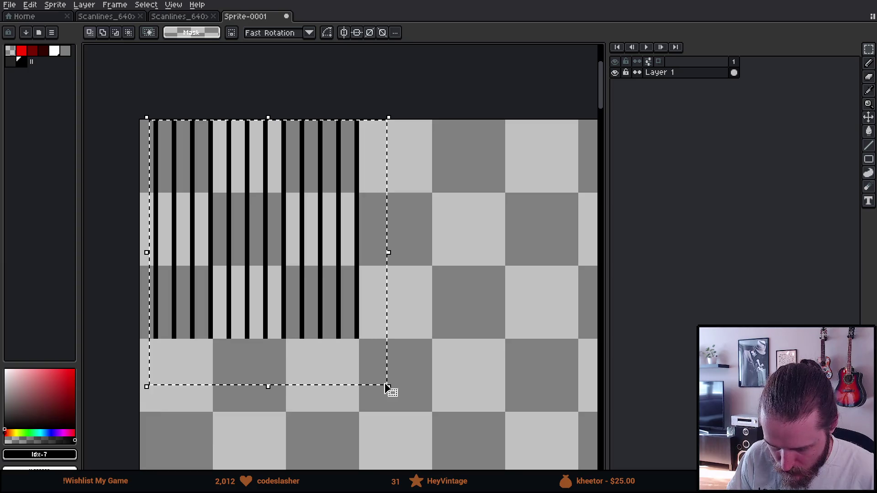
left_click(299, 354)
left_click_drag(300, 354, 304, 355)
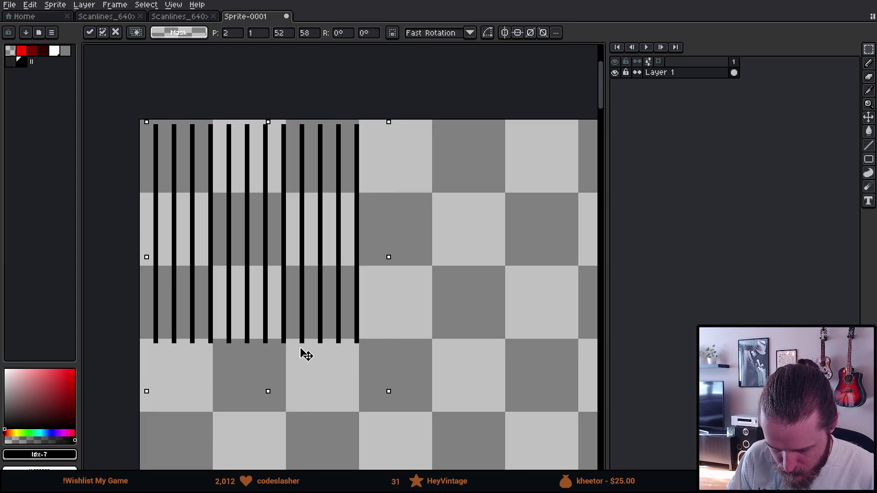
key("Return")
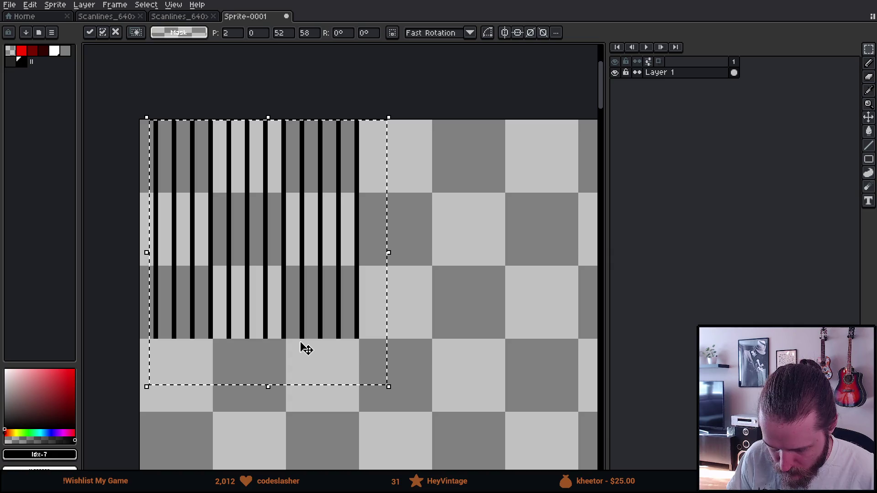
- Zoom out and pan to check the stripe block in the canvas's top-left corner
key("ctrl+d")
scroll(496, 290, "down", 4)
mouse_move(496, 287)
left_mouse_down()
mouse_move(326, 194)
mouse_move(250, 100)
left_mouse_up()
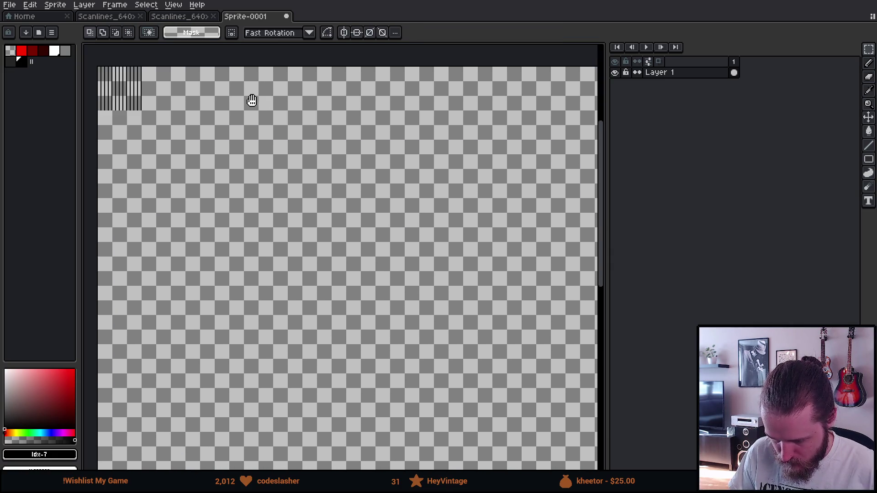
scroll(256, 103, "down", 2)
mouse_move(310, 125)
left_mouse_down()
mouse_move(257, 140)
mouse_move(190, 135)
mouse_move(146, 112)
mouse_move(243, 146)
left_mouse_up()
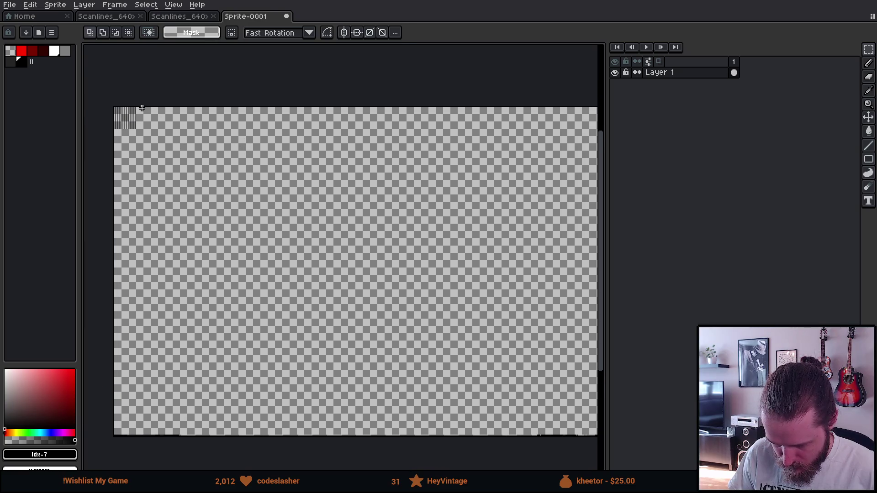
scroll(142, 108, "up", 3)
mouse_move(234, 281)
left_mouse_down()
mouse_move(421, 256)
mouse_move(414, 267)
left_mouse_up()
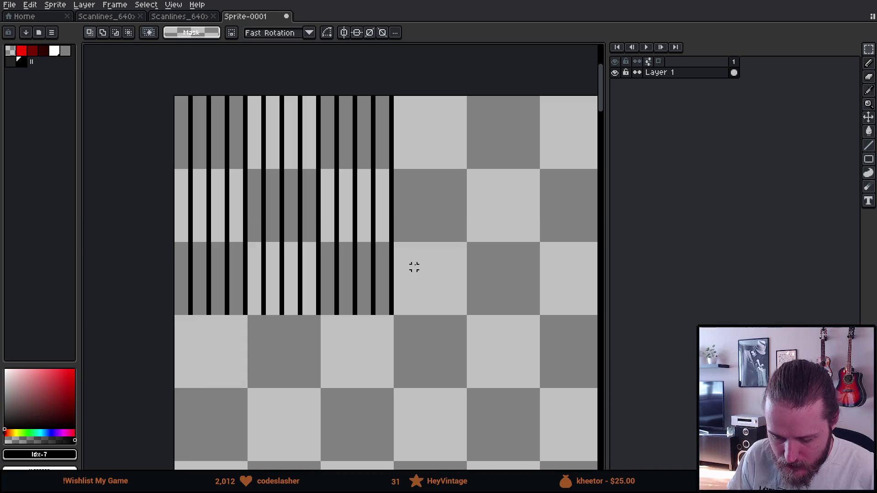
- Fill every black stripe with the dark grey palette colour using the Paint Bucket
left_click(11, 63)
key("g")
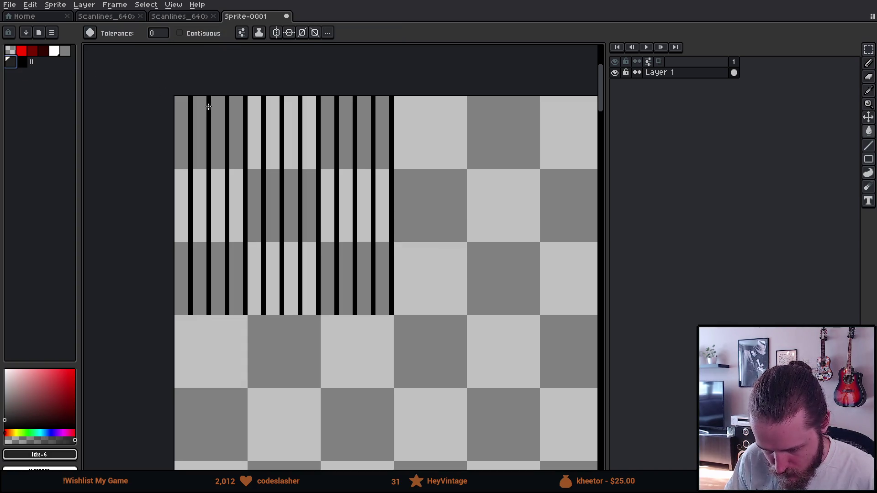
left_click(209, 107)
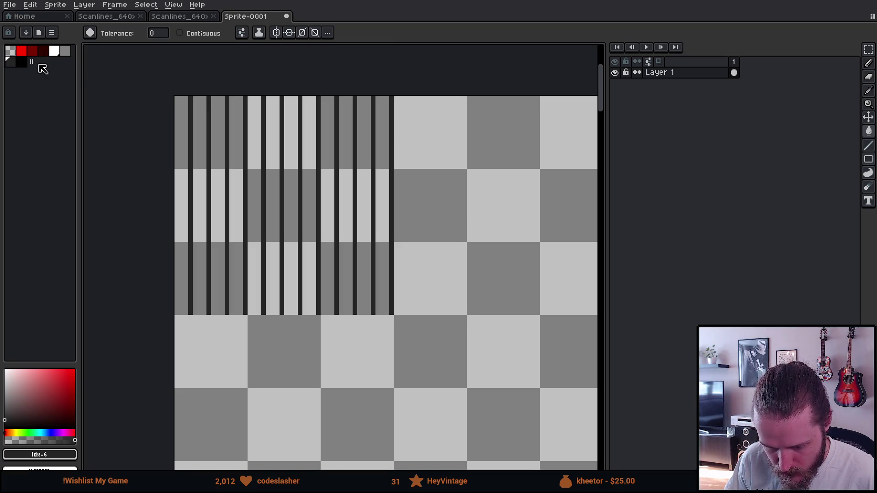
- Marquee-select the whole striped block
key("m")
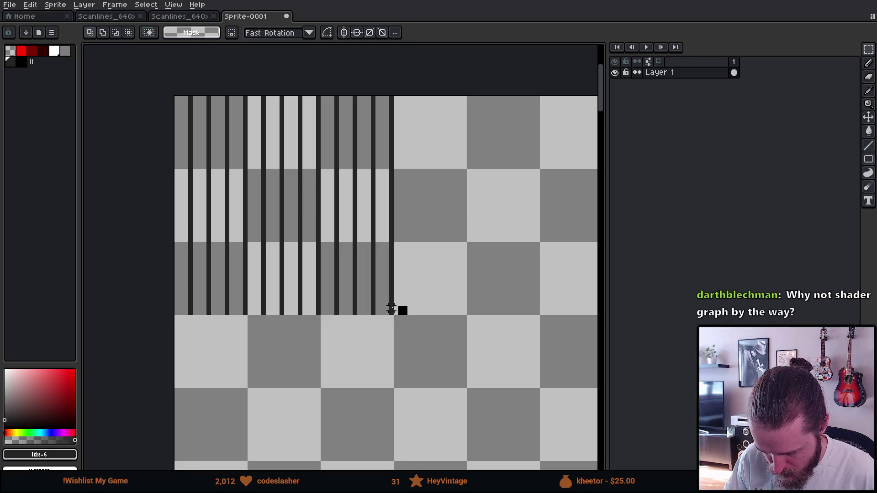
left_click_drag(403, 311, 350, 299)
left_click(351, 318)
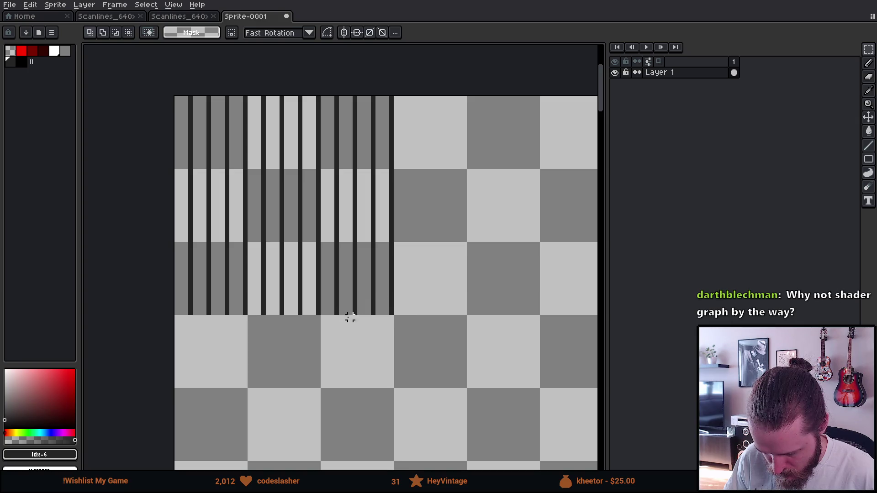
mouse_move(392, 312)
left_mouse_down()
mouse_move(174, 137)
mouse_move(136, 80)
left_mouse_up()
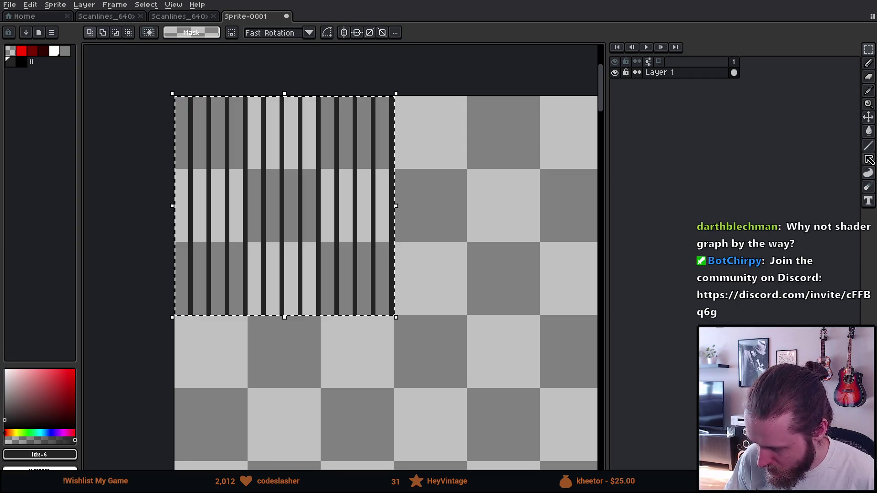
- Scramble the selected stripes into pixel noise with the Jumble Tool
left_click(869, 173)
left_click(868, 187)
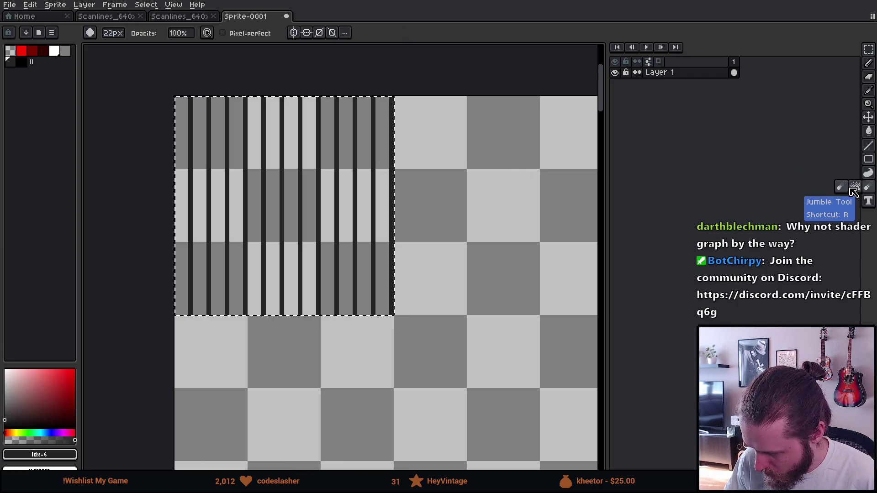
left_click(855, 191)
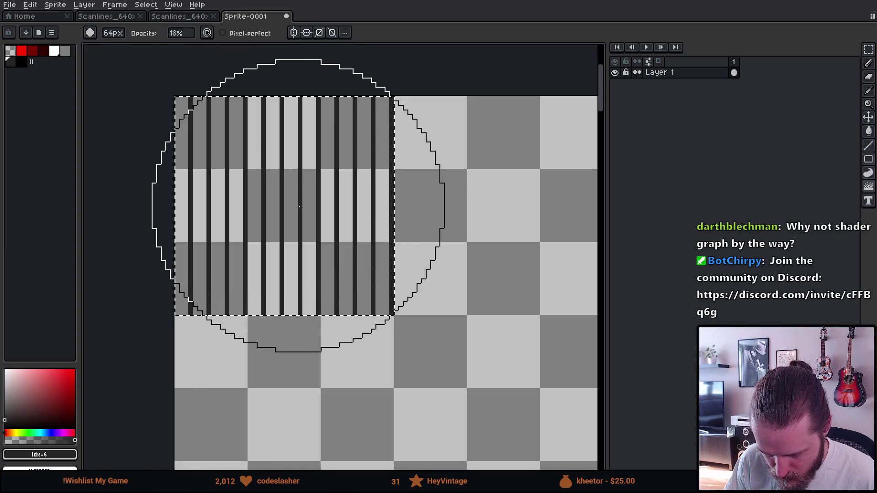
key("v")
key("shift+r")
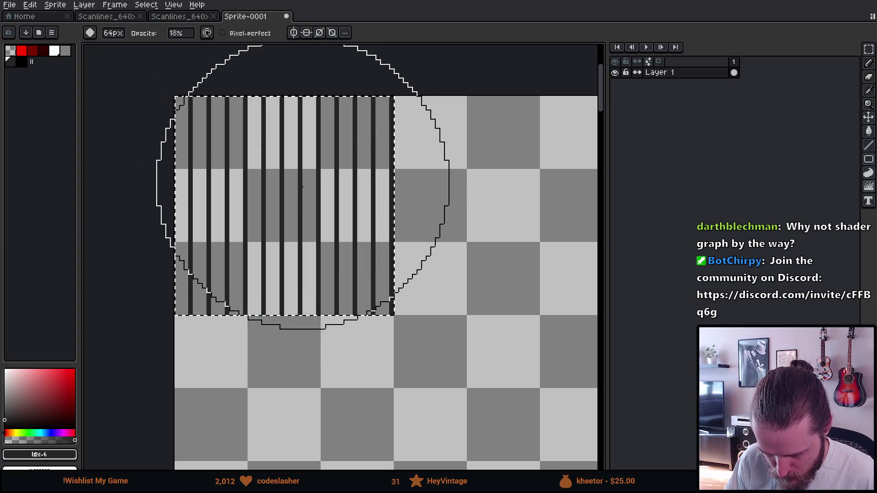
mouse_move(214, 206)
left_mouse_down()
mouse_move(299, 212)
mouse_move(207, 280)
left_mouse_up()
- Undo and redo the scrambling to compare, shrinking the brush slightly
key("ctrl+z")
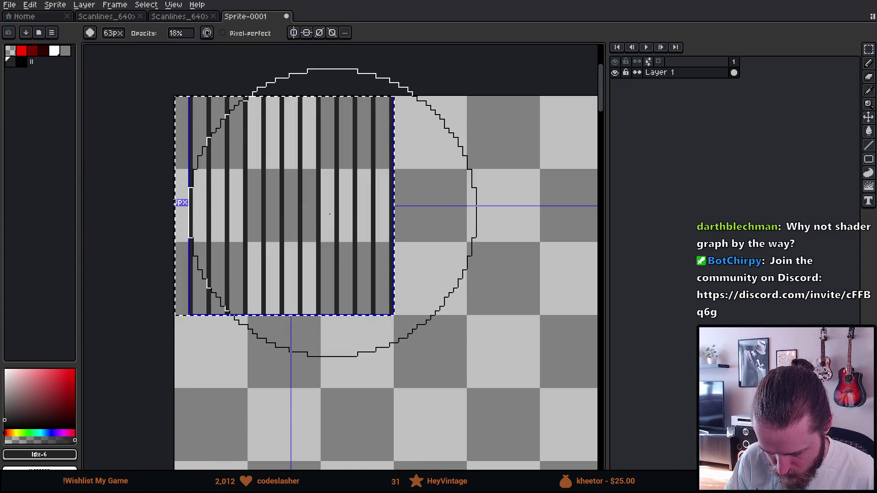
scroll(283, 284, "down", 4)
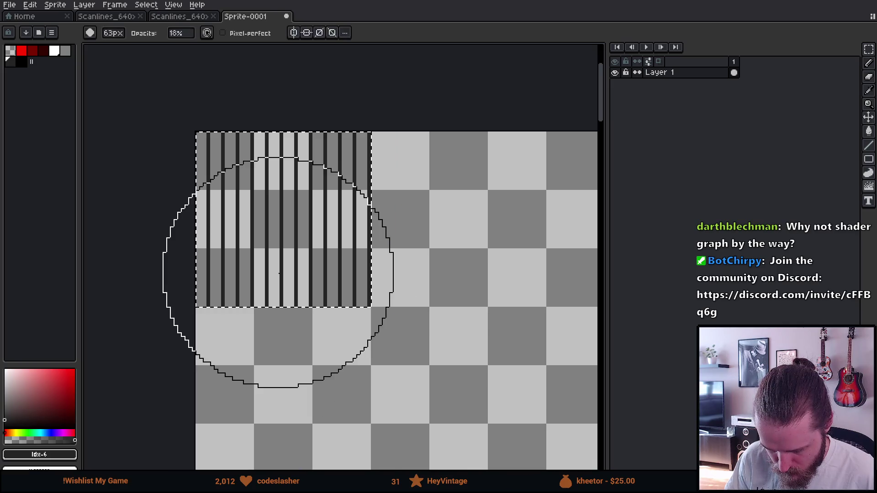
key("minus")
key("minus")
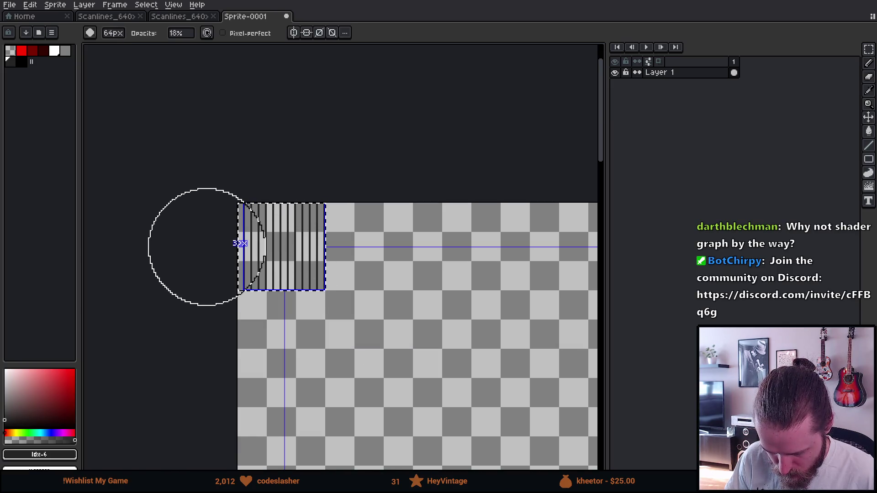
key("ctrl+y")
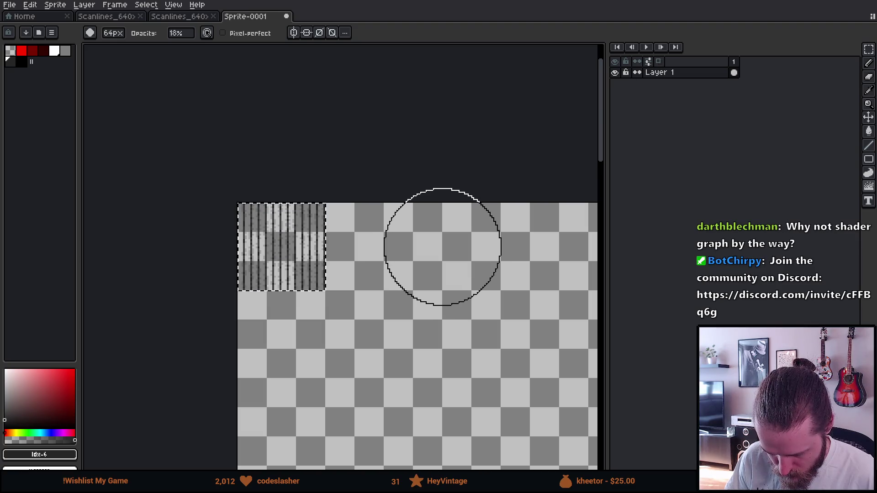
scroll(314, 213, "up", 3)
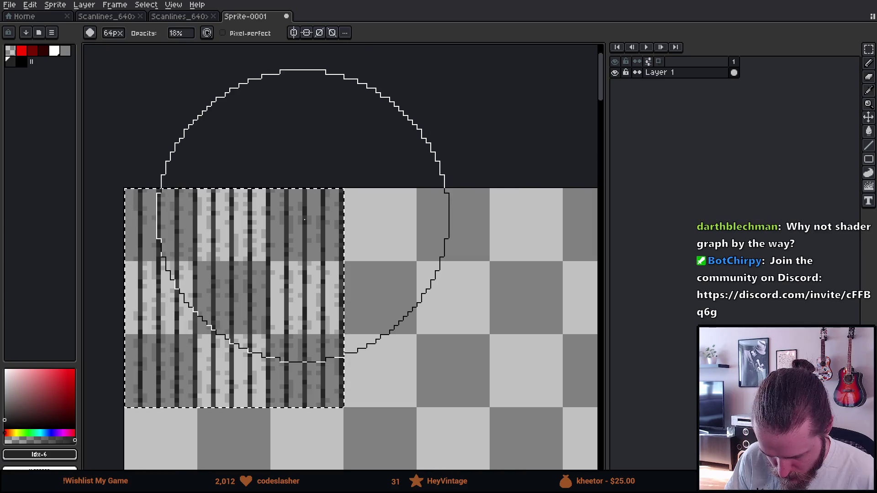
scroll(300, 218, "up", 1)
left_click_drag(282, 230, 280, 221)
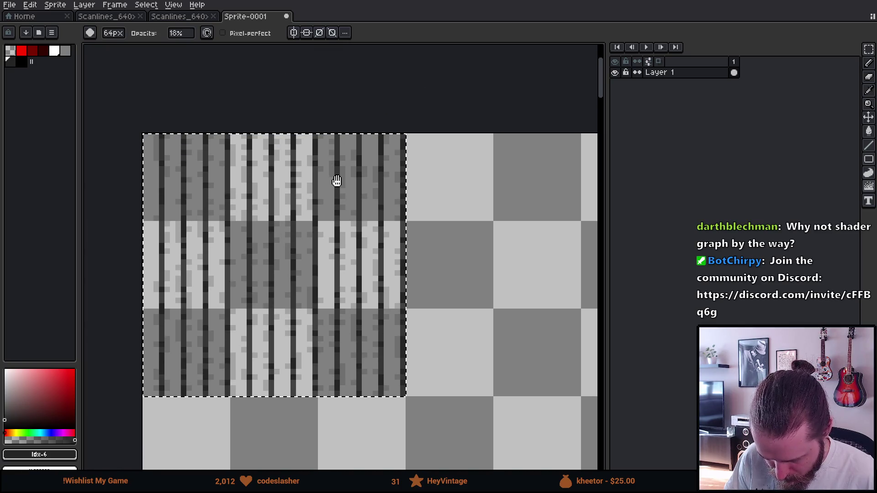
- Clear the selection, reselect the Jumble Tool and start editing its opacity
key("m")
key("ctrl+d")
scroll(484, 269, "down", 1)
scroll(484, 268, "down", 1)
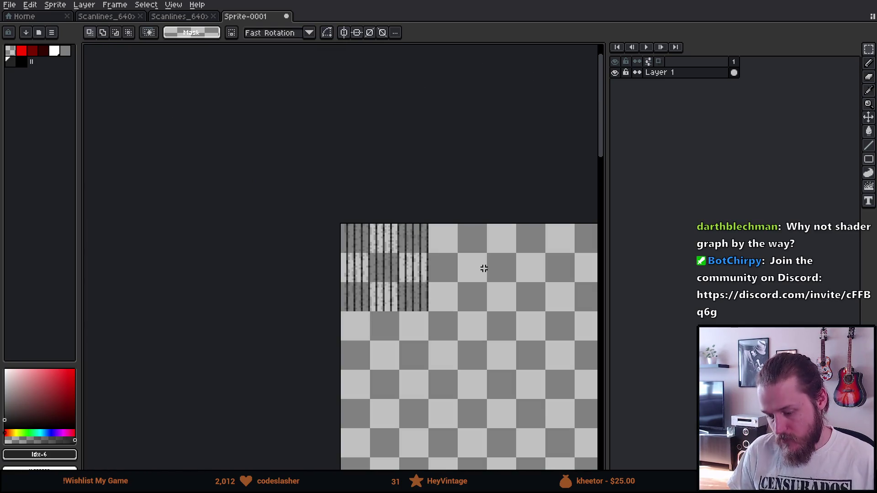
scroll(484, 268, "up", 1)
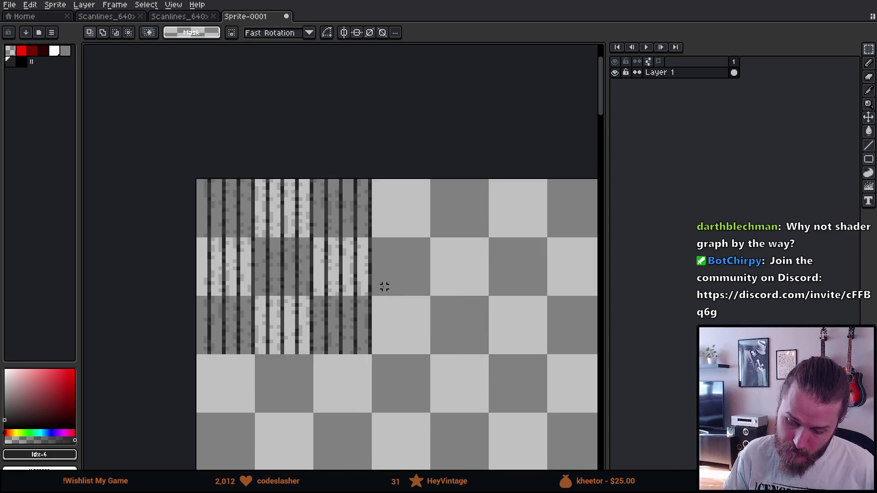
scroll(318, 296, "up", 1)
scroll(318, 297, "down", 1)
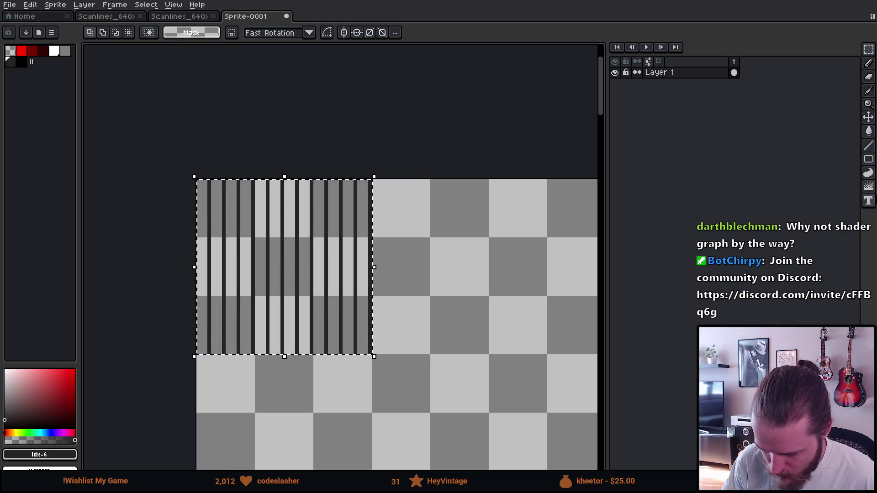
left_click(869, 188)
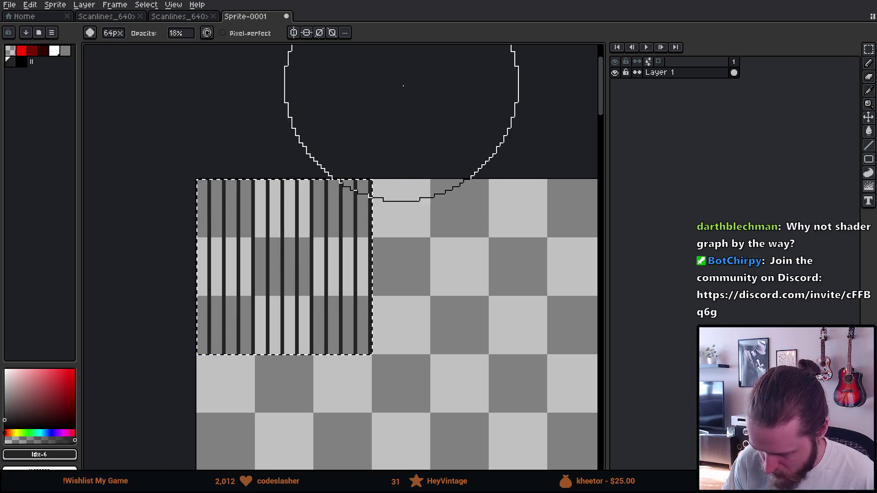
left_click(185, 35)
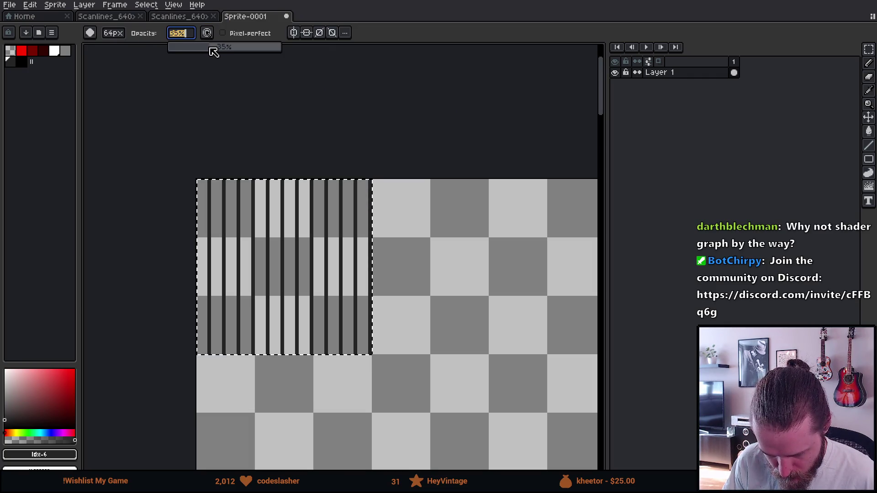
- Scramble the stripes with the Jumble Tool at 35% opacity
left_click_drag(235, 274, 452, 292)
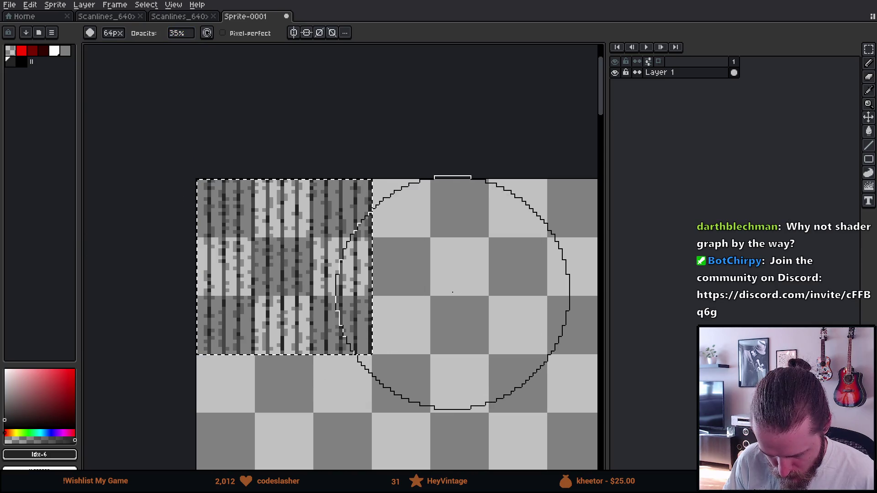
scroll(453, 293, "down", 2)
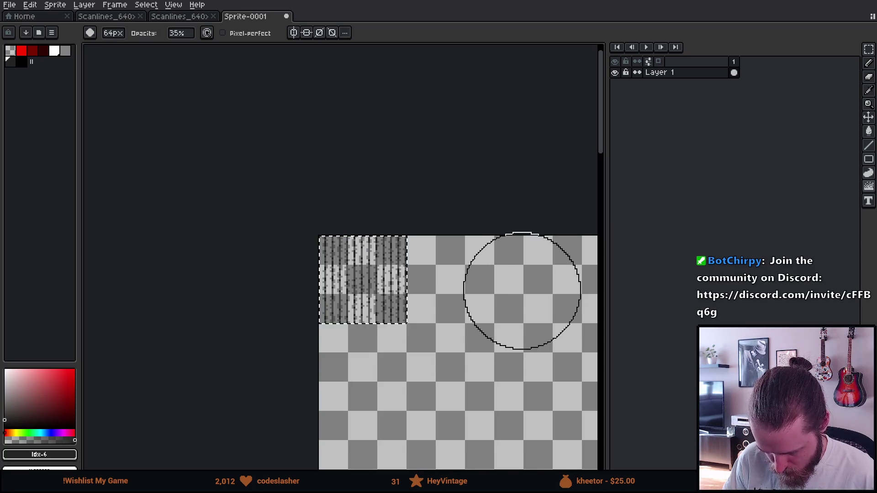
scroll(526, 284, "up", 1)
left_click_drag(429, 273, 488, 283)
- Copy the scanline block to the right, then undo back to the clean block
key("m")
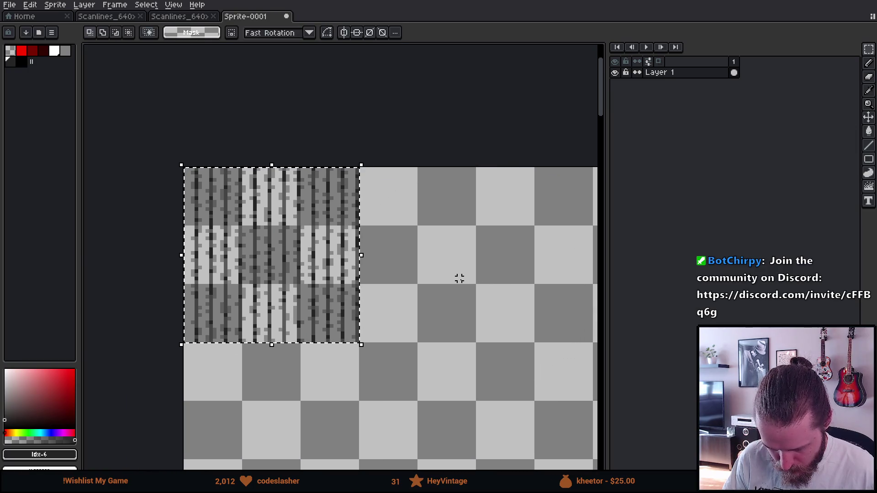
scroll(460, 279, "down", 2)
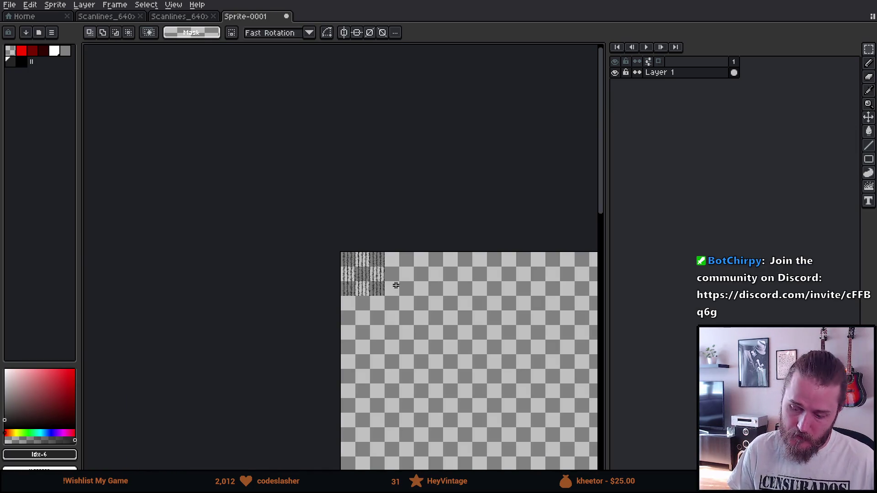
scroll(395, 285, "up", 4)
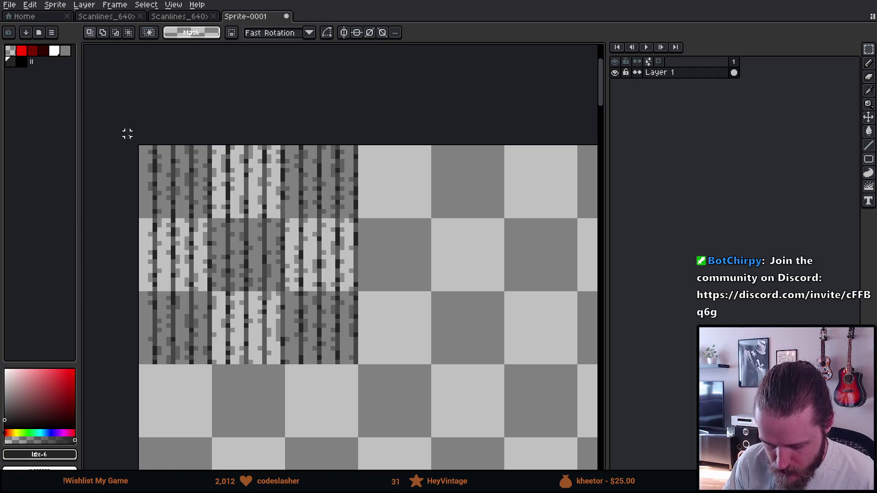
left_click_drag(138, 145, 433, 420)
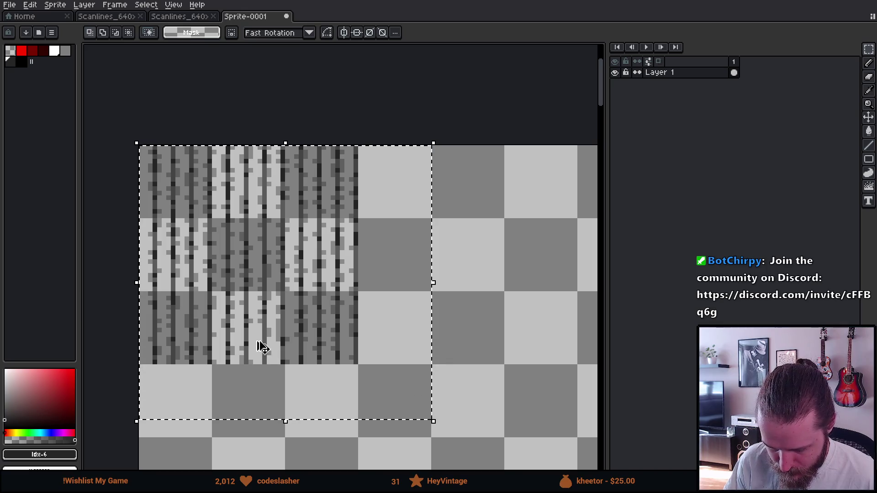
mouse_move(247, 326)
left_mouse_down()
mouse_move(239, 323)
mouse_move(456, 371)
mouse_move(465, 327)
left_mouse_up()
left_click(251, 307)
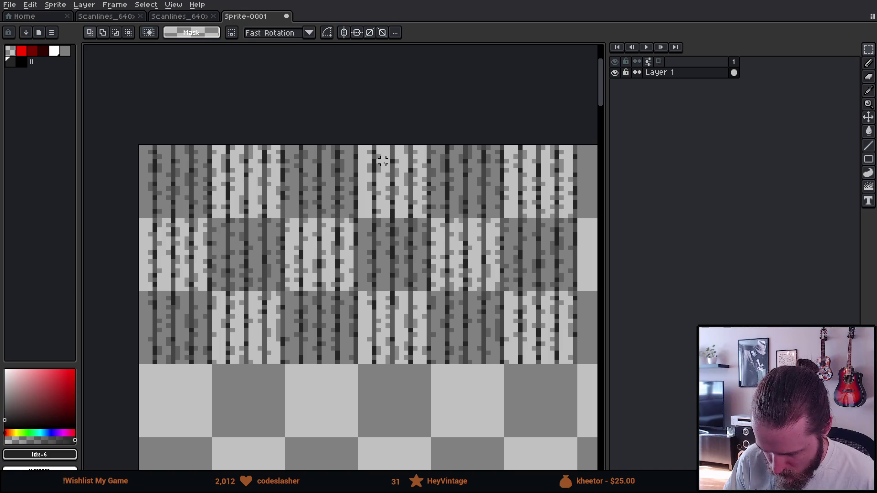
key("ctrl+z")
key("ctrl+z")
key("ctrl+z")
key("ctrl+z")
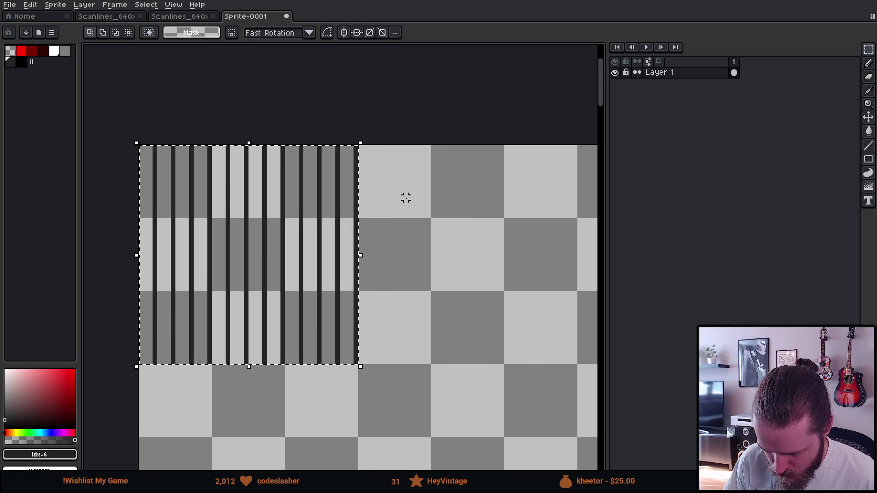
- Select the scanline block and paint over it with the Blur tool to break up the stripes
left_click(396, 189)
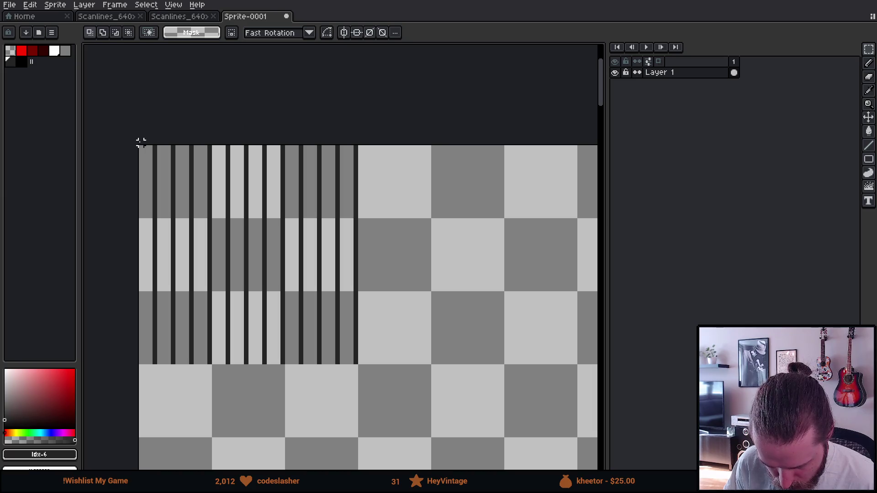
mouse_move(141, 147)
left_mouse_down()
mouse_move(361, 308)
mouse_move(370, 362)
mouse_move(384, 364)
left_mouse_up()
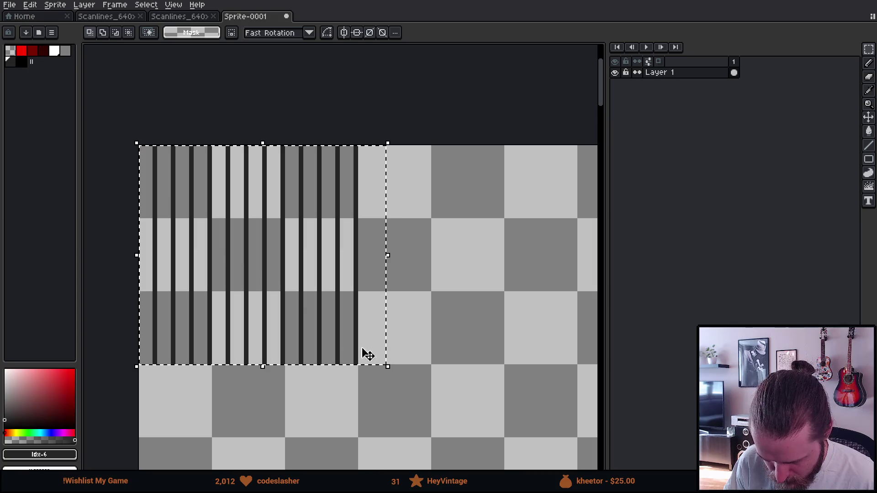
key("b")
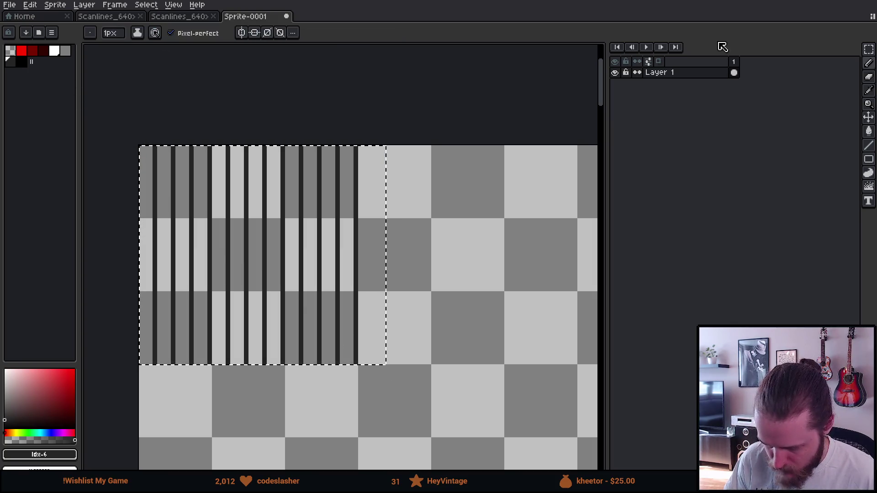
key("r")
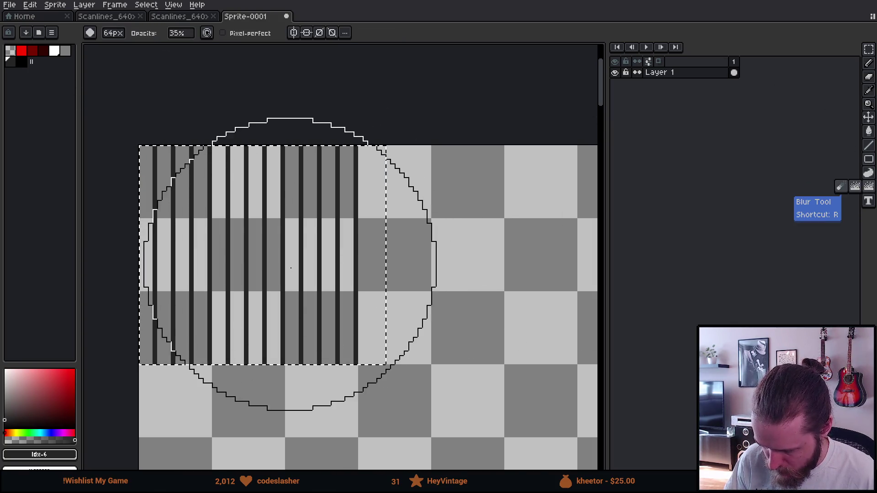
scroll(290, 268, "down", 4)
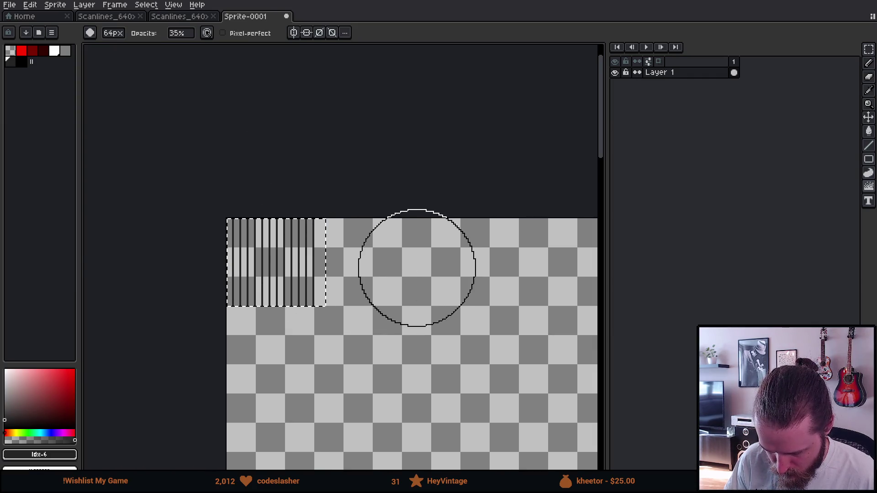
left_click_drag(403, 265, 300, 264)
scroll(299, 264, "up", 1)
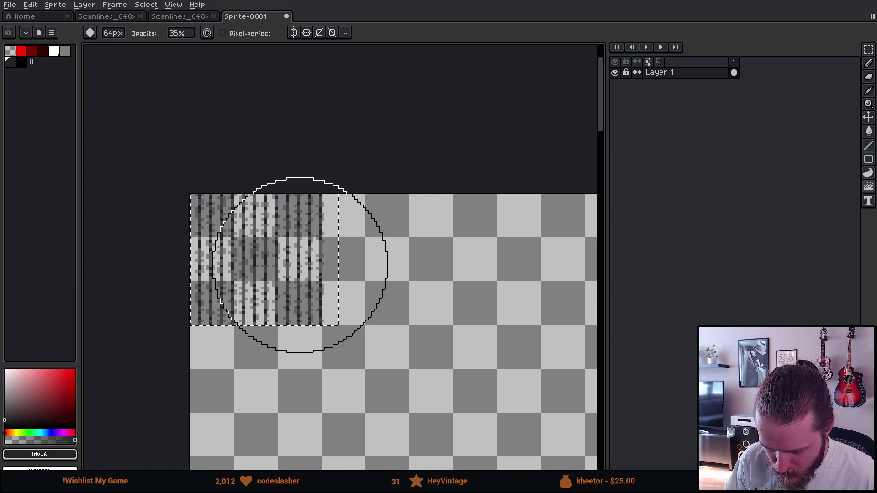
scroll(300, 265, "up", 1)
key("m")
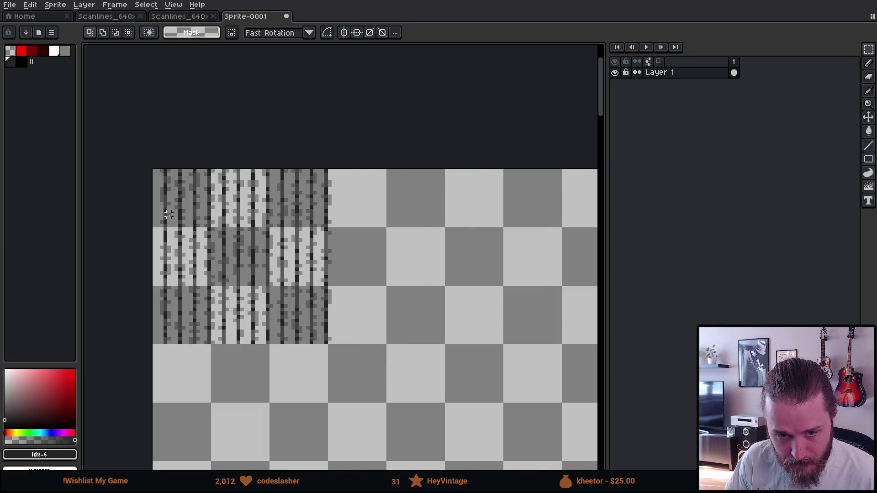
- Place a copy of the blurred block directly to its right, nudged one pixel right
scroll(169, 214, "up", 1)
mouse_move(267, 259)
left_mouse_down()
mouse_move(280, 150)
mouse_move(272, 168)
mouse_move(247, 175)
mouse_move(255, 192)
mouse_move(288, 209)
left_mouse_up()
mouse_move(168, 106)
left_mouse_down()
mouse_move(435, 303)
mouse_move(464, 361)
left_mouse_up()
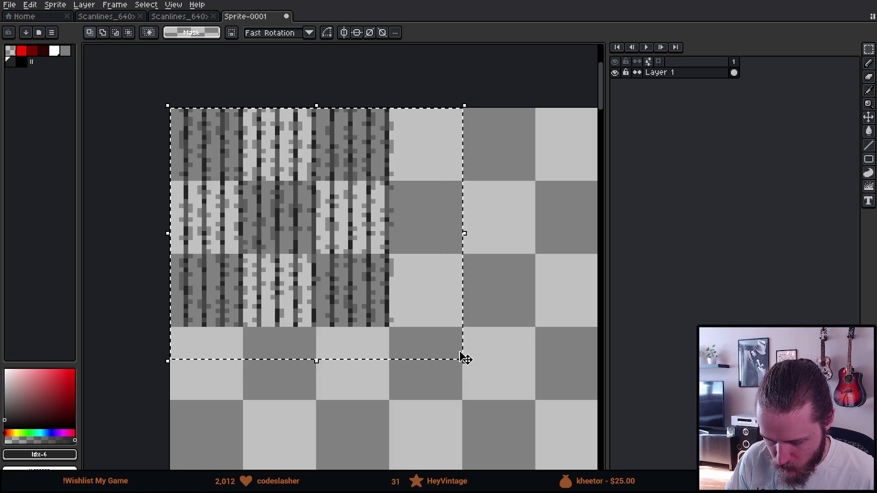
left_click(261, 266)
mouse_move(261, 266)
left_mouse_down()
mouse_move(554, 335)
mouse_move(534, 289)
mouse_move(468, 286)
mouse_move(589, 281)
mouse_move(602, 268)
mouse_move(428, 261)
mouse_move(398, 271)
left_mouse_up()
key("Right")
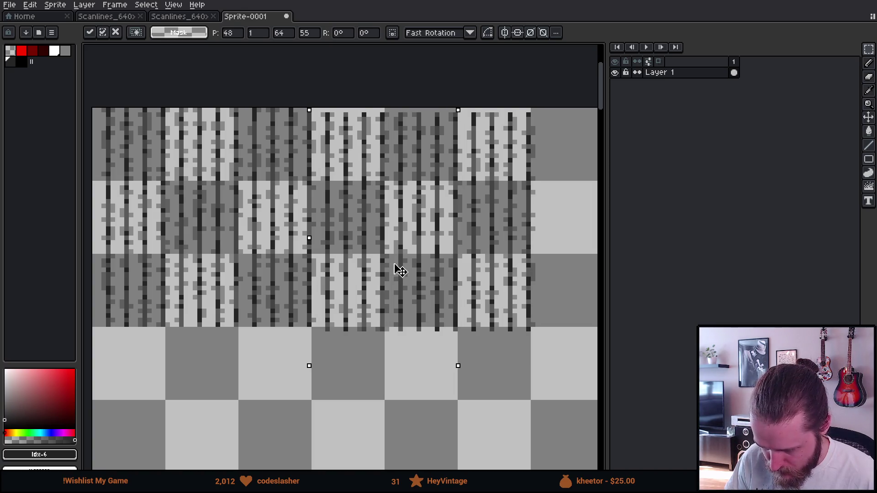
key("Return")
key("ctrl+d")
- Copy the widened strip directly below itself, nudged one pixel down, then switch to Unity
scroll(232, 279, "down", 2)
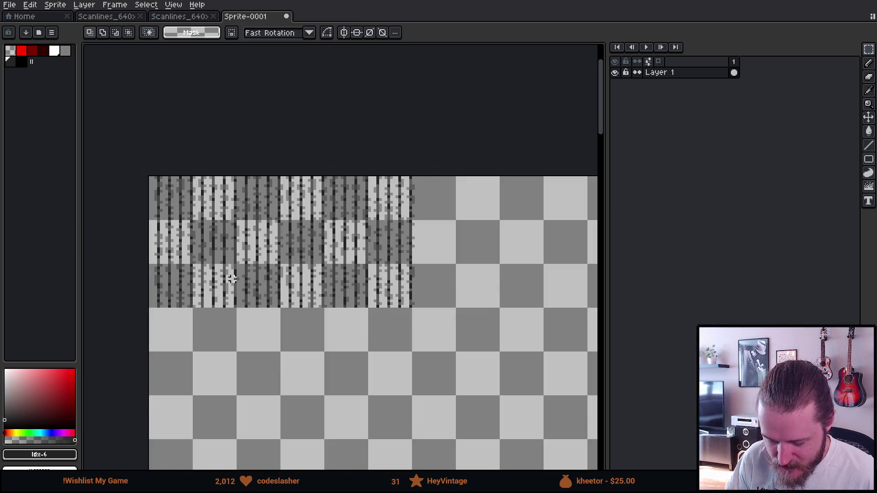
left_click_drag(114, 164, 501, 373)
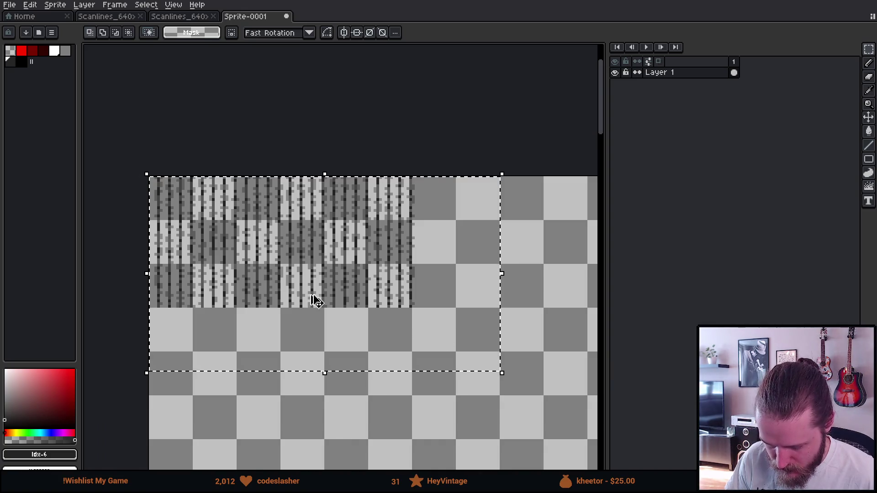
left_click(314, 268)
left_click_drag(313, 268, 313, 400)
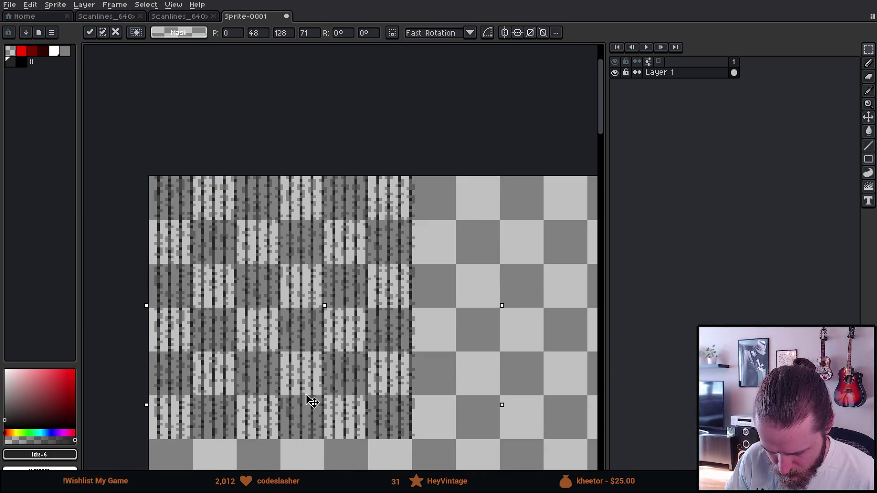
key("Down")
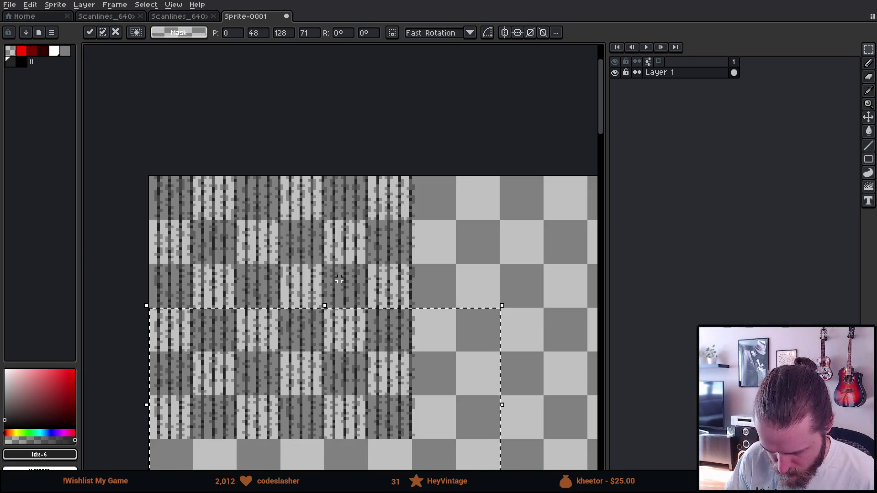
key("Return")
scroll(337, 276, "down", 1)
left_click_drag(385, 314, 322, 212)
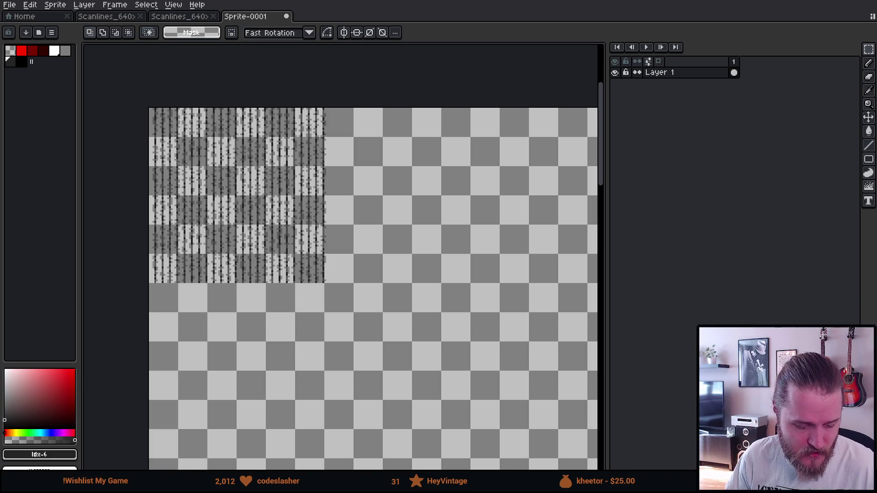
key("alt+Tab")
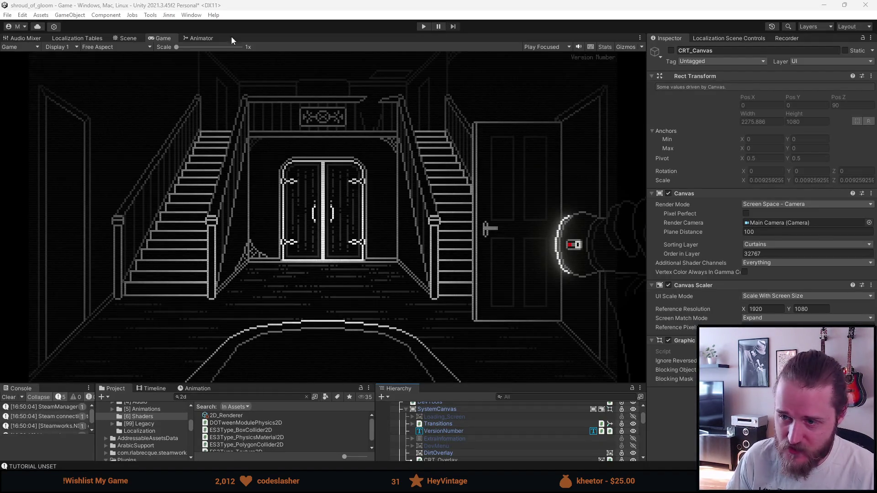
- Zoom the Game view to 3x and back to 1x, then return to Aseprite
scroll(232, 290, "up", 10)
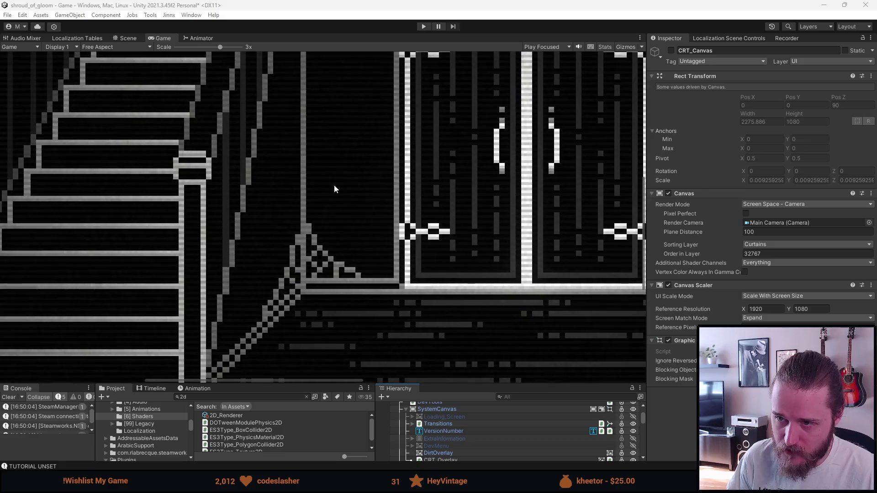
scroll(361, 181, "down", 10)
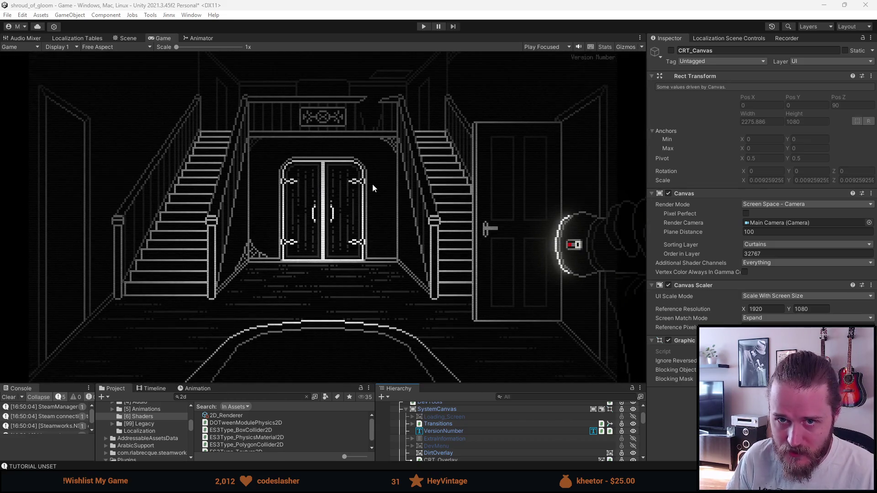
key("alt+Tab")
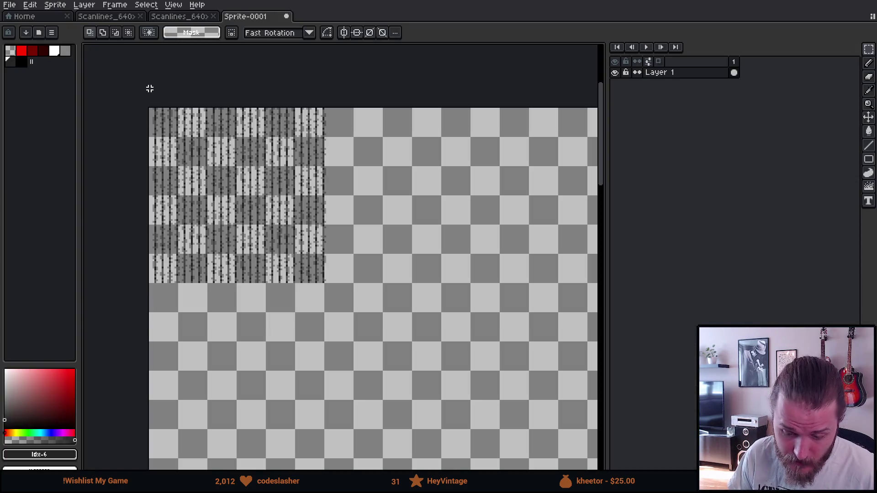
- Copy the scanline patch to its right and nudge it flush to widen the strip
mouse_move(133, 94)
left_mouse_down()
mouse_move(362, 283)
mouse_move(368, 310)
left_mouse_up()
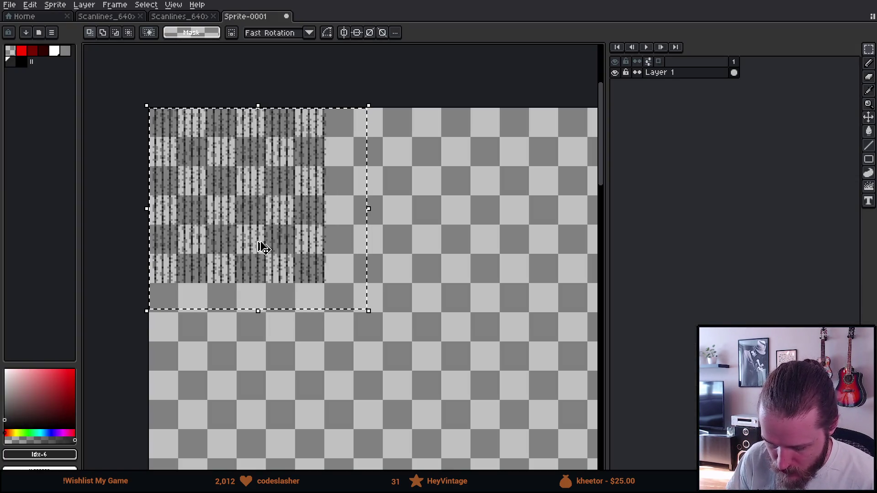
scroll(549, 220, "up", 2)
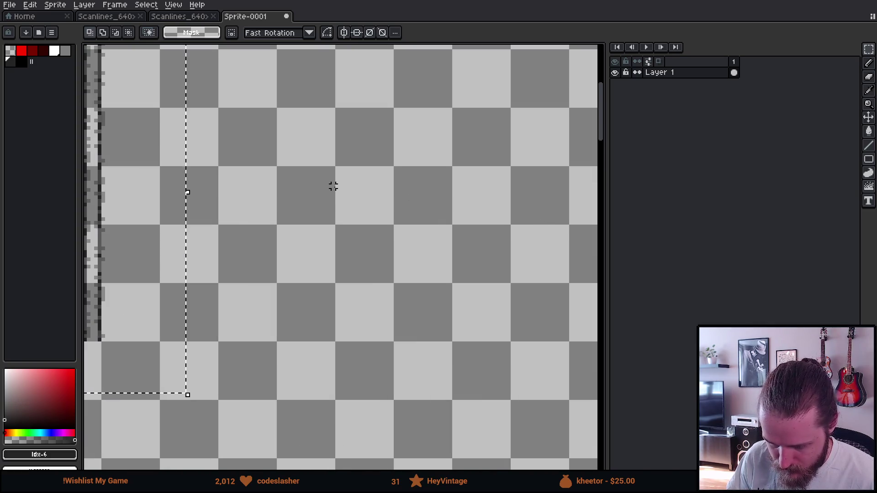
scroll(333, 186, "down", 2)
scroll(338, 181, "up", 2)
left_click(183, 182)
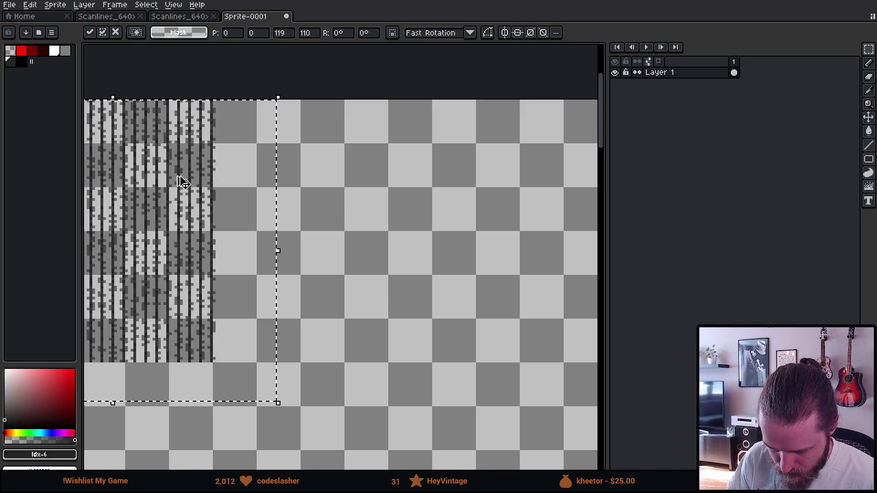
mouse_move(178, 176)
left_mouse_down()
mouse_move(417, 231)
mouse_move(436, 172)
mouse_move(443, 182)
left_mouse_up()
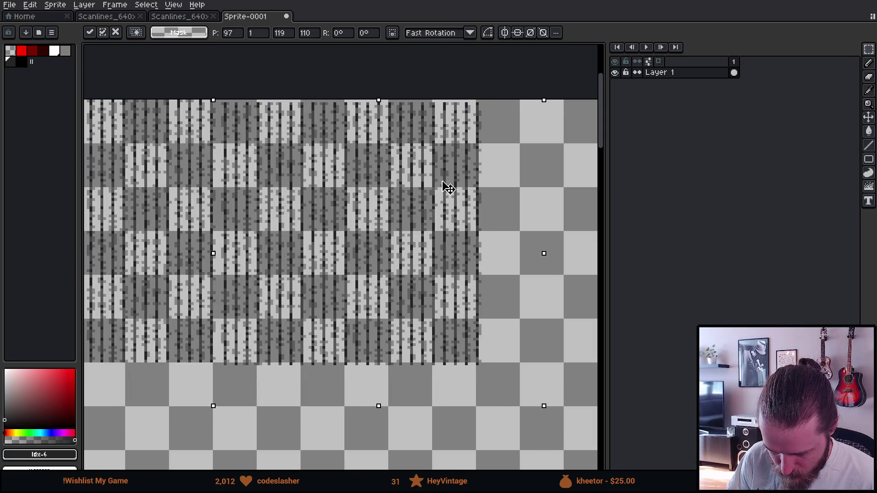
scroll(219, 112, "up", 2)
key("Left")
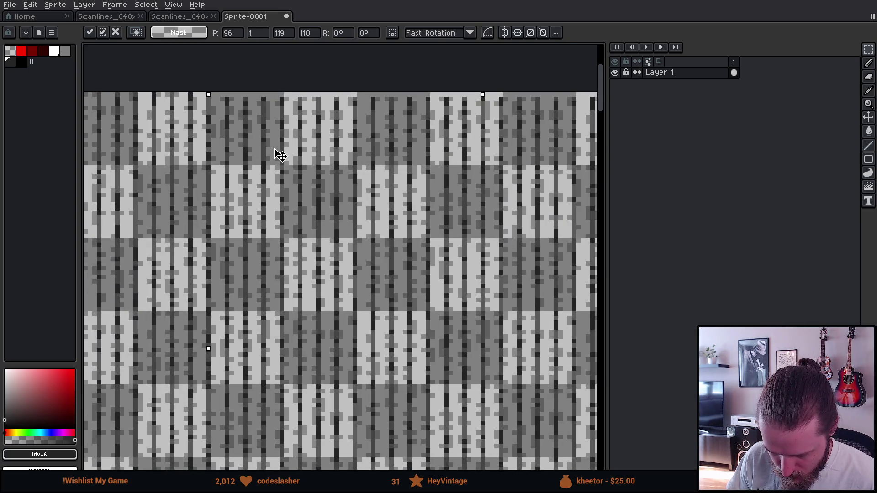
key("Up")
scroll(276, 151, "down", 4)
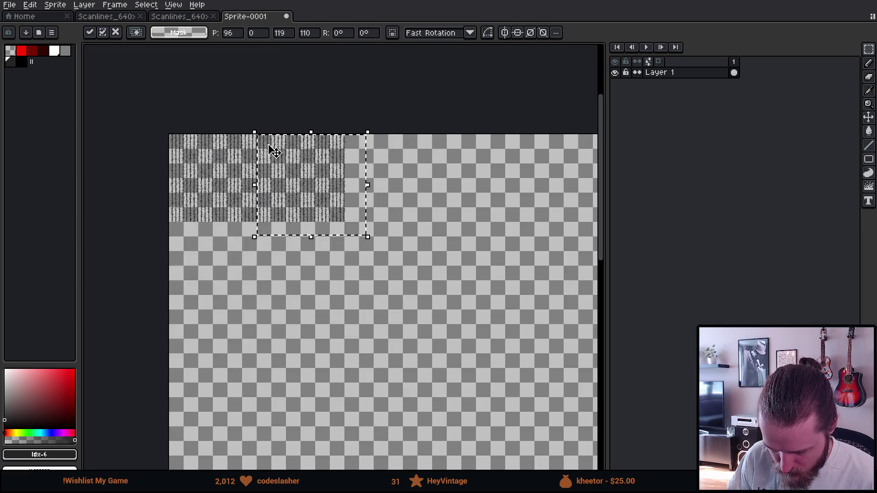
key("ctrl+d")
- Copy the widened patch directly below itself, align it flush and commit it
left_click_drag(137, 96, 424, 270)
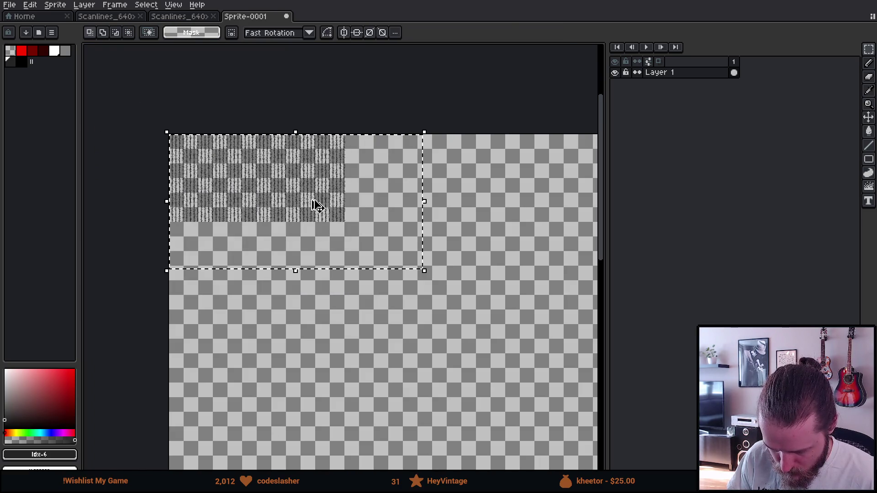
mouse_move(274, 203)
left_mouse_down()
mouse_move(270, 274)
mouse_move(288, 294)
left_mouse_up()
scroll(211, 241, "up", 3)
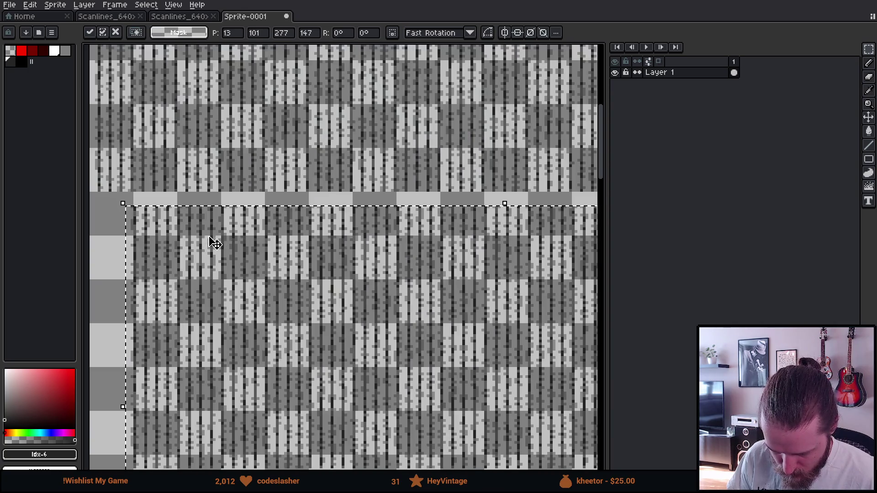
mouse_move(240, 265)
left_mouse_down()
mouse_move(353, 283)
mouse_move(317, 268)
left_mouse_up()
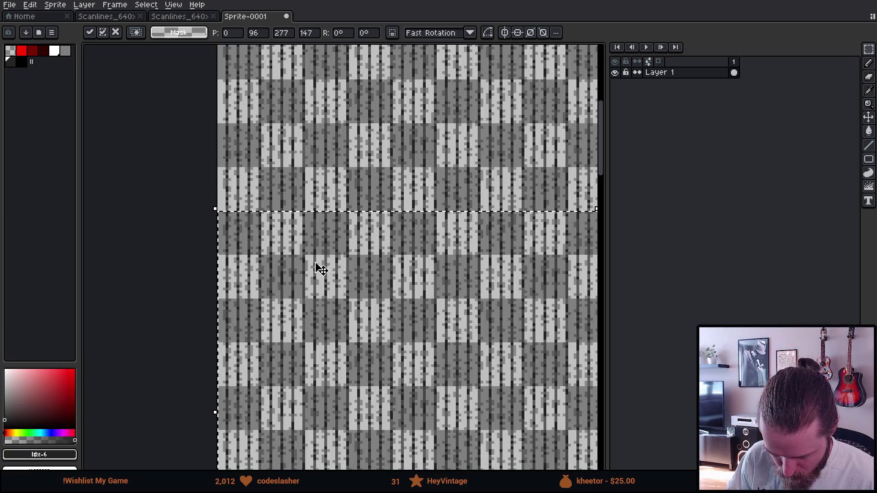
scroll(321, 269, "down", 5)
key("Return")
scroll(452, 322, "down", 2)
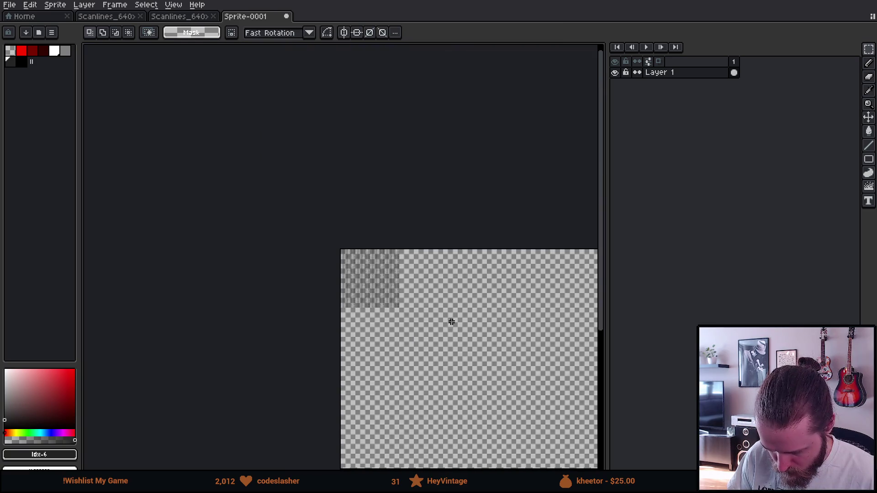
mouse_move(425, 307)
left_mouse_down()
mouse_move(281, 232)
mouse_move(368, 264)
left_mouse_up()
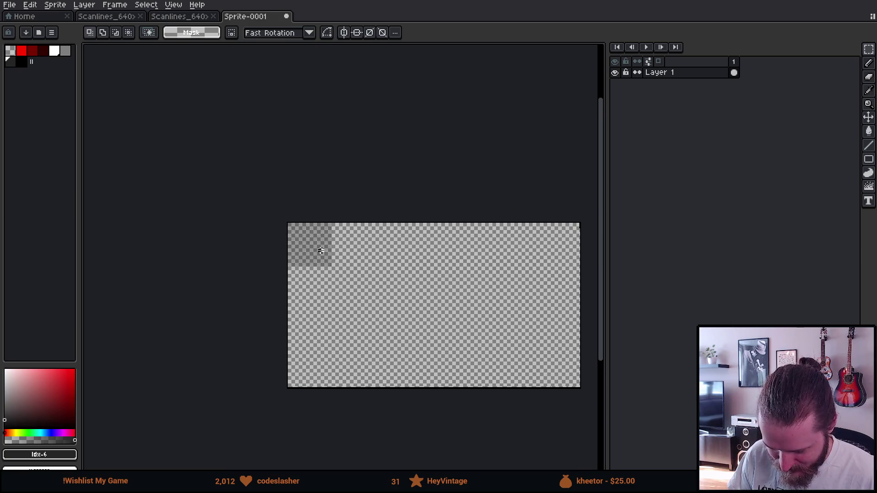
scroll(321, 251, "up", 1)
scroll(329, 244, "up", 1)
scroll(297, 229, "up", 1)
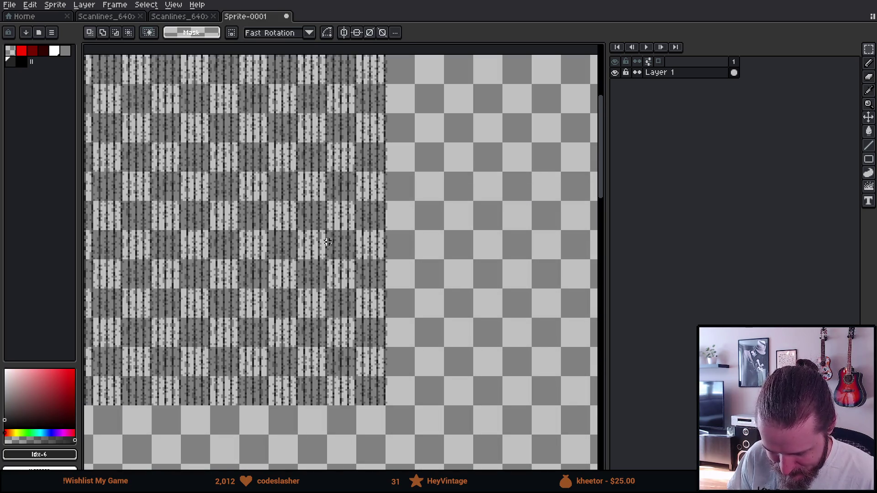
scroll(270, 210, "down", 1)
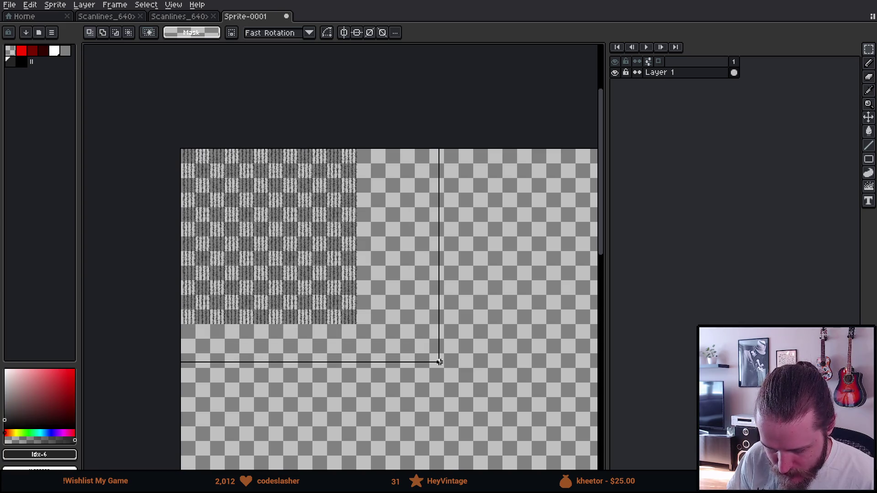
- Drag a copy of the top-left block down the left edge, flush under the stack
left_click_drag(439, 362, 441, 364)
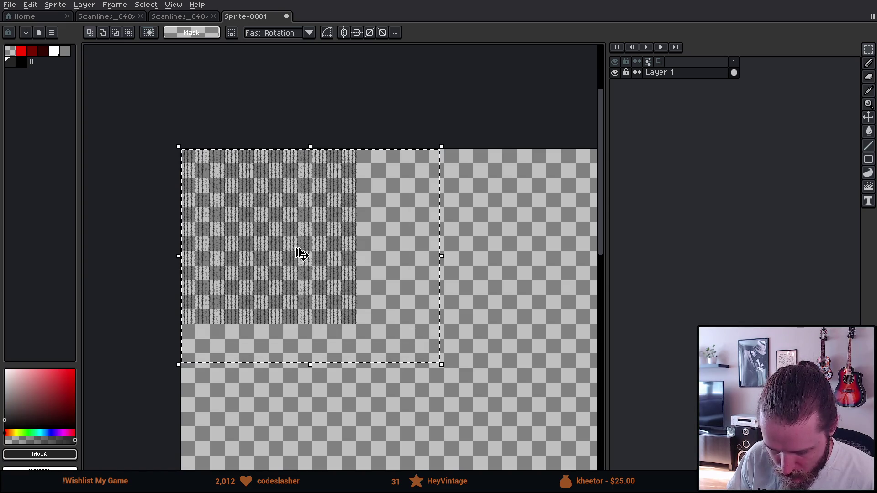
mouse_move(286, 239)
left_mouse_down()
mouse_move(279, 235)
mouse_move(318, 434)
mouse_move(300, 432)
left_mouse_up()
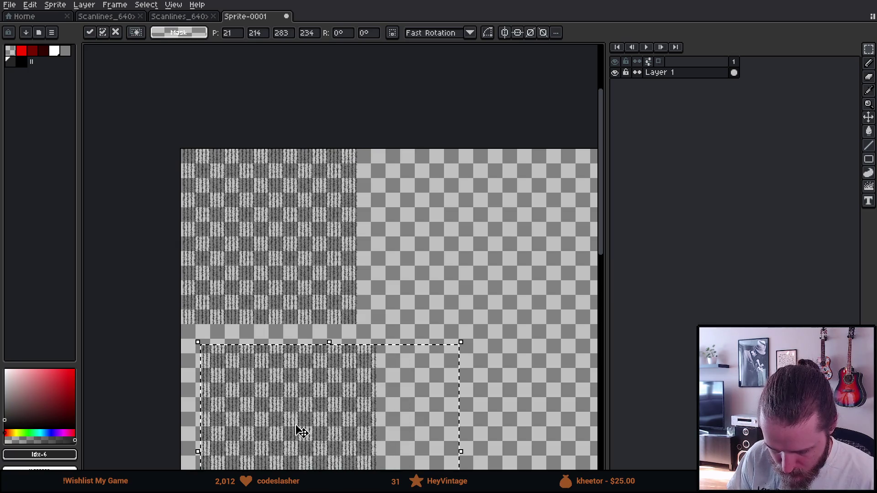
scroll(301, 432, "up", 3)
left_click_drag(229, 357, 177, 274)
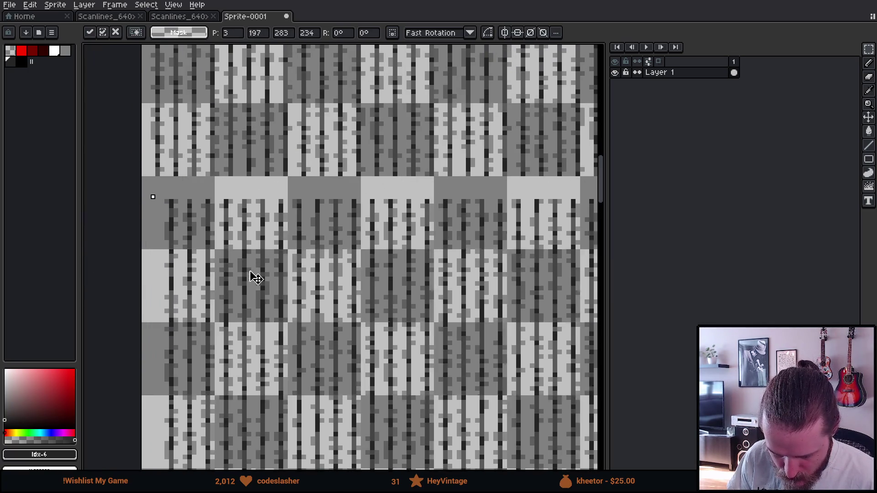
left_click_drag(256, 278, 237, 256)
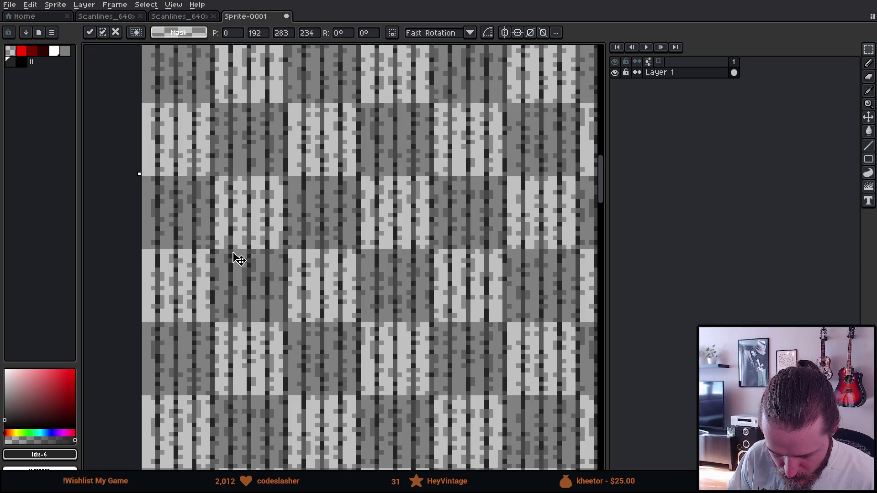
scroll(238, 258, "down", 3)
left_click_drag(290, 314, 333, 78)
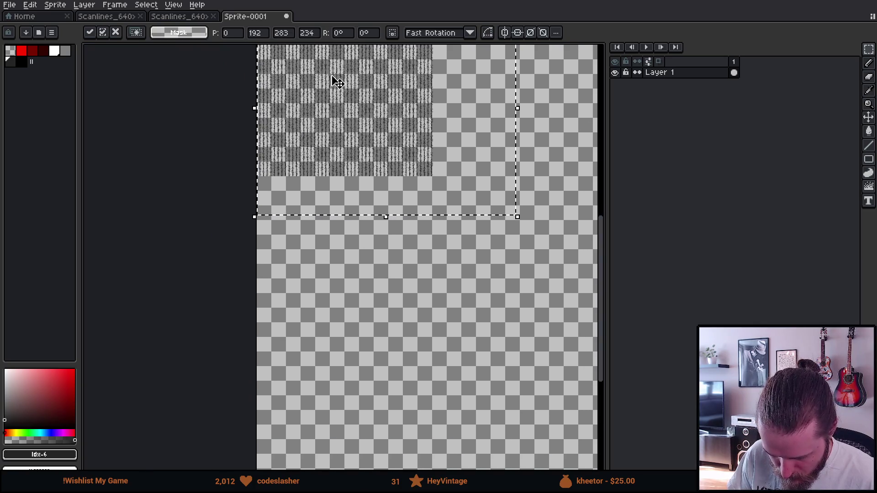
scroll(364, 176, "up", 2)
left_click_drag(297, 195, 319, 337)
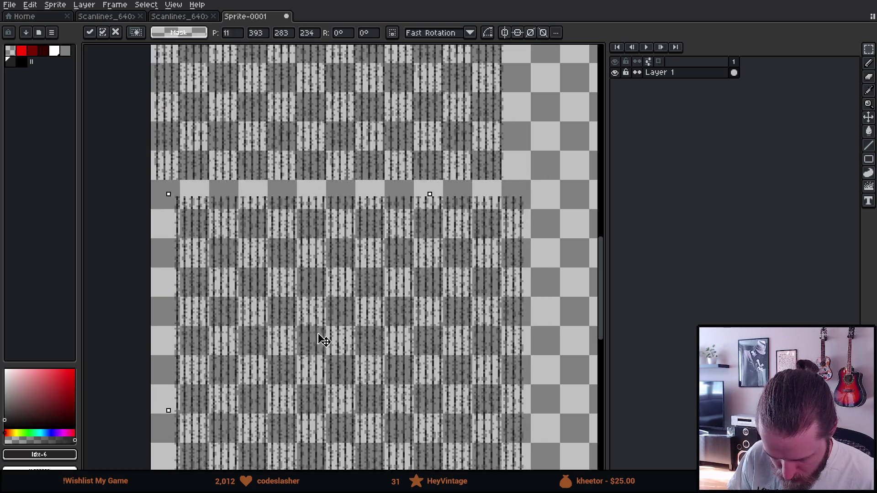
scroll(190, 229, "up", 2)
left_click_drag(190, 229, 166, 201)
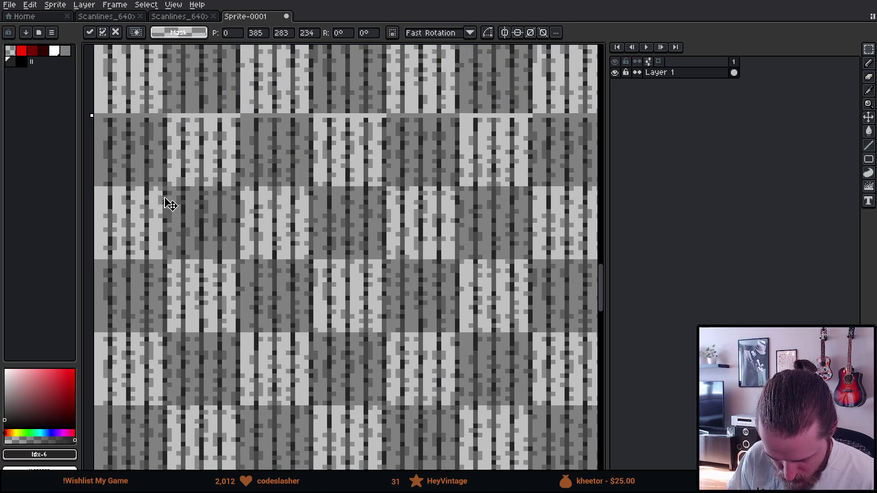
scroll(170, 198, "down", 3)
- Place a final copy at the bottom of the column, pixel-nudge it flush, and drop it
scroll(184, 312, "up", 5)
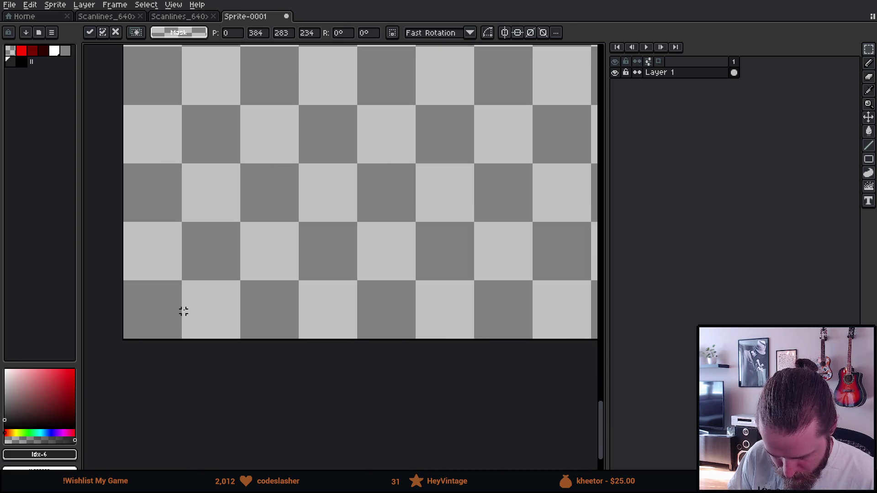
mouse_move(248, 223)
left_mouse_down()
mouse_move(247, 360)
mouse_move(260, 335)
left_mouse_up()
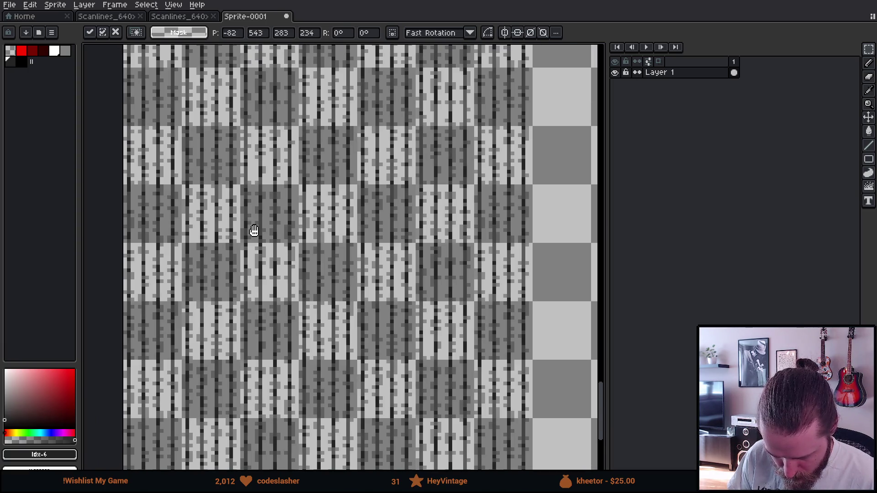
mouse_move(254, 231)
left_mouse_down()
mouse_move(262, 362)
mouse_move(282, 386)
left_mouse_up()
scroll(286, 246, "down", 3)
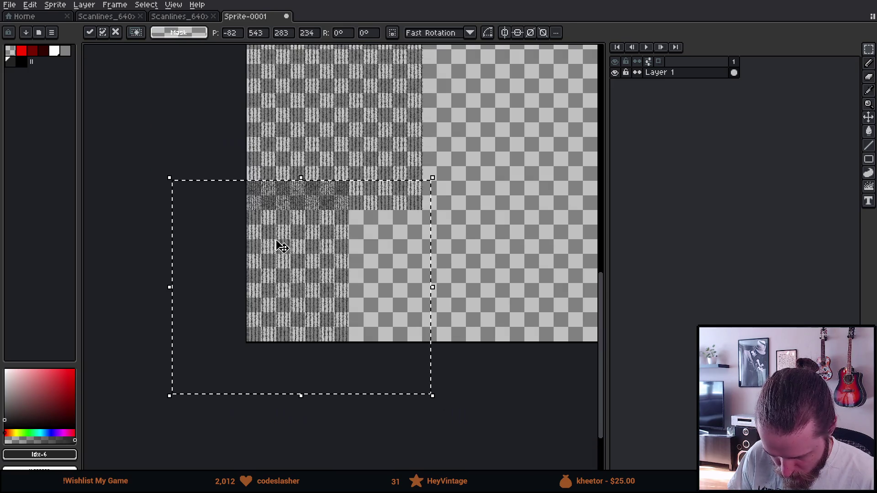
scroll(297, 228, "up", 3)
mouse_move(300, 221)
left_mouse_down()
mouse_move(265, 285)
mouse_move(483, 367)
left_mouse_up()
key("Up")
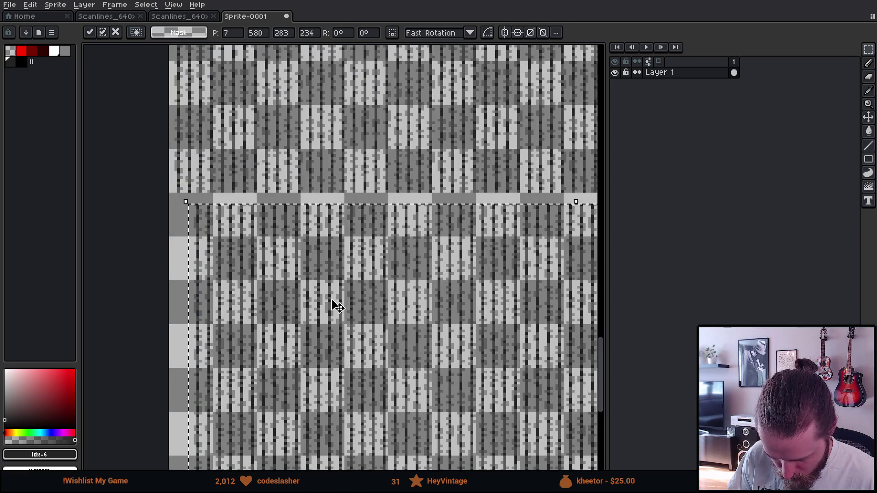
key("Left")
key("Left")
key("Up")
key("Up")
scroll(318, 297, "down", 1)
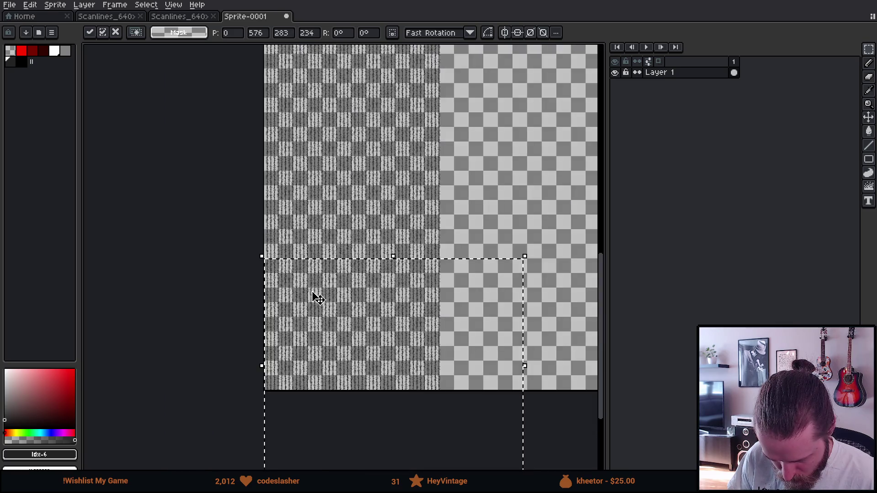
key("ctrl+d")
scroll(352, 202, "down", 2)
left_click_drag(423, 94, 338, 145)
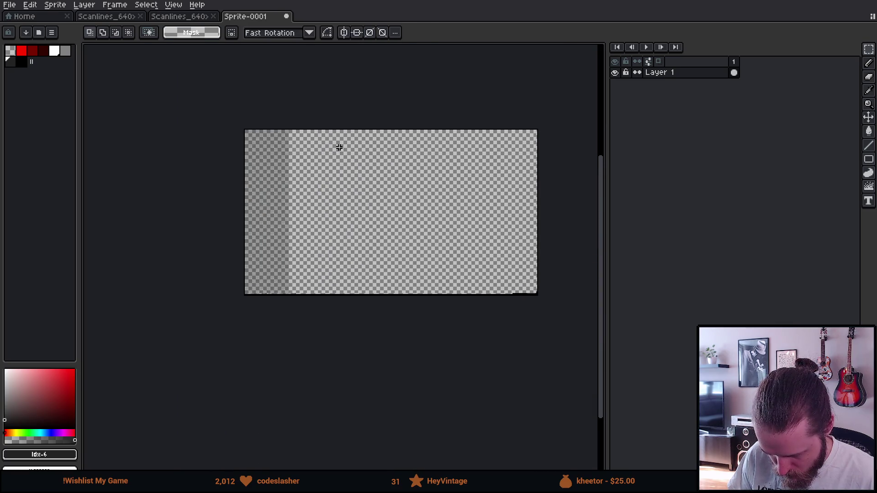
- Copy the filled left strip to the right, flush beside the original, and commit it
scroll(264, 138, "up", 1)
left_click_drag(201, 114, 340, 388)
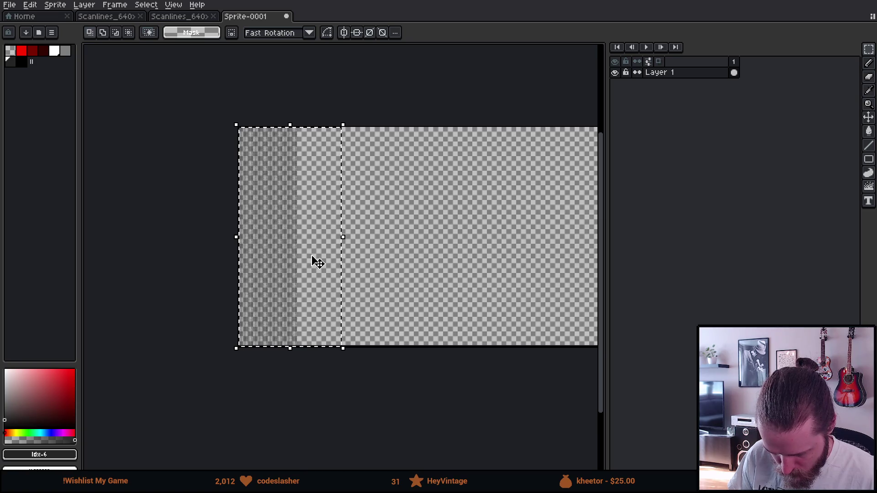
scroll(332, 143, "up", 2)
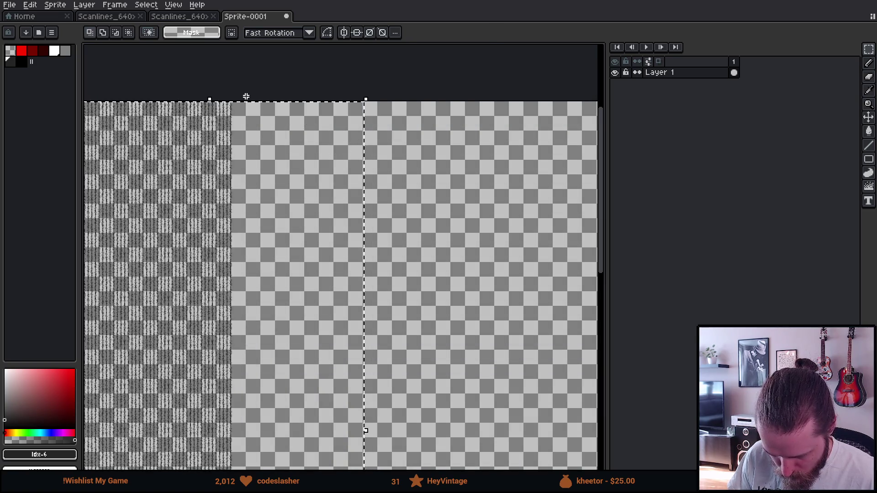
scroll(245, 94, "up", 2)
left_click(212, 201)
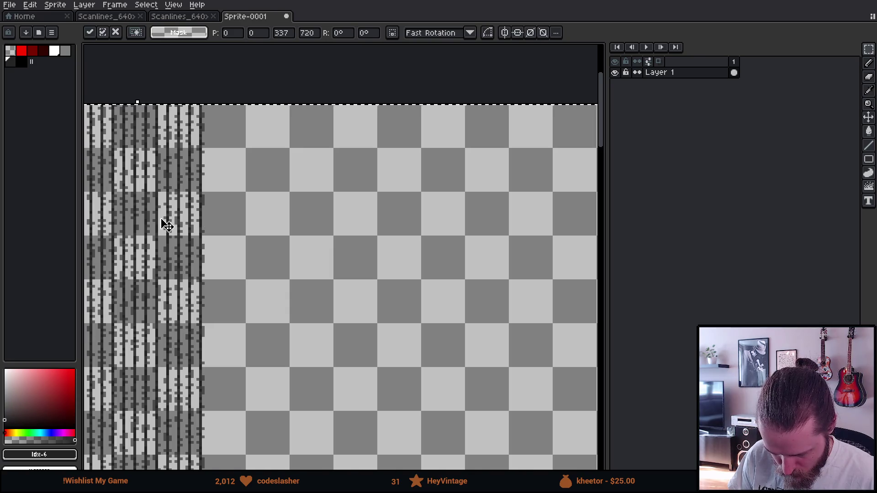
mouse_move(165, 225)
left_mouse_down()
mouse_move(588, 289)
mouse_move(347, 249)
left_mouse_up()
mouse_move(231, 245)
left_mouse_down()
mouse_move(284, 207)
mouse_move(282, 197)
left_mouse_up()
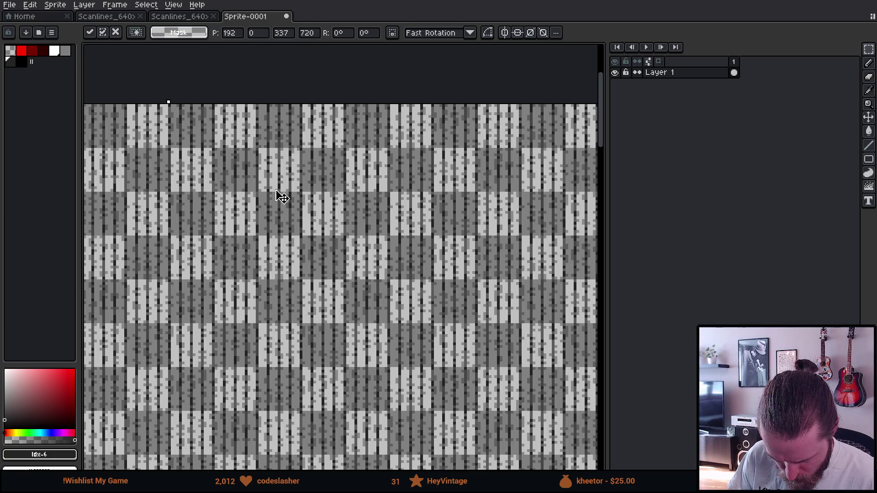
scroll(281, 197, "down", 5)
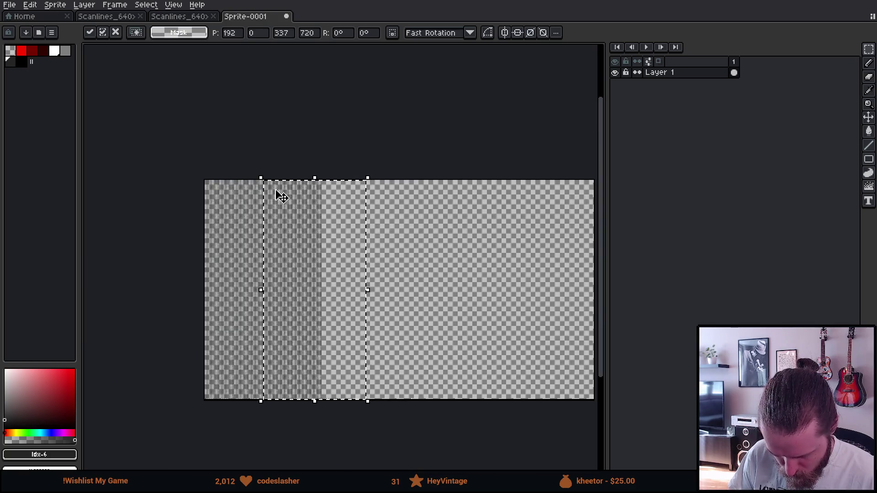
left_click(374, 217)
- Drag a copy of the wider patterned section further right and commit it
left_click_drag(122, 138, 361, 411)
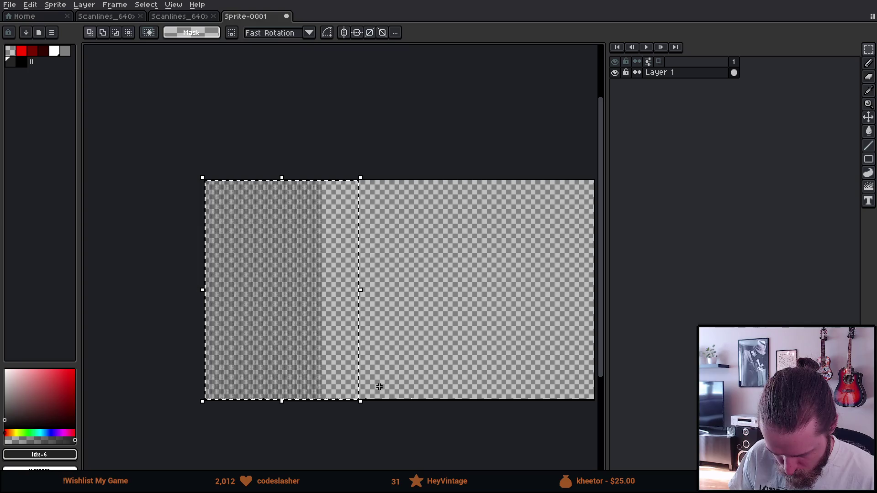
scroll(315, 136, "up", 3)
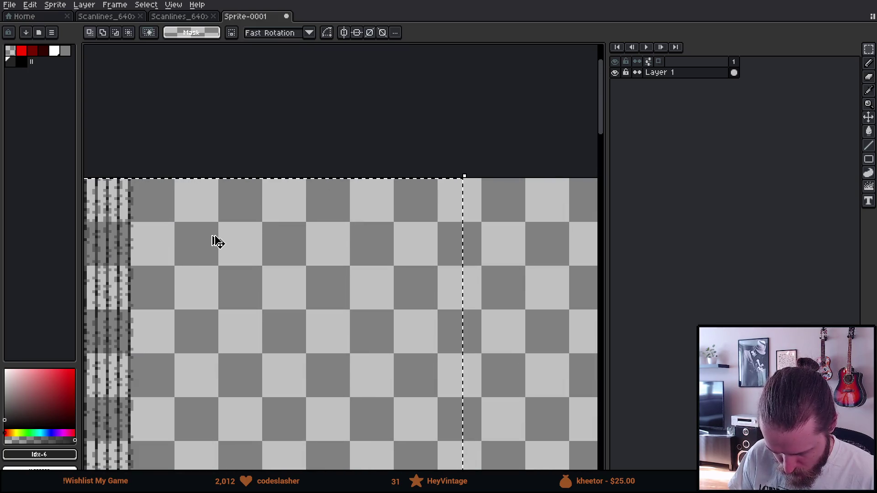
mouse_move(177, 259)
left_mouse_down()
mouse_move(169, 262)
mouse_move(287, 297)
mouse_move(388, 279)
mouse_move(286, 248)
mouse_move(183, 239)
mouse_move(306, 239)
mouse_move(311, 226)
left_mouse_up()
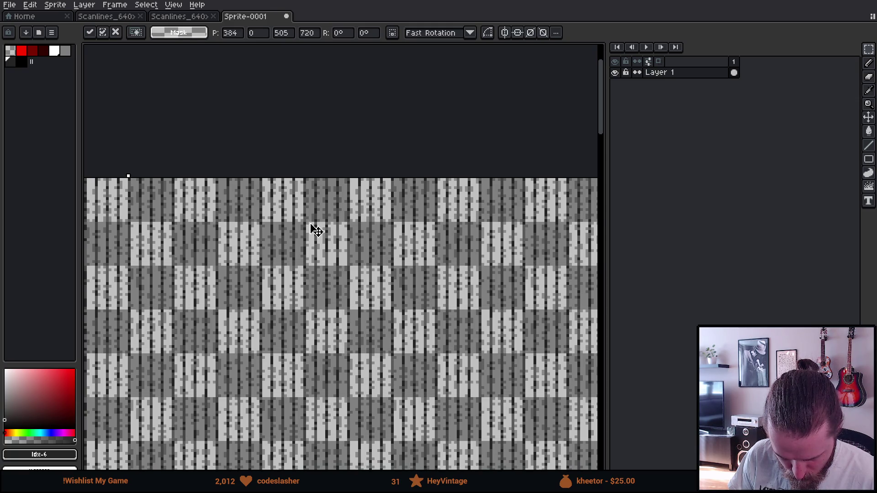
scroll(311, 229, "down", 3)
key("Return")
- Paste another scanline section and butt it against the pattern's right end
scroll(490, 263, "up", 3)
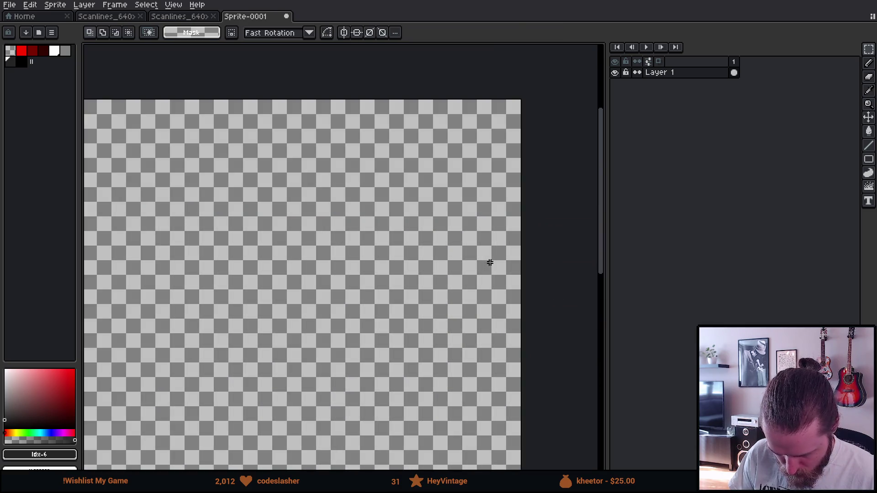
key("ctrl+v")
scroll(285, 245, "up", 2)
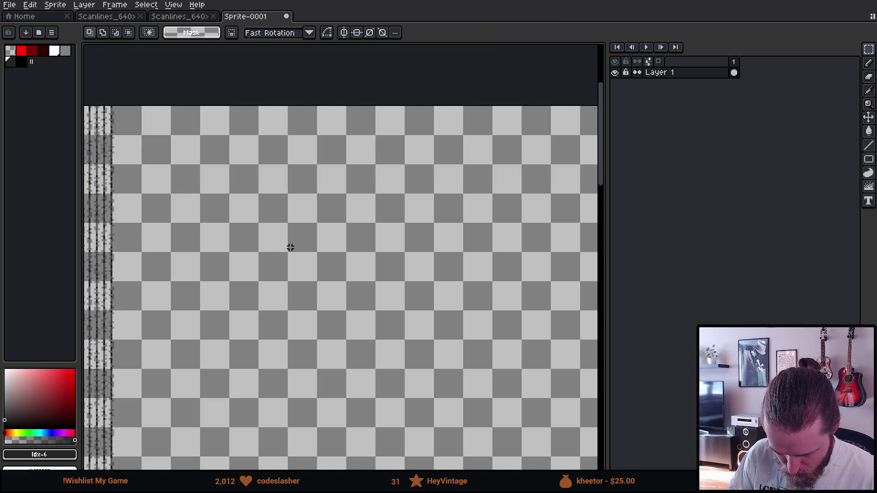
mouse_move(190, 210)
left_mouse_down()
mouse_move(343, 229)
mouse_move(429, 212)
left_mouse_up()
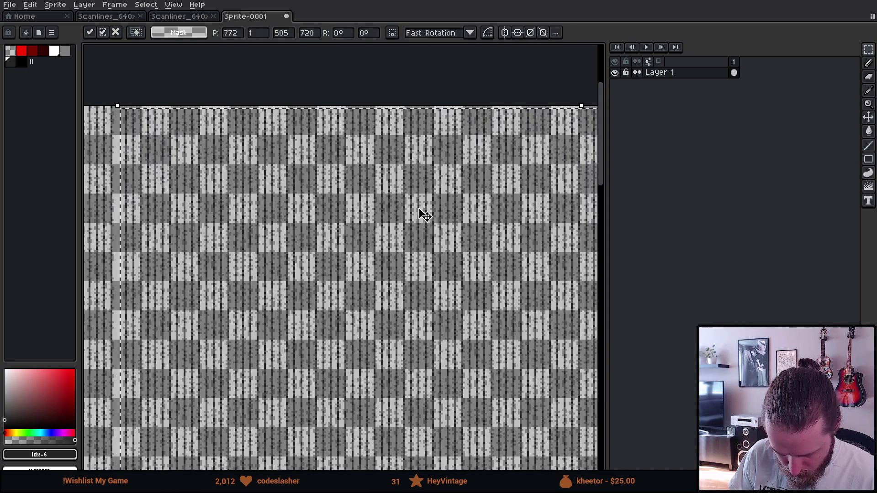
scroll(113, 102, "up", 3)
left_click_drag(204, 190, 185, 185)
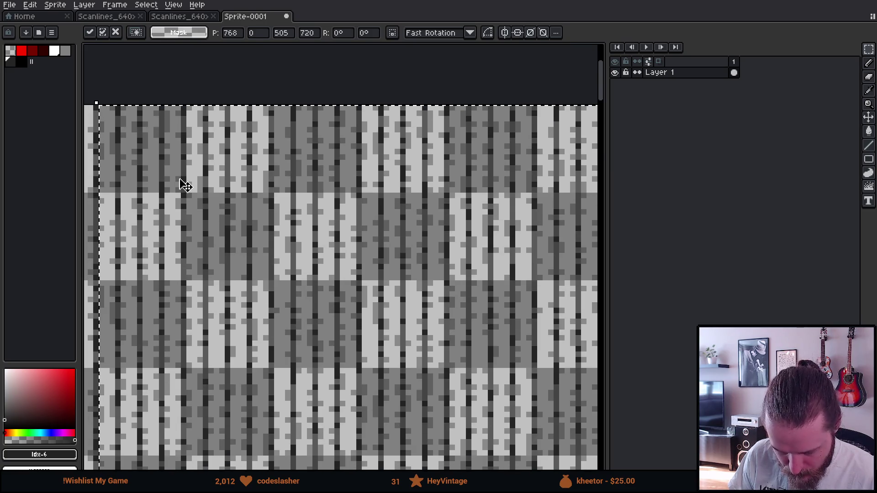
scroll(186, 185, "down", 3)
scroll(187, 183, "down", 2)
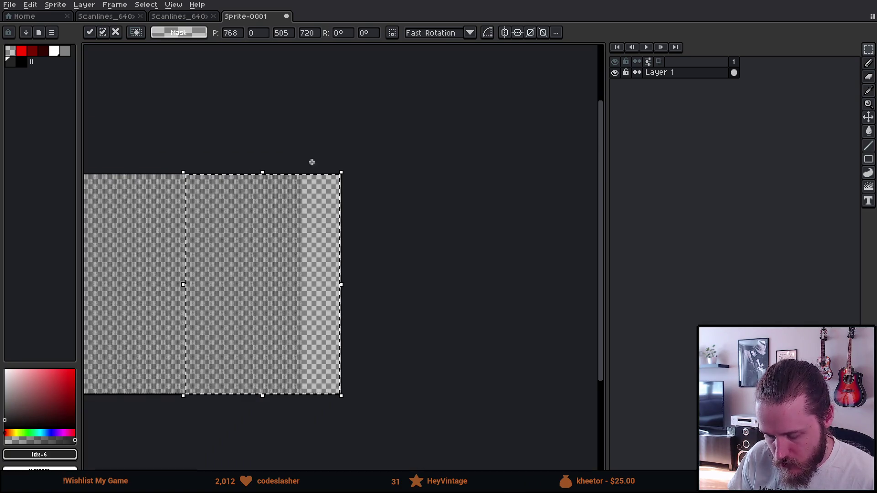
- Drop the floating tile, then paste a new copy beside the earlier tiles, flush with the top
left_click(312, 145)
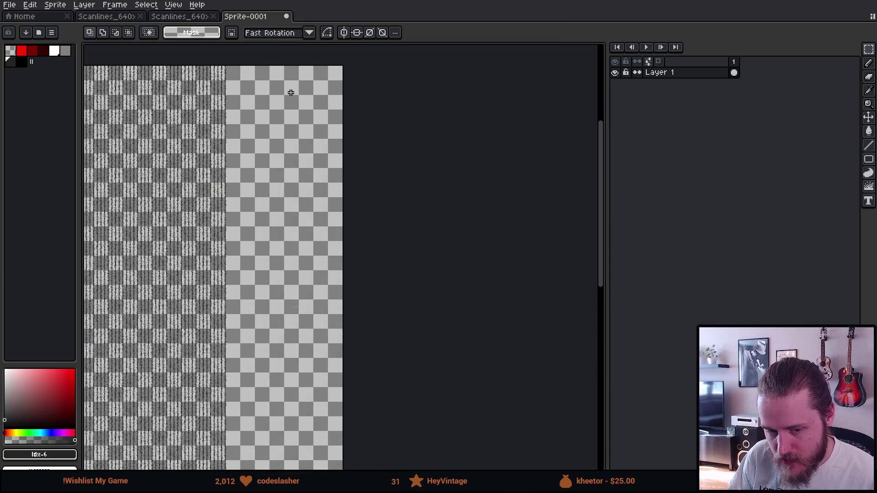
scroll(307, 118, "up", 3)
scroll(273, 148, "up", 2)
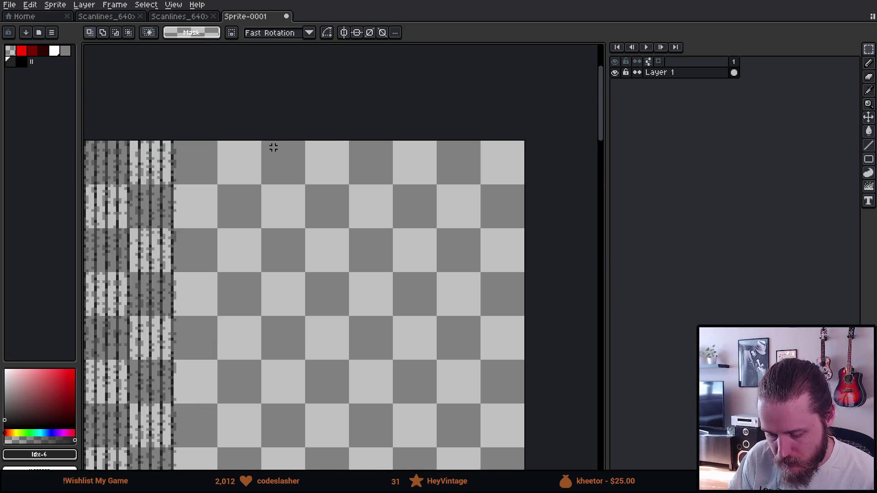
key("ctrl+v")
left_click_drag(165, 215, 509, 278)
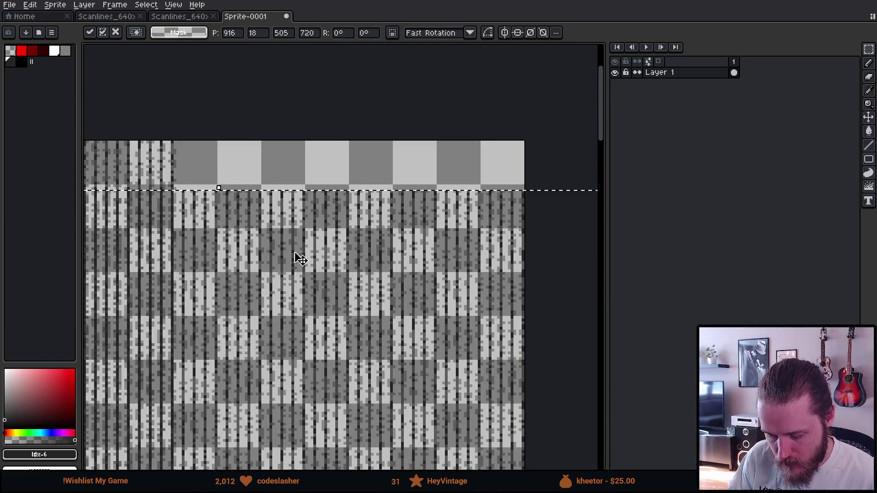
mouse_move(221, 288)
left_mouse_down()
mouse_move(403, 256)
mouse_move(439, 240)
left_mouse_up()
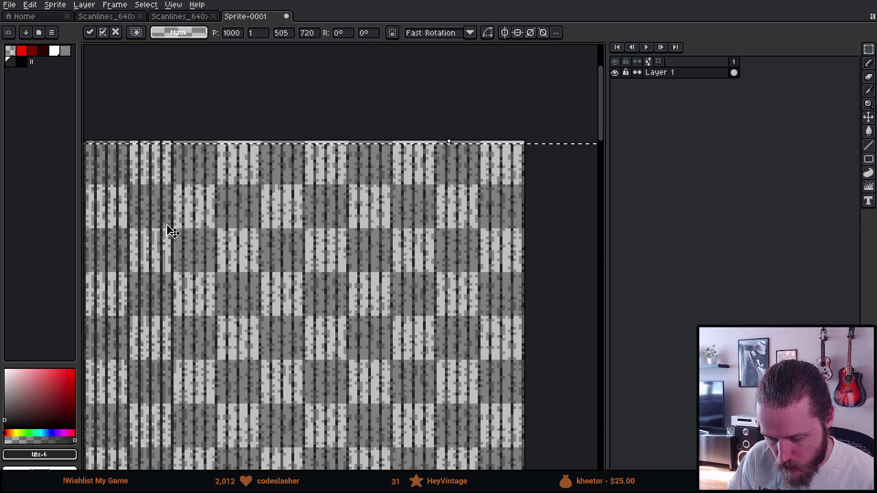
mouse_move(170, 228)
left_mouse_down()
mouse_move(239, 245)
mouse_move(341, 241)
left_mouse_up()
mouse_move(156, 228)
left_mouse_down()
mouse_move(284, 239)
mouse_move(383, 233)
left_mouse_up()
scroll(166, 169, "up", 1)
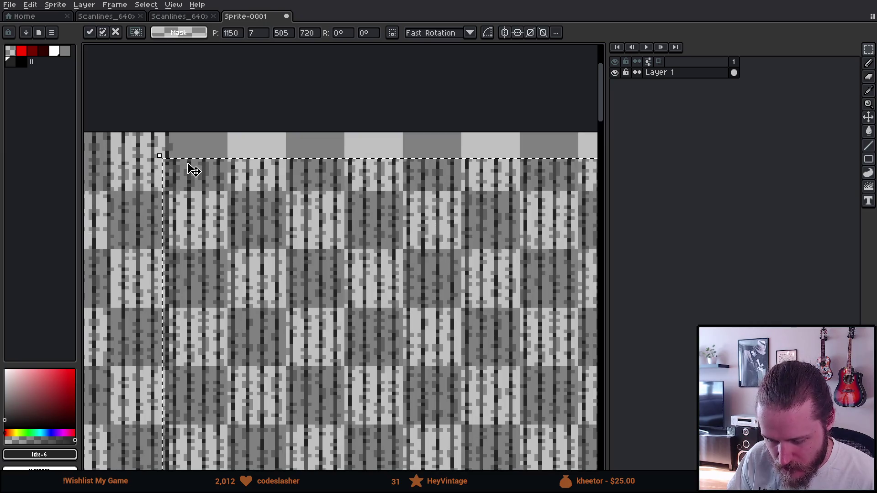
left_click_drag(221, 209, 227, 185)
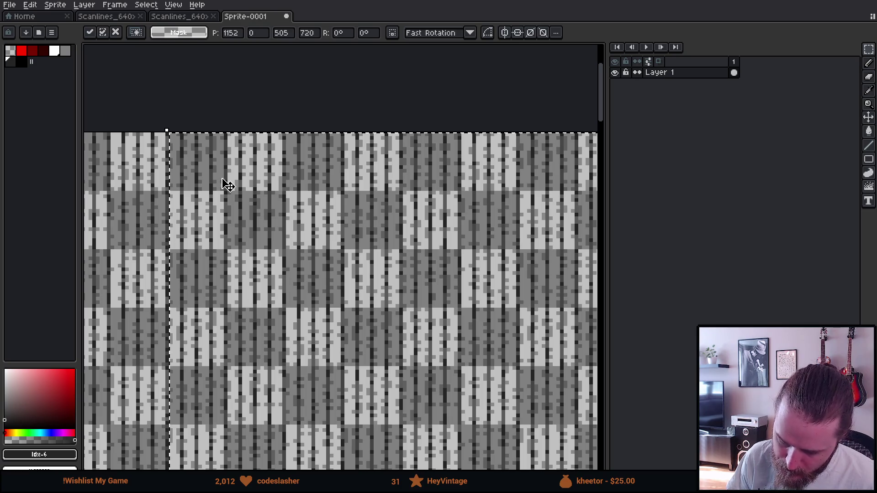
- Check the new tile's placement across the canvas and commit it
scroll(224, 183, "down", 3)
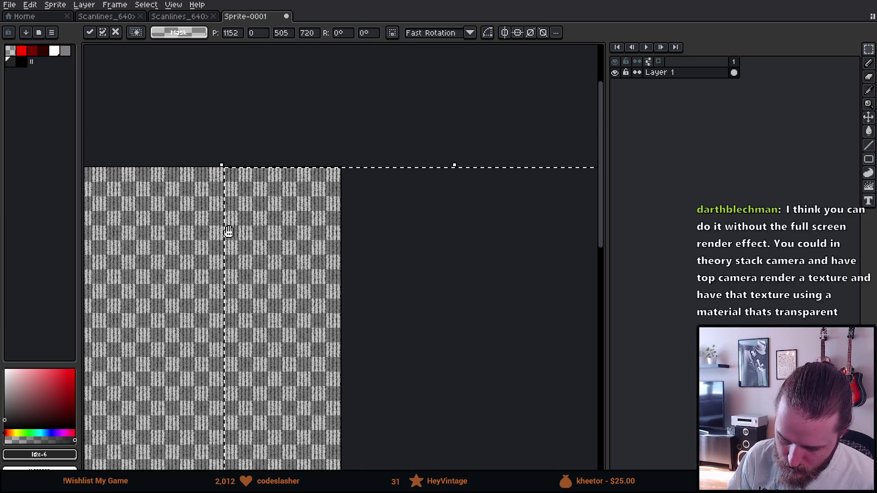
scroll(392, 190, "up", 2)
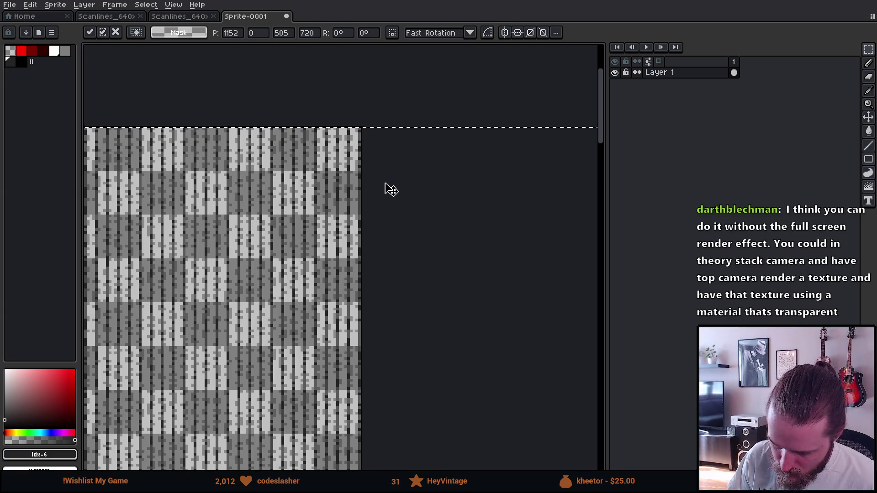
scroll(389, 190, "up", 1)
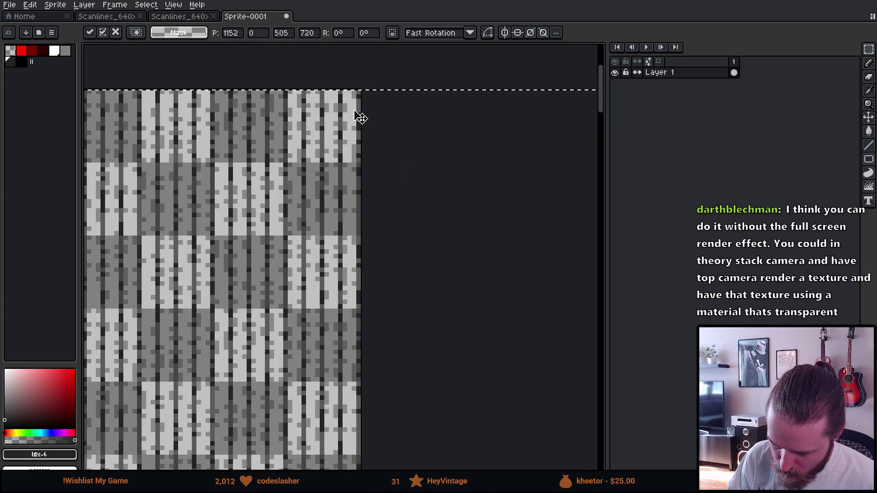
scroll(358, 121, "down", 2)
scroll(198, 193, "down", 1)
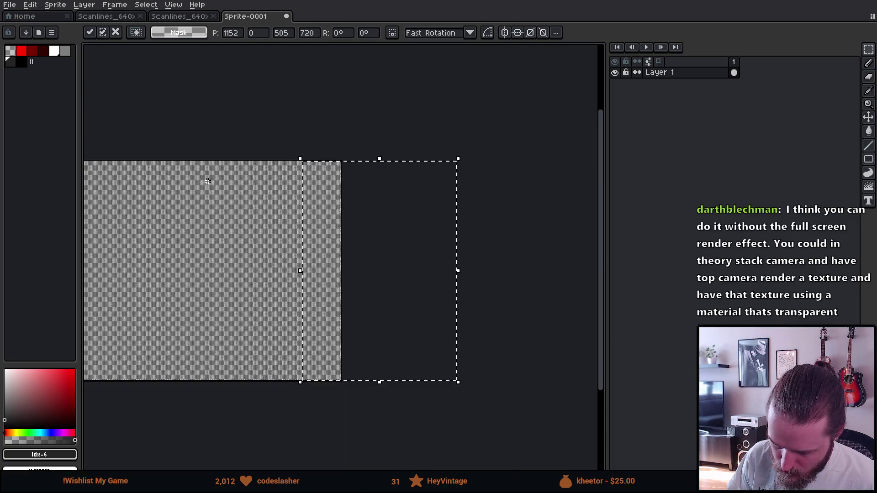
scroll(268, 222, "up", 3)
scroll(269, 222, "down", 3)
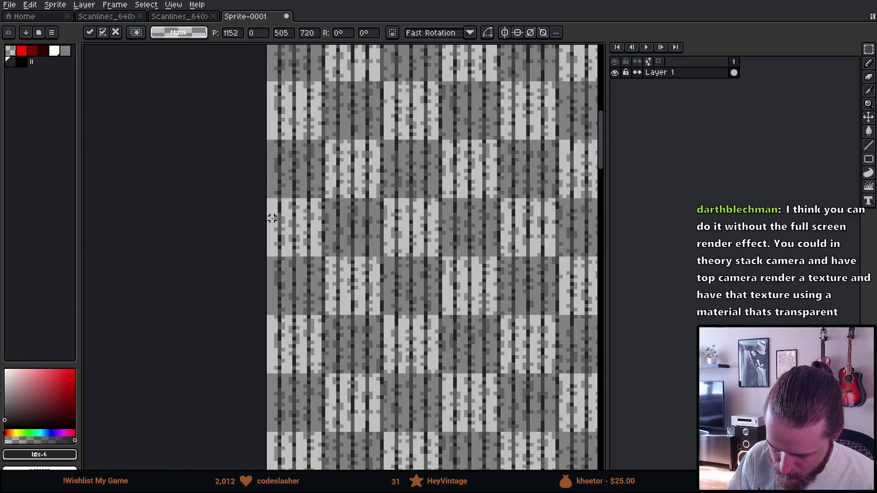
scroll(344, 209, "down", 1)
scroll(466, 129, "down", 1)
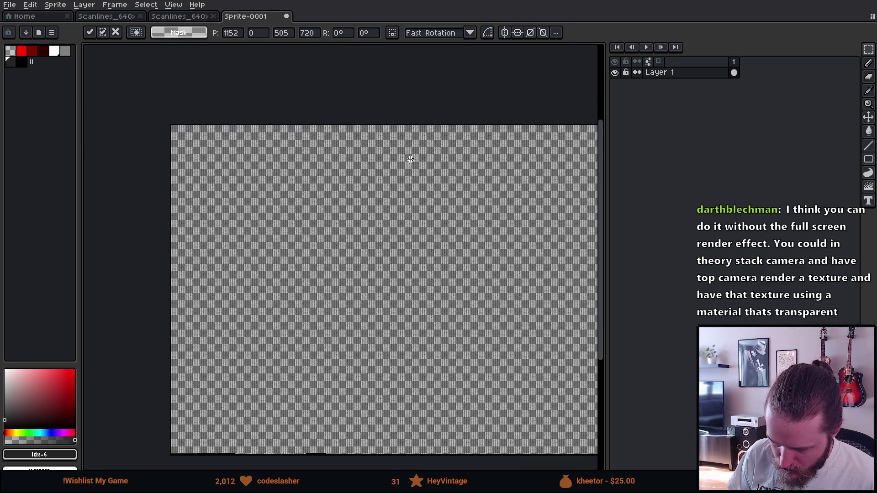
left_click_drag(410, 159, 274, 125)
key("Return")
left_click_drag(247, 96, 503, 159)
scroll(348, 191, "down", 1)
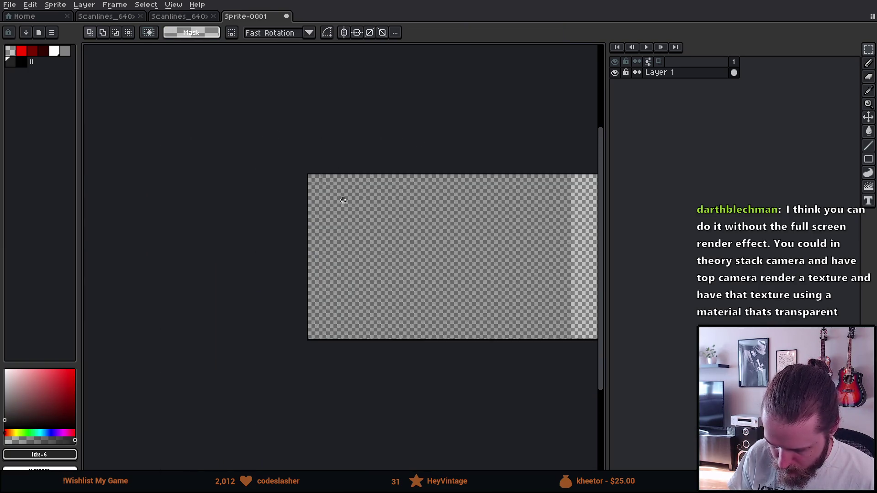
- Select the entire scanline canvas with Ctrl+A and zoom in on the upper-left corner
key("ctrl+a")
scroll(215, 201, "up", 1)
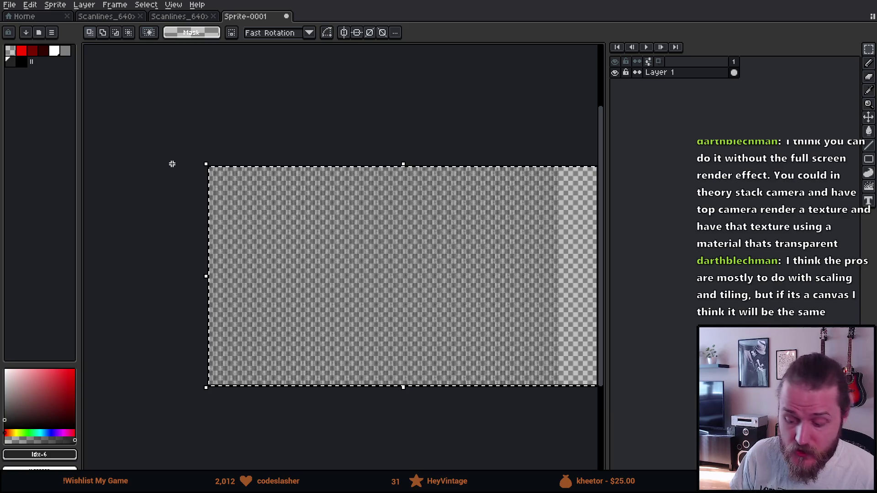
left_click_drag(190, 162, 192, 163)
- Zoom in and nudge the selected scanline texture one pixel left
key("1")
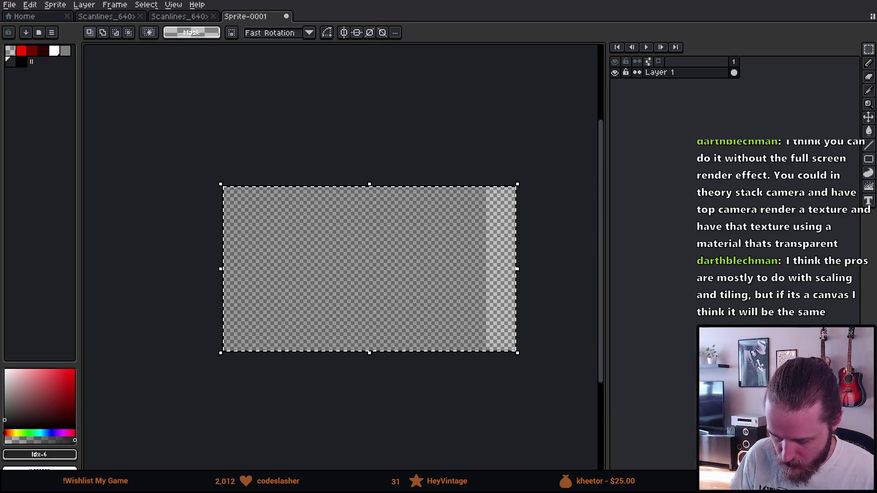
key("4")
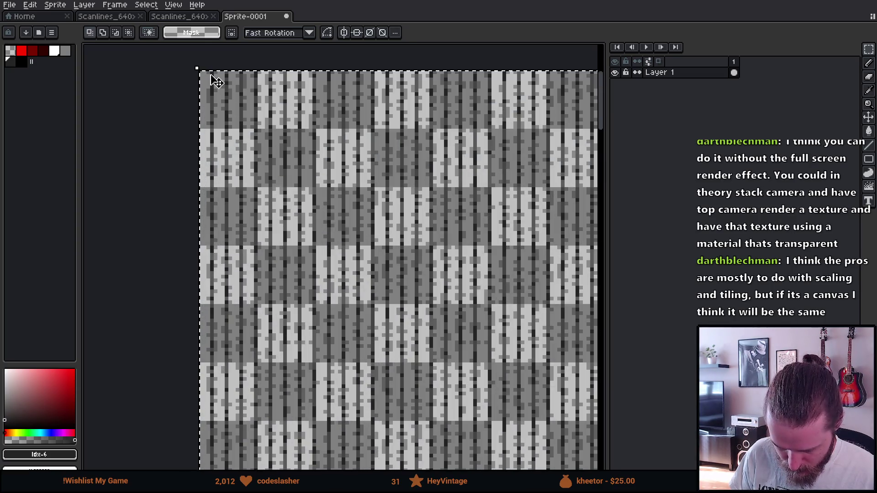
scroll(216, 82, "up", 1)
left_click(284, 117)
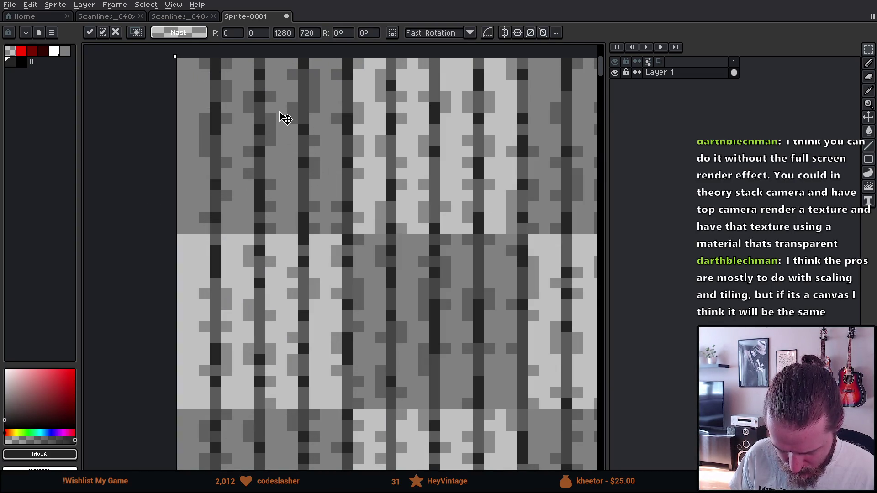
left_click_drag(280, 112, 273, 112)
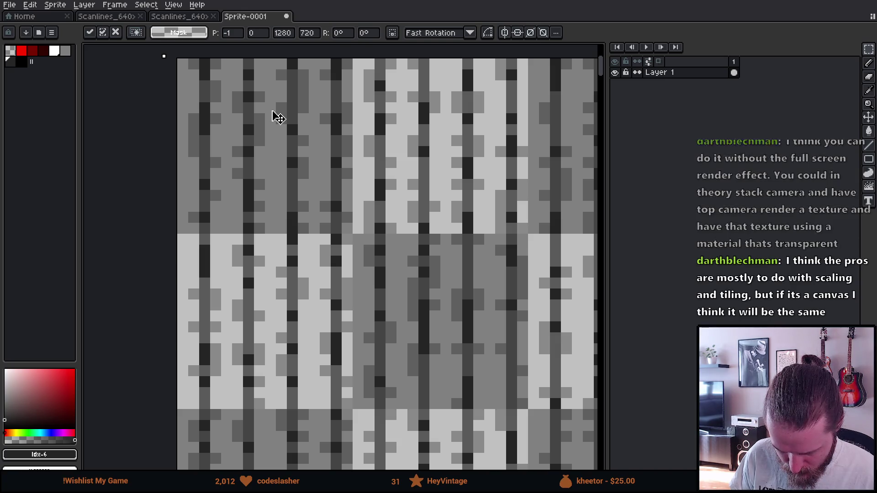
scroll(274, 117, "down", 5)
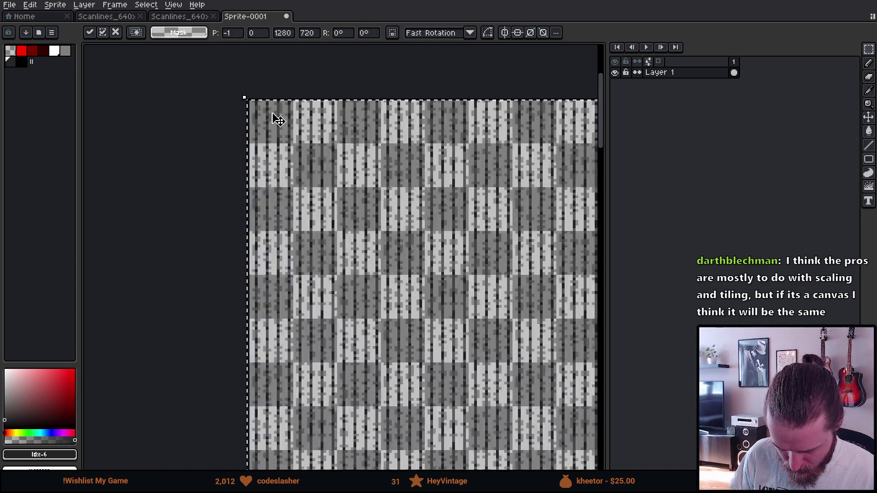
left_click_drag(397, 191, 258, 255)
scroll(259, 254, "up", 2)
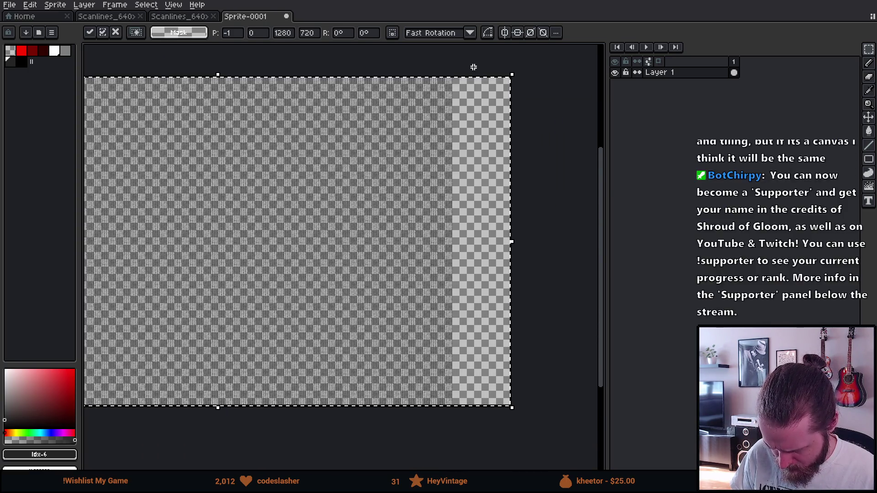
scroll(480, 89, "up", 3)
scroll(264, 204, "down", 2)
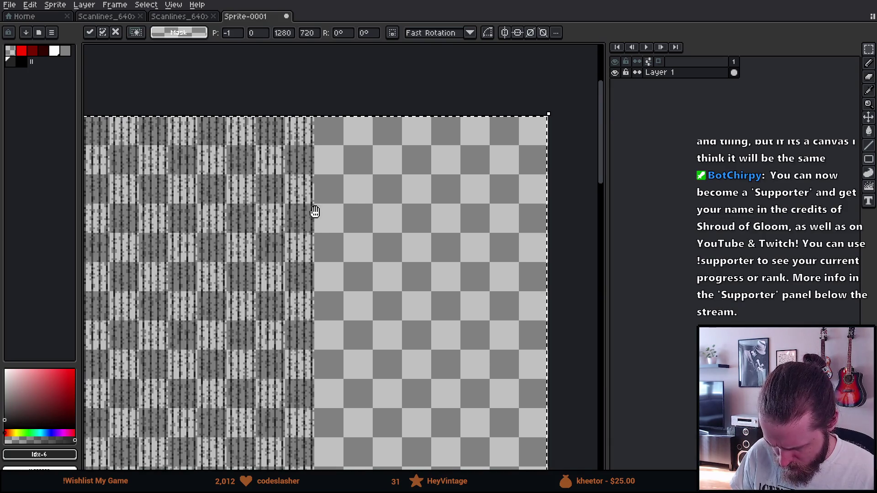
- Slide the scanline copy right to about x=1151, y=0 beside the tiles and commit it
mouse_move(156, 238)
left_mouse_down()
mouse_move(558, 220)
mouse_move(266, 259)
mouse_move(407, 263)
mouse_move(153, 215)
mouse_move(431, 254)
left_mouse_up()
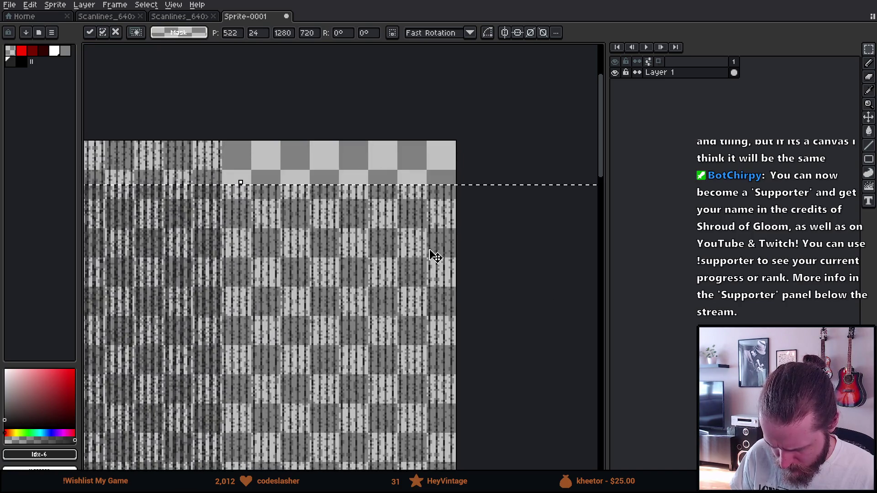
mouse_move(191, 260)
left_mouse_down()
mouse_move(352, 242)
mouse_move(486, 241)
left_mouse_up()
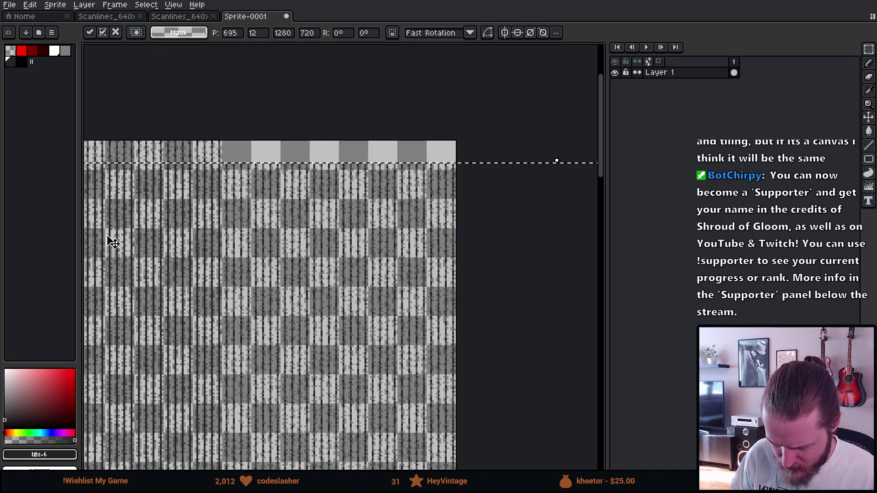
left_click_drag(111, 239, 476, 251)
mouse_move(111, 260)
left_mouse_down()
mouse_move(313, 256)
mouse_move(303, 300)
left_mouse_up()
left_click_drag(186, 297, 417, 253)
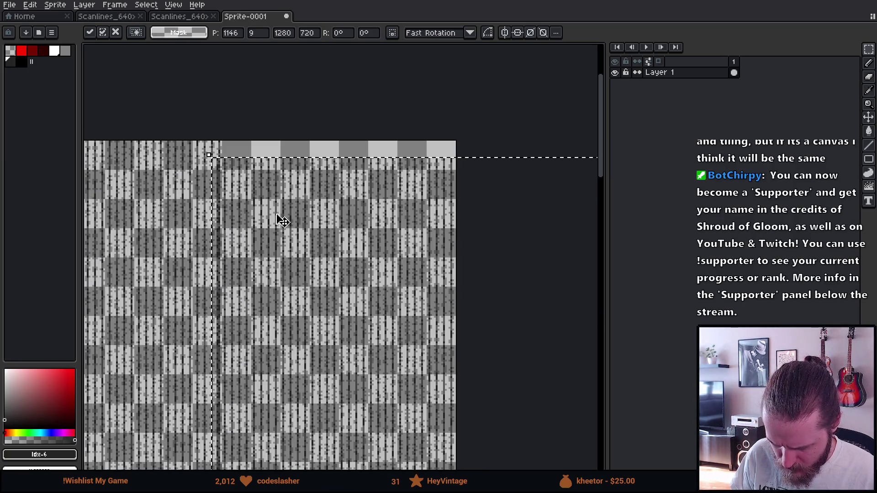
left_click_drag(250, 201, 247, 182)
scroll(270, 127, "up", 2)
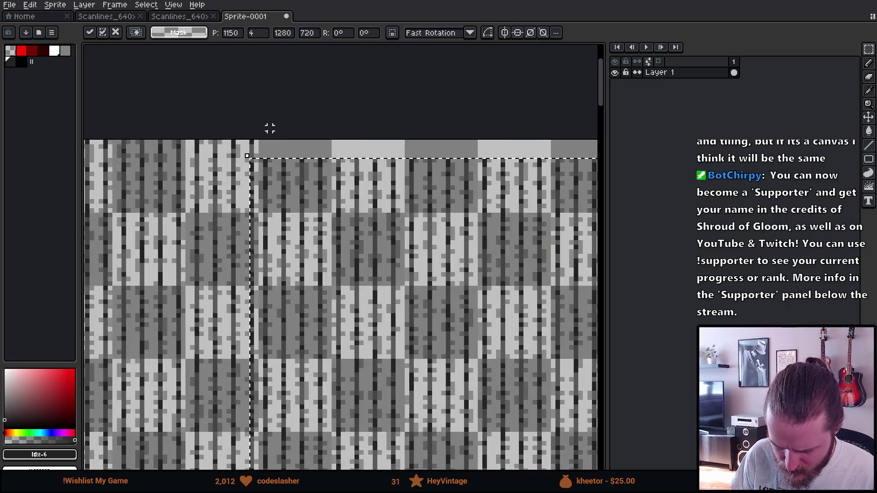
scroll(287, 229, "up", 3)
left_click_drag(306, 245, 302, 226)
scroll(302, 226, "down", 5)
left_click(258, 176)
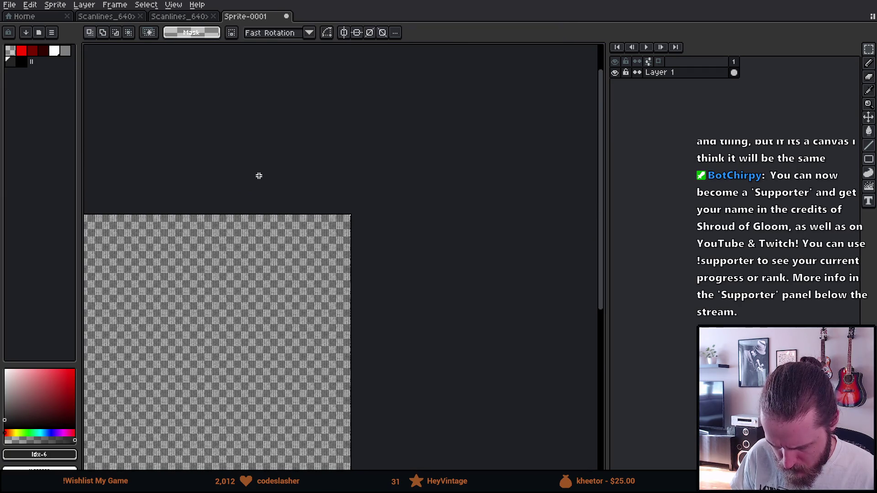
scroll(212, 239, "down", 1)
left_click_drag(294, 307, 397, 284)
scroll(397, 284, "up", 2)
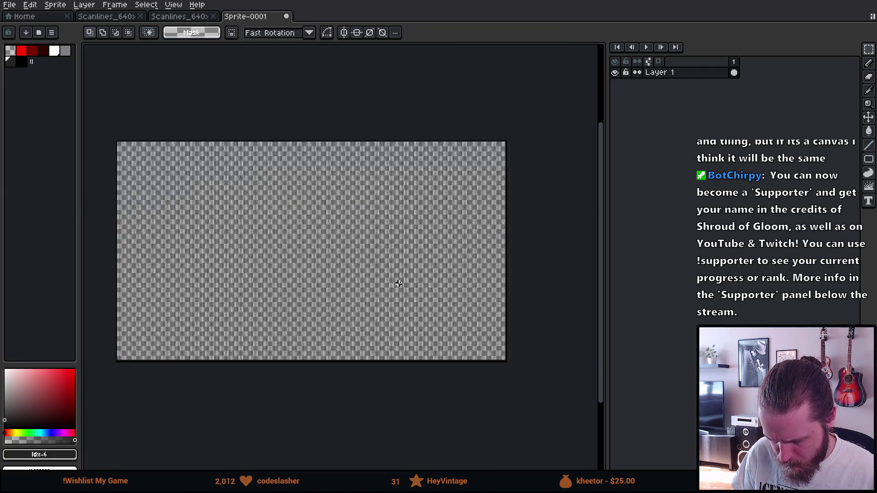
mouse_move(272, 257)
left_mouse_down()
mouse_move(383, 254)
mouse_move(426, 272)
mouse_move(219, 263)
left_mouse_up()
- Save the untitled sprite as Scanlines_720p and bring up the 1280×720 Canvas Size dialog
scroll(366, 274, "up", 1)
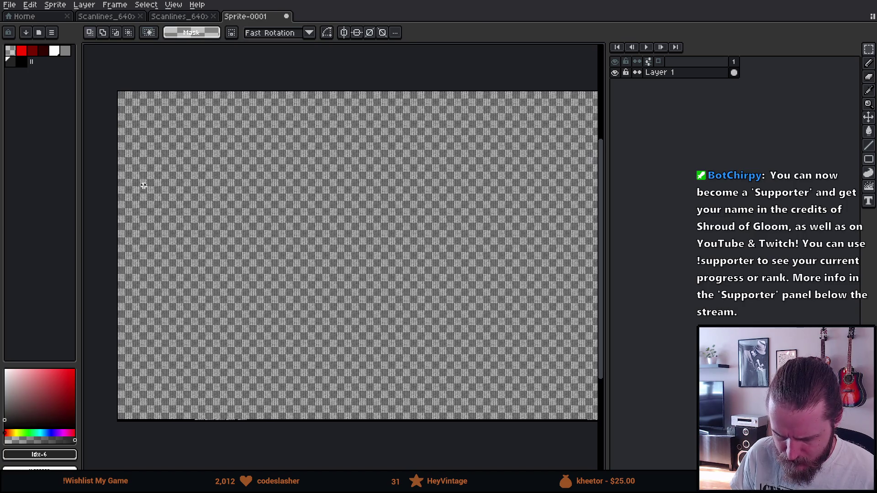
scroll(144, 185, "up", 1)
scroll(149, 183, "down", 2)
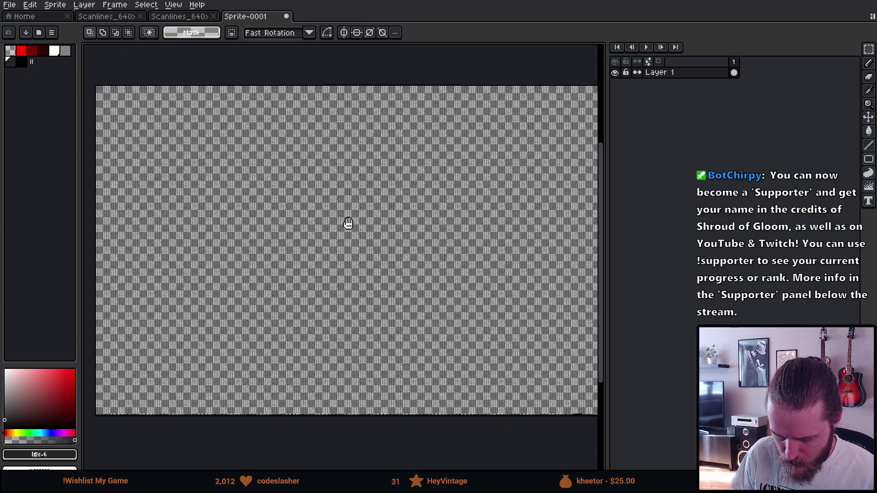
mouse_move(349, 226)
left_mouse_down()
mouse_move(265, 235)
mouse_move(317, 230)
mouse_move(280, 216)
left_mouse_up()
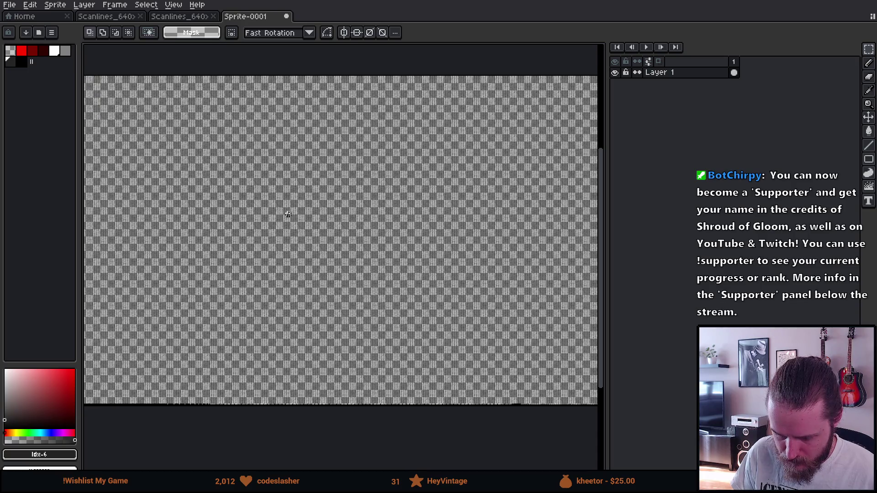
scroll(288, 214, "down", 1)
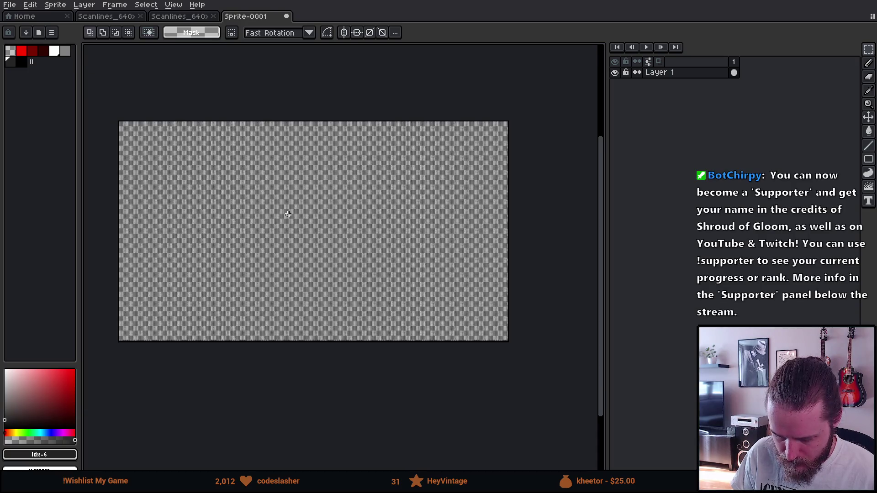
left_click(10, 6)
mouse_move(77, 95)
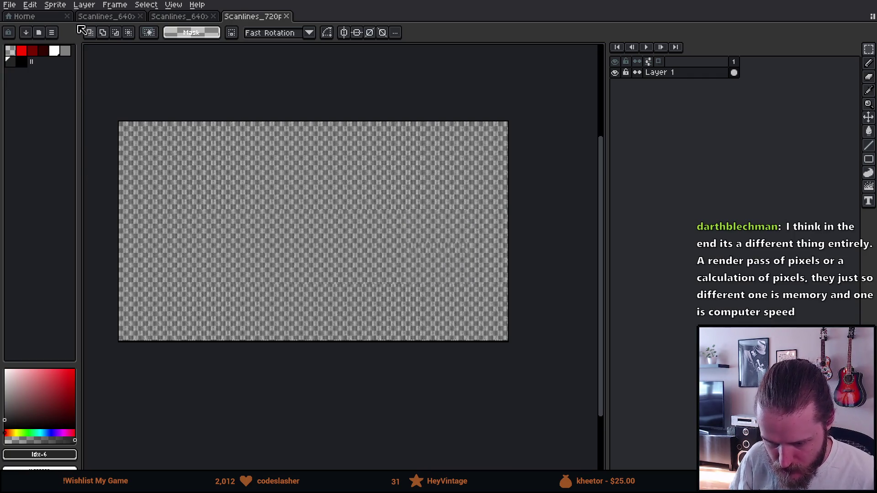
left_click(55, 5)
left_click(90, 69)
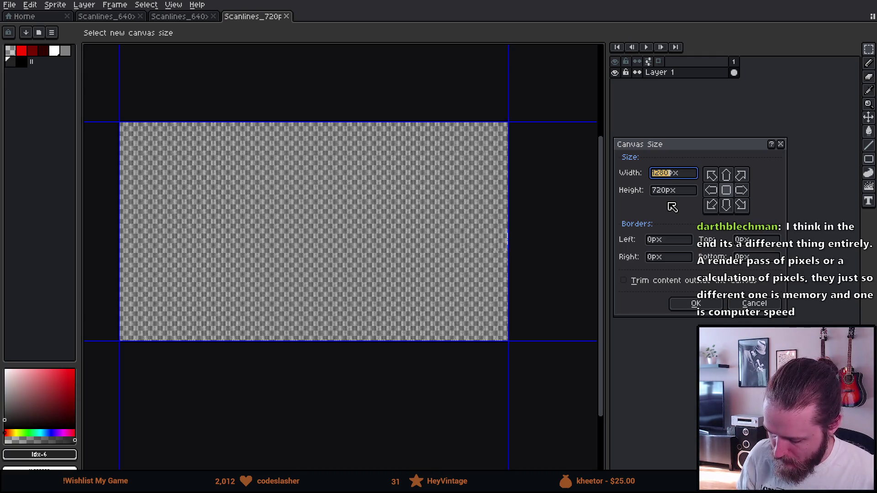
- Resize the canvas to width 640 and height 320 px, then recentre the view
type("640")
key("Tab")
type("320")
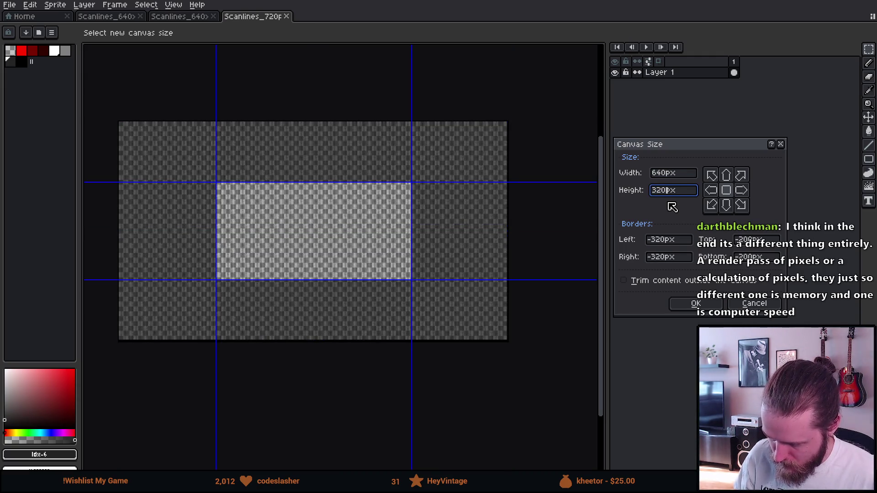
scroll(292, 206, "up", 3)
scroll(182, 194, "down", 1)
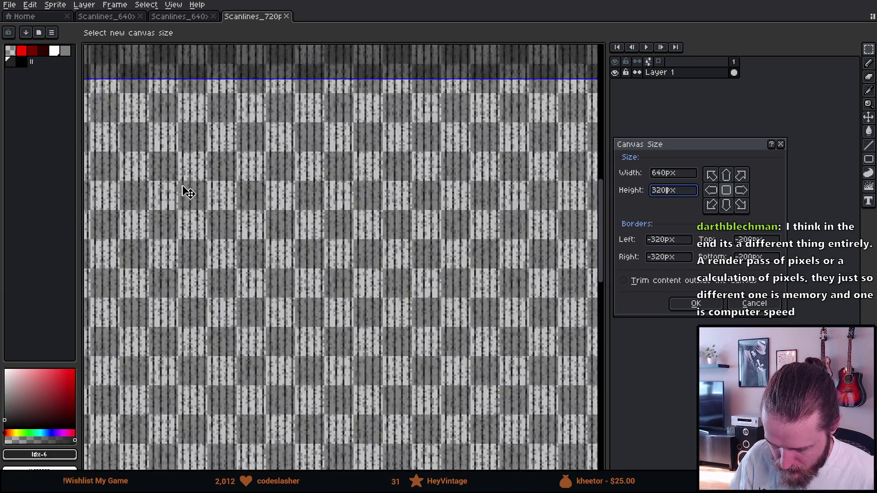
scroll(192, 189, "down", 1)
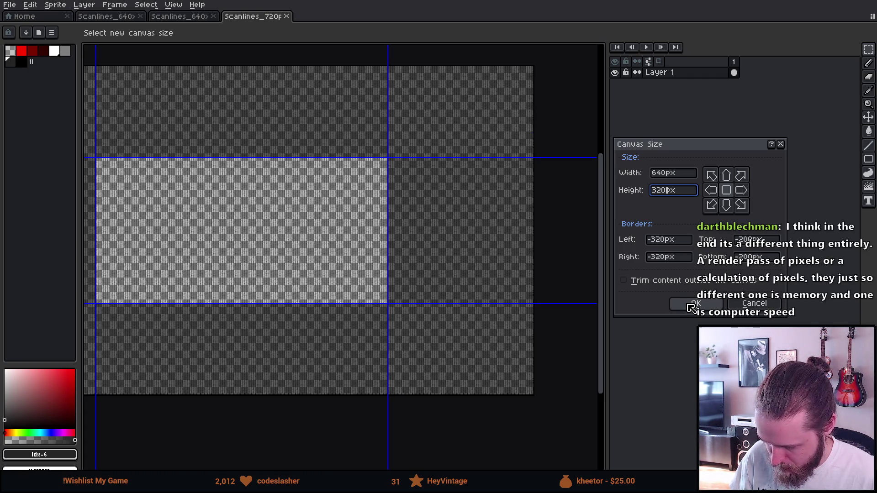
left_click(692, 310)
left_click_drag(153, 139, 243, 193)
left_click(9, 5)
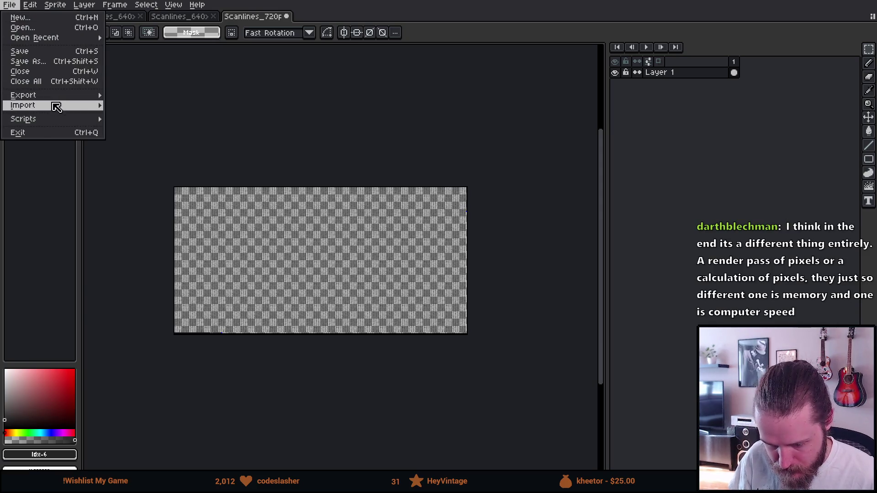
- Export the cropped scanline texture as a PNG, changing 720 to 360 in the file name
left_click(133, 93)
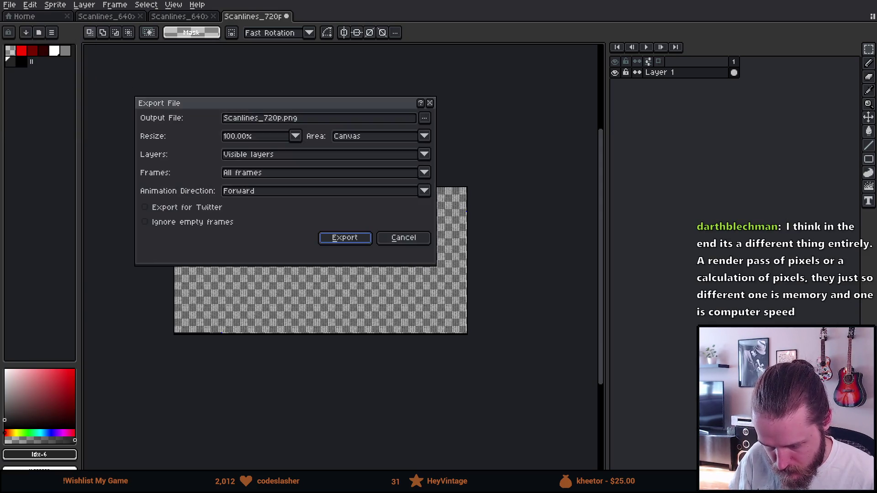
left_click(271, 118)
type("0")
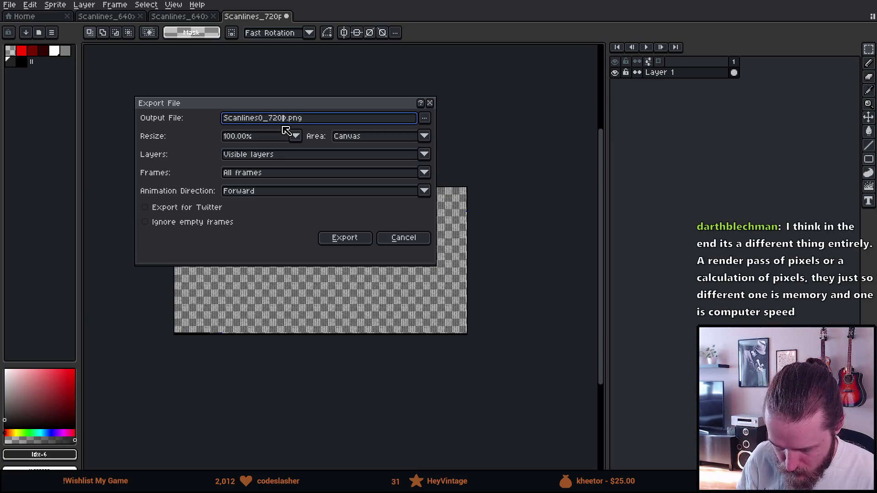
key("BackSpace")
key("BackSpace")
key("BackSpace")
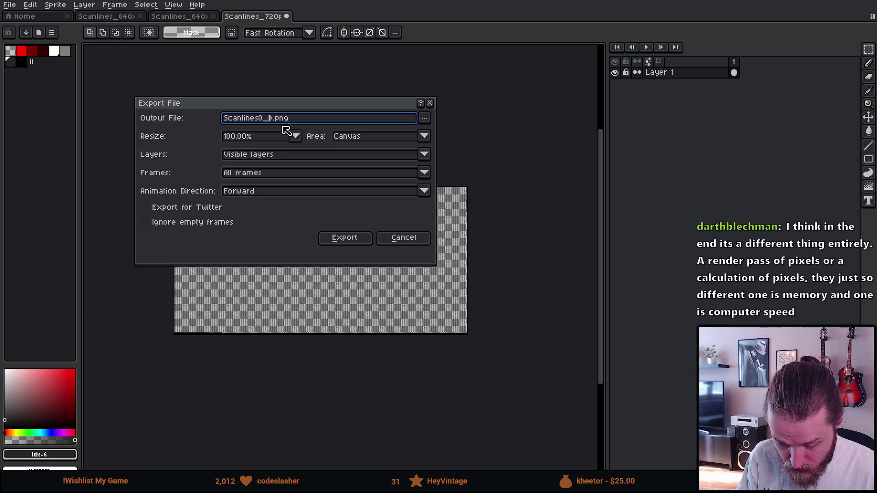
type("360")
key("Return")
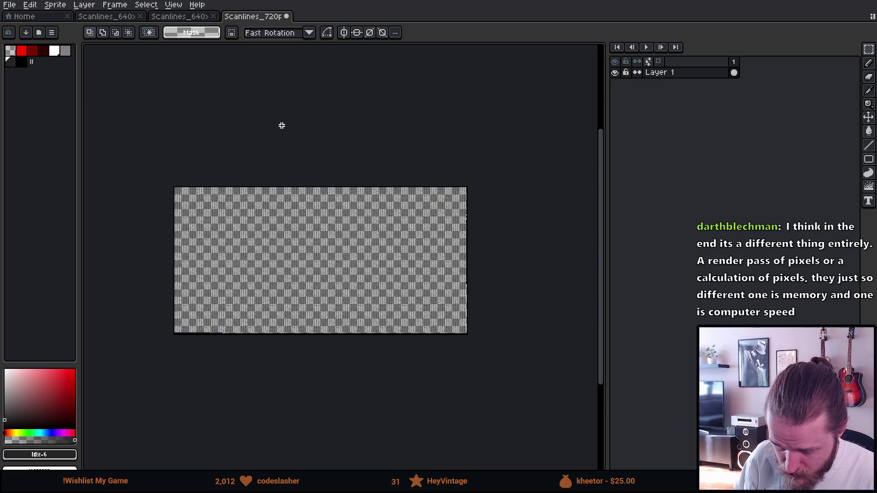
- Undo the crop to restore the 1280x720 canvas, then return to Unity's hierarchy
key("ctrl+z")
scroll(284, 172, "down", 1)
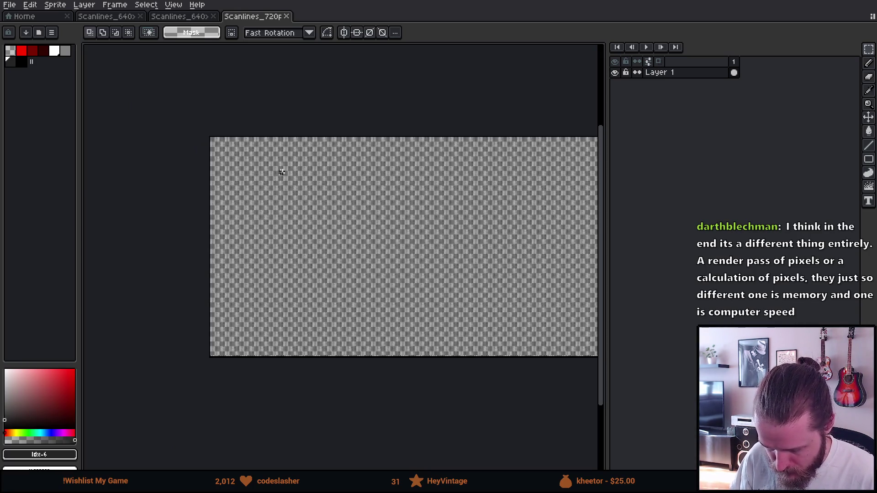
scroll(365, 185, "up", 1)
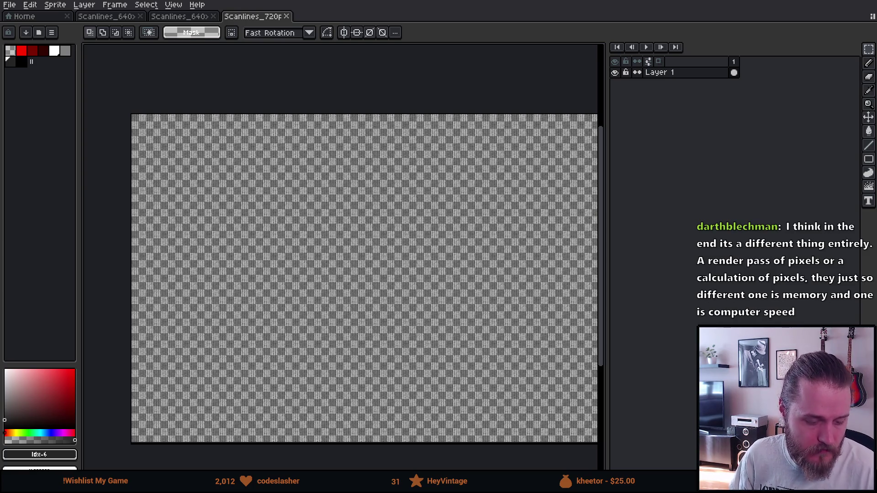
key("alt+Tab")
left_click_drag(327, 385, 326, 332)
scroll(457, 385, "up", 3)
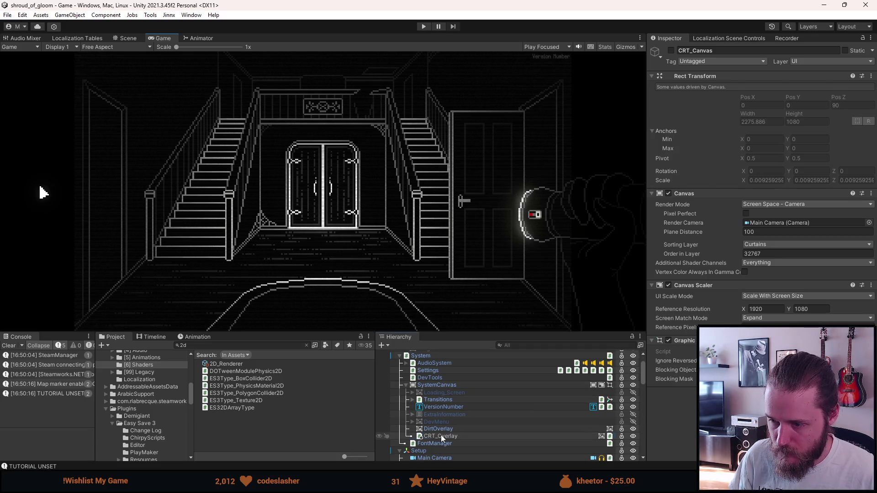
- Duplicate CRT_Overlay with Ctrl+D and deactivate the new CRT_Overlay (1) copy
left_click(441, 435)
scroll(440, 435, "down", 3)
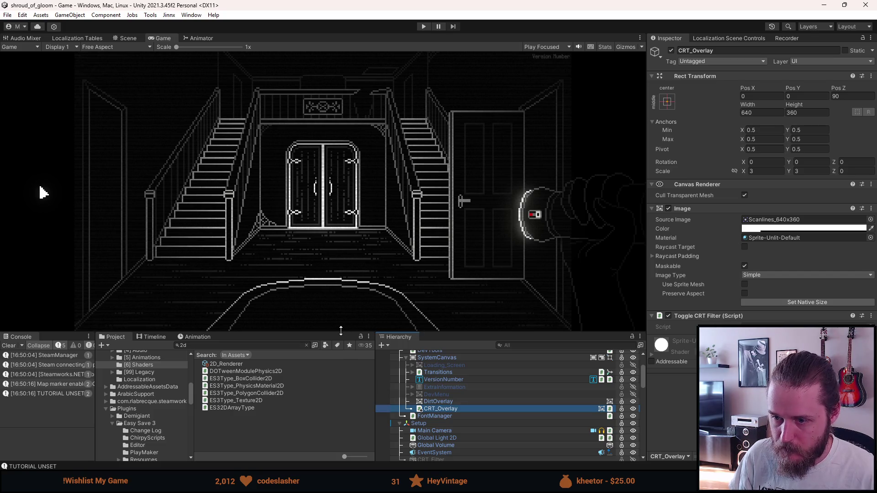
left_click_drag(341, 331, 336, 374)
left_click_drag(336, 374, 335, 294)
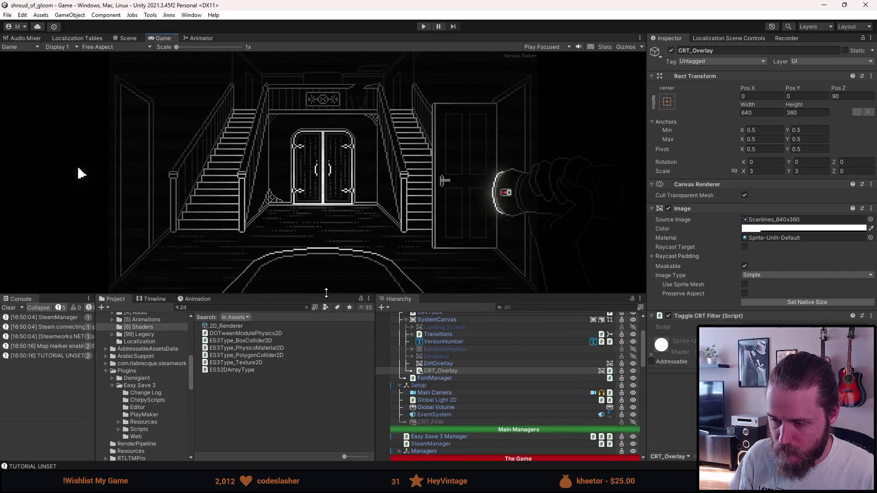
left_click(440, 372)
key("ctrl+d")
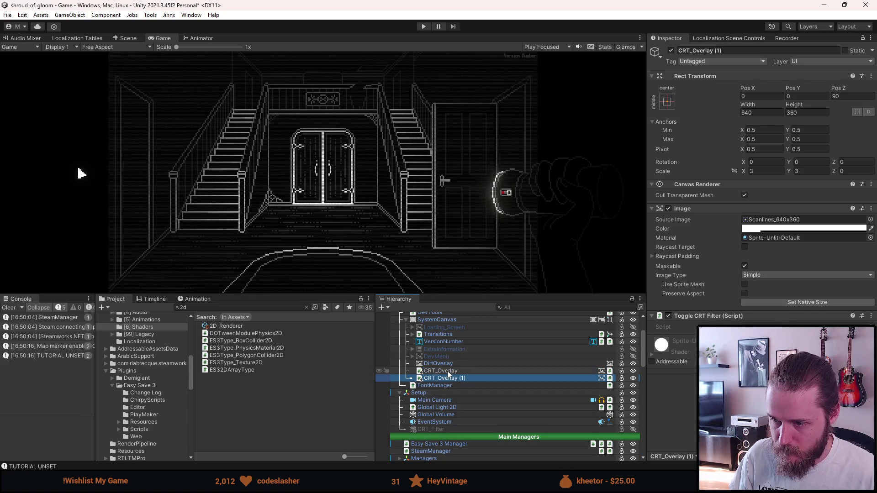
key("alt+shift+a")
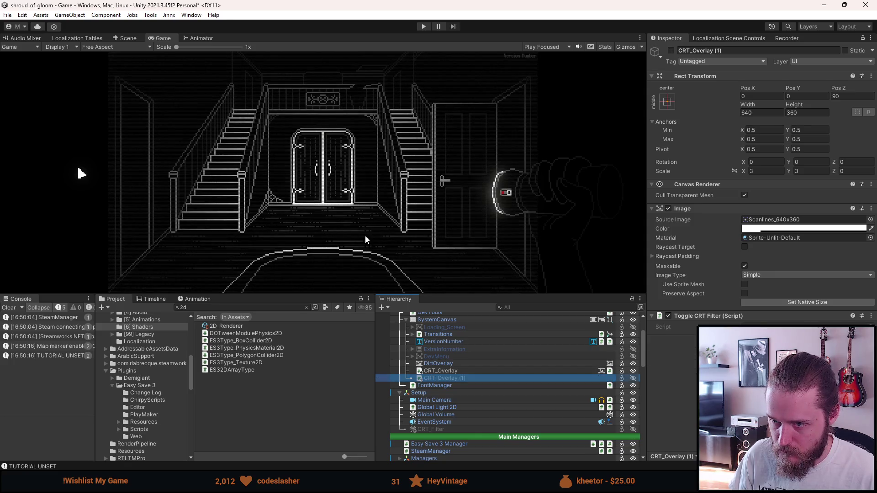
scroll(364, 238, "up", 2)
scroll(298, 108, "up", 6)
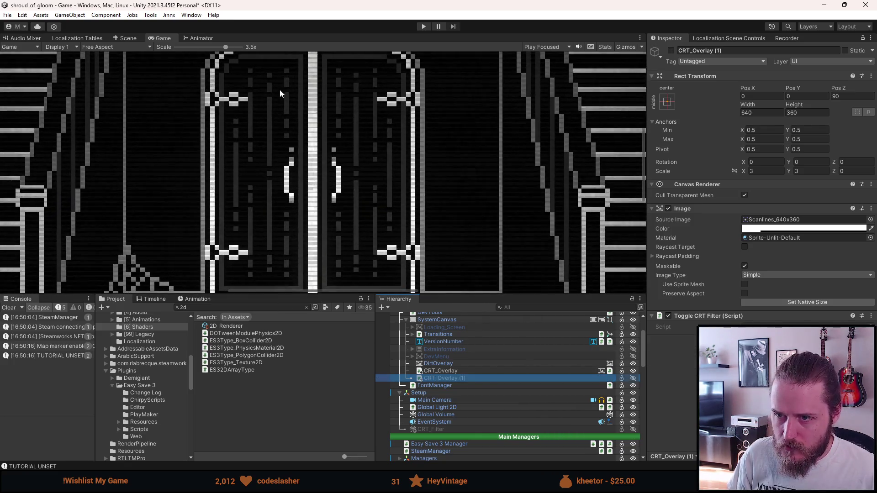
scroll(279, 82, "down", 8)
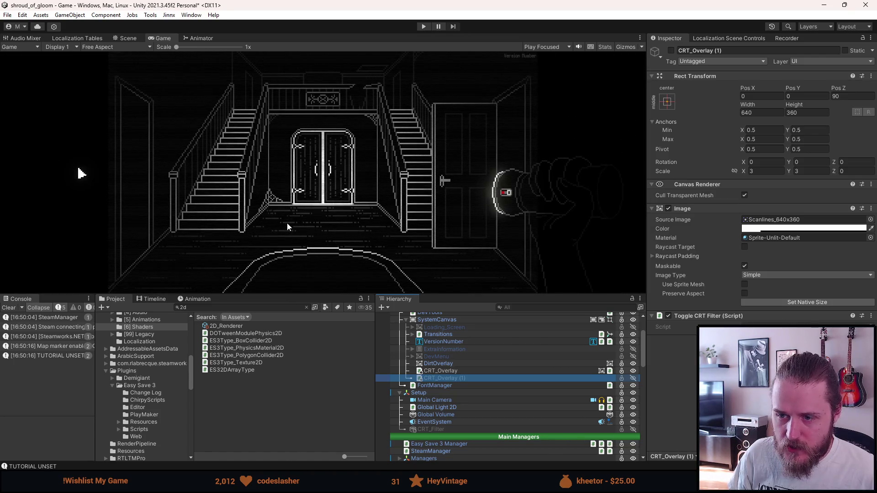
left_click_drag(303, 293, 303, 340)
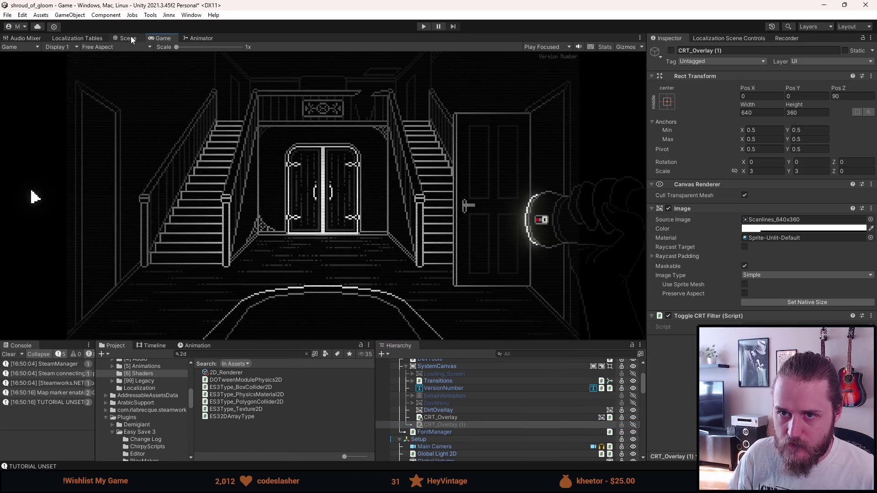
- Check the overlay in the Scene view, then return to the Game view
left_click(129, 39)
scroll(359, 139, "up", 3)
scroll(359, 139, "down", 3)
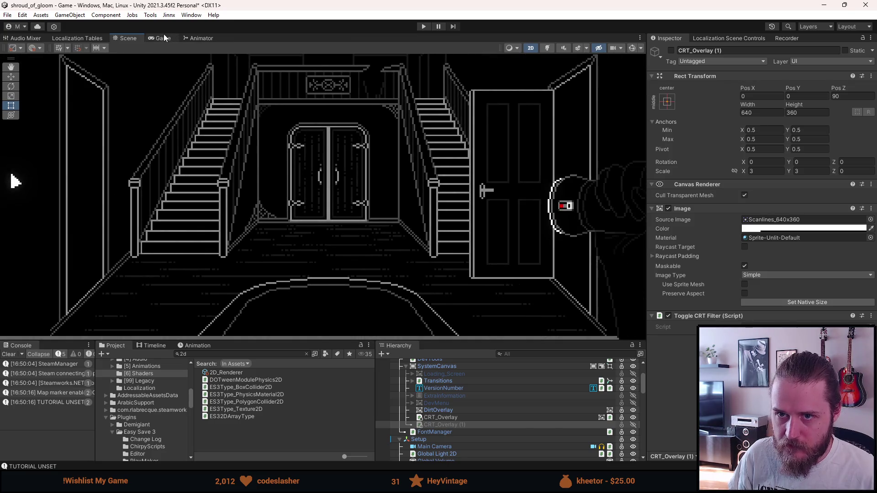
left_click(162, 38)
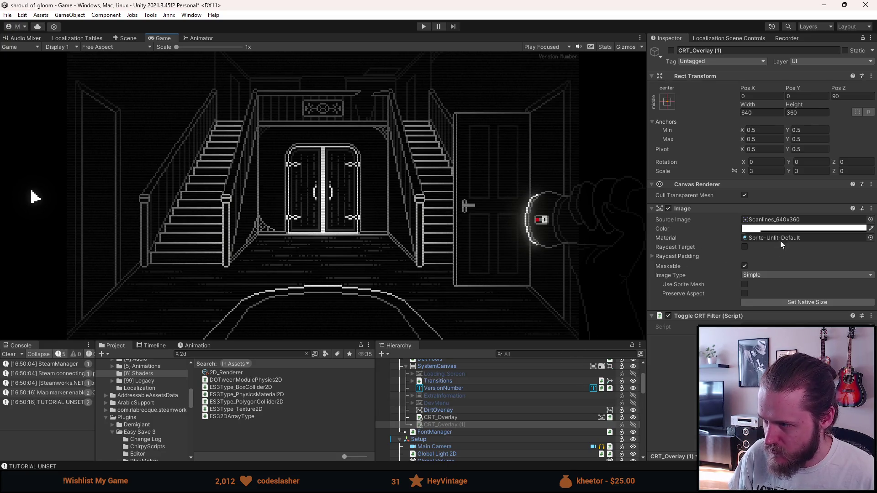
- Deactivate the original CRT_Overlay and activate CRT_Overlay (1) with Alt+Shift+A
left_click(437, 415)
key("alt+shift+a")
left_click(442, 424)
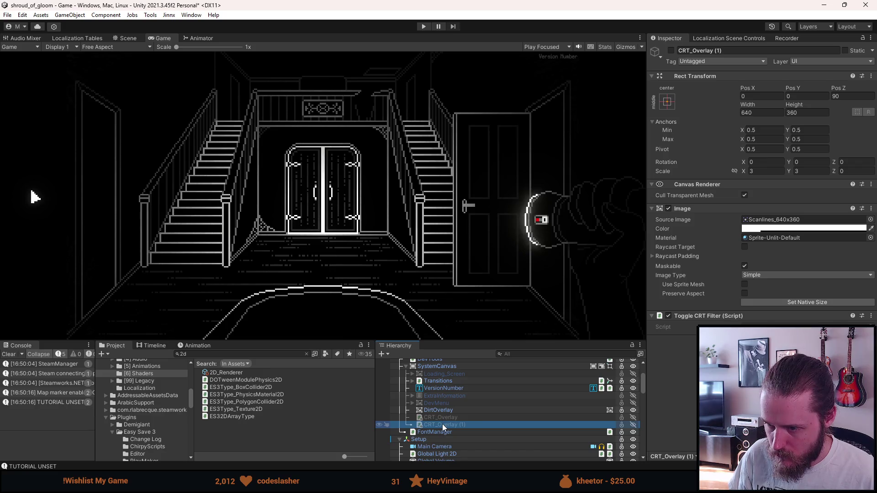
key("alt+shift+a")
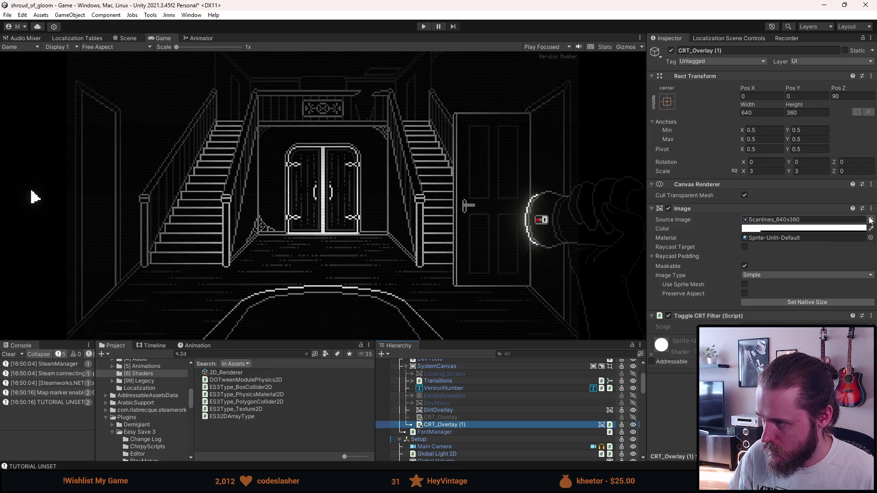
- Look through the Source Image sprite picker and close it unchanged
left_click(870, 219)
left_click(869, 167)
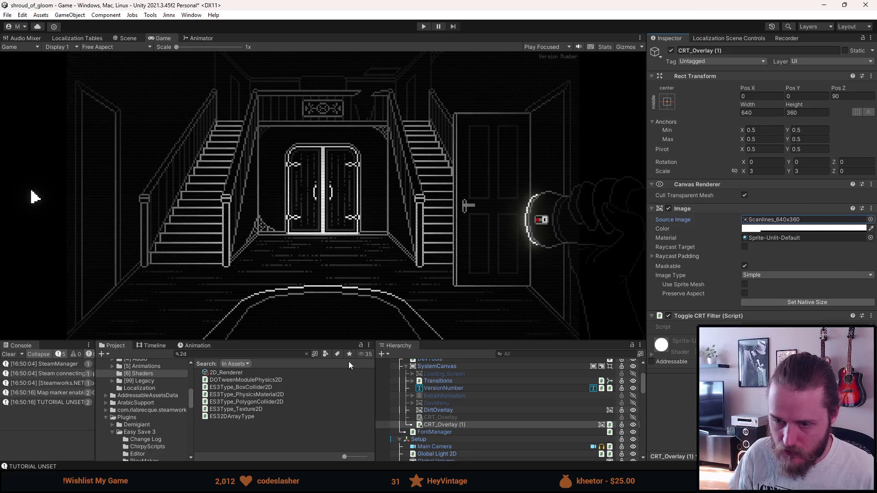
scroll(160, 399, "up", 10)
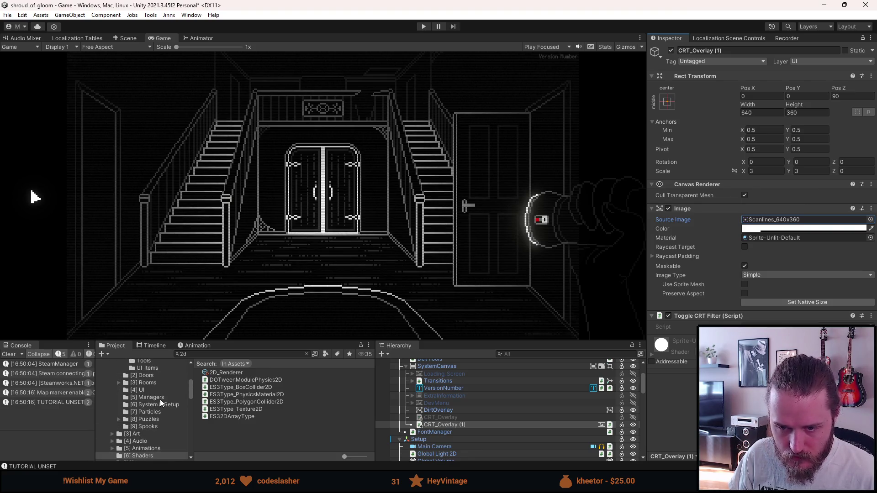
scroll(160, 399, "up", 5)
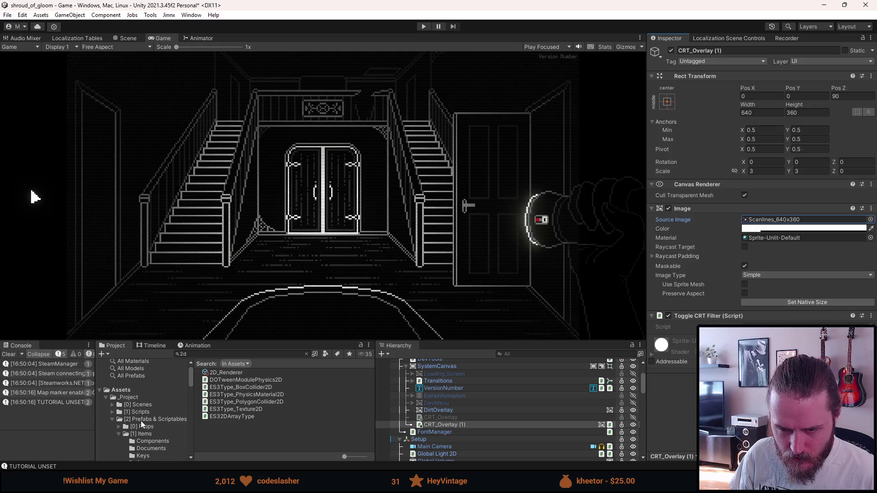
scroll(149, 429, "down", 6)
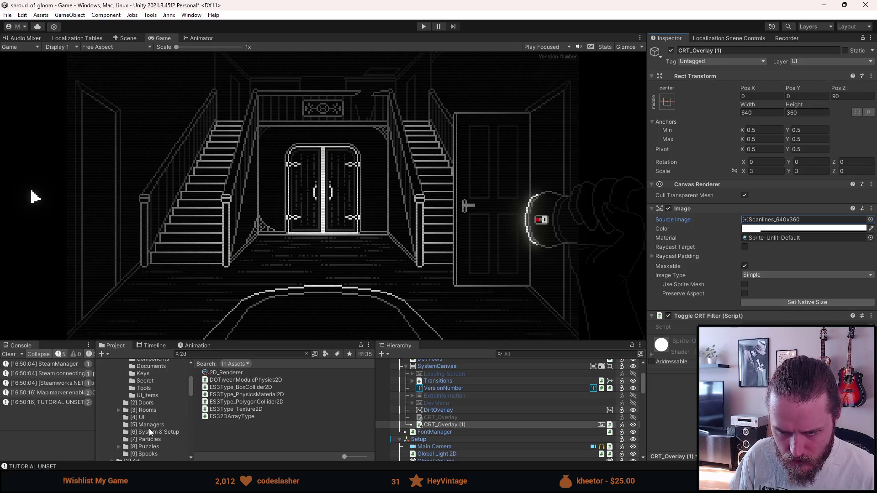
scroll(147, 436, "up", 2)
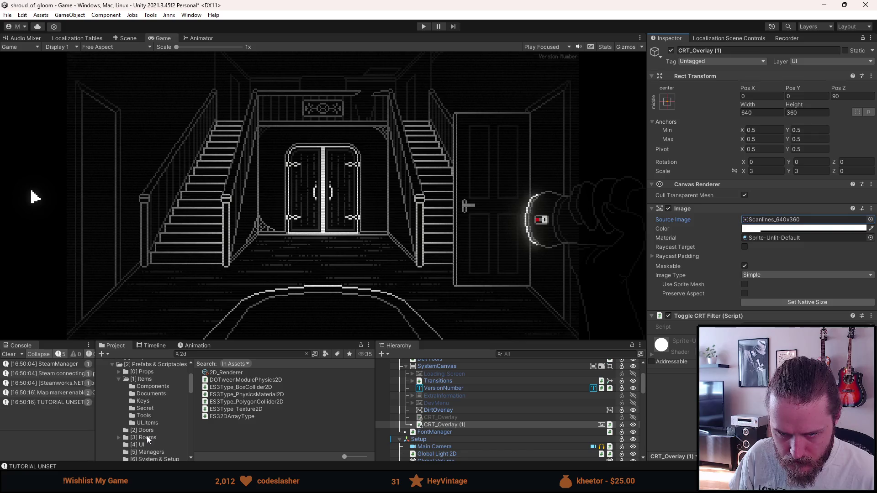
- Open Art > Scanlines in the Project window and select the Scanlines_720p asset
scroll(146, 435, "down", 4)
left_click(145, 434)
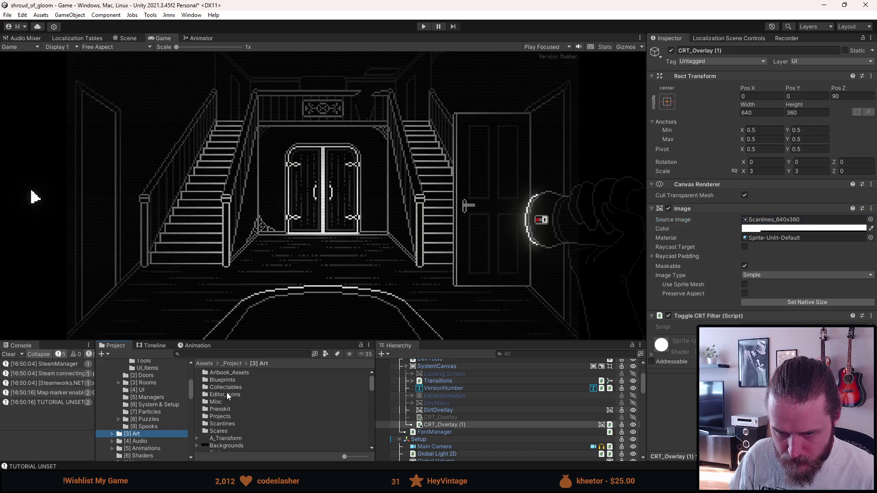
double_click(223, 424)
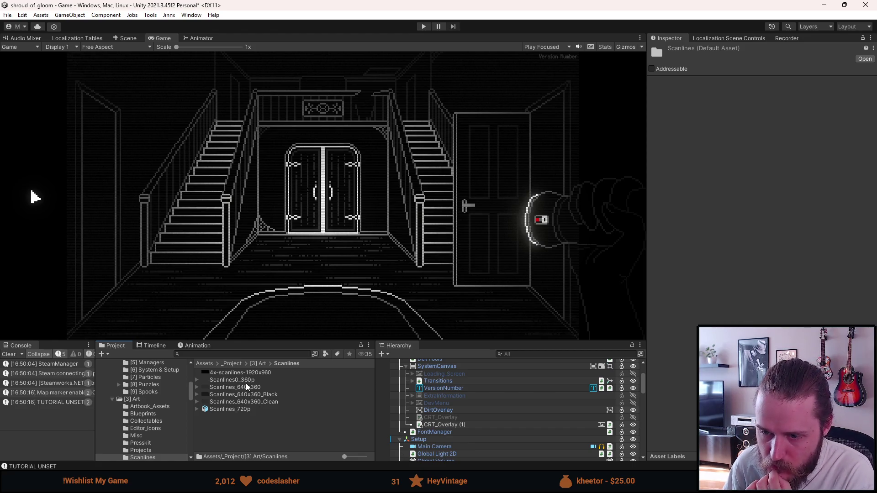
left_click(228, 409)
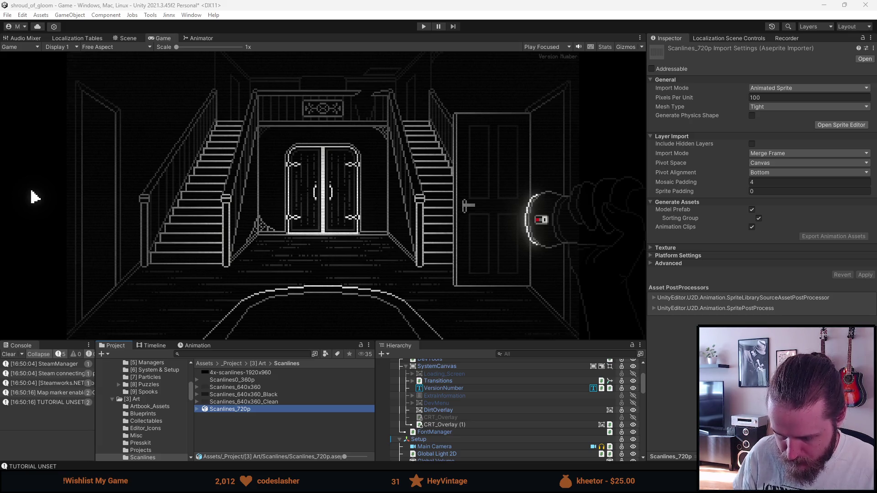
- Give the Scanlines_720p PNG Point (no filter) filtering and Compression None
left_click(247, 416)
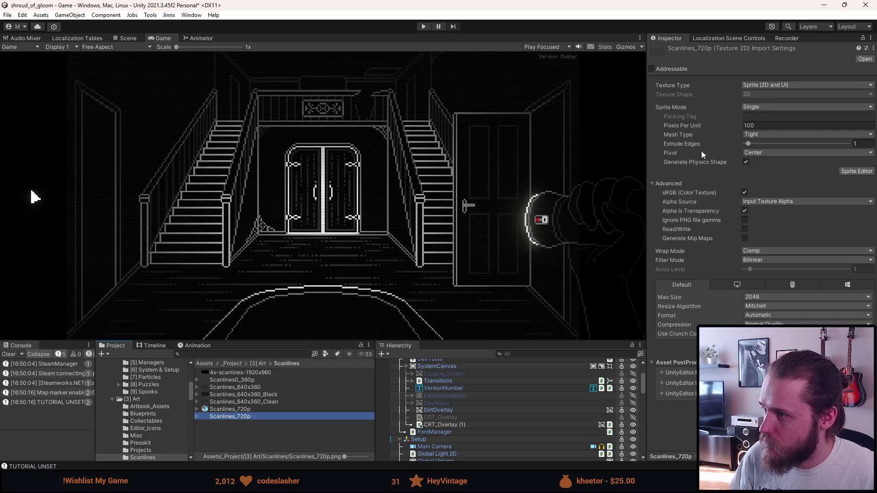
left_click(752, 261)
left_click(776, 270)
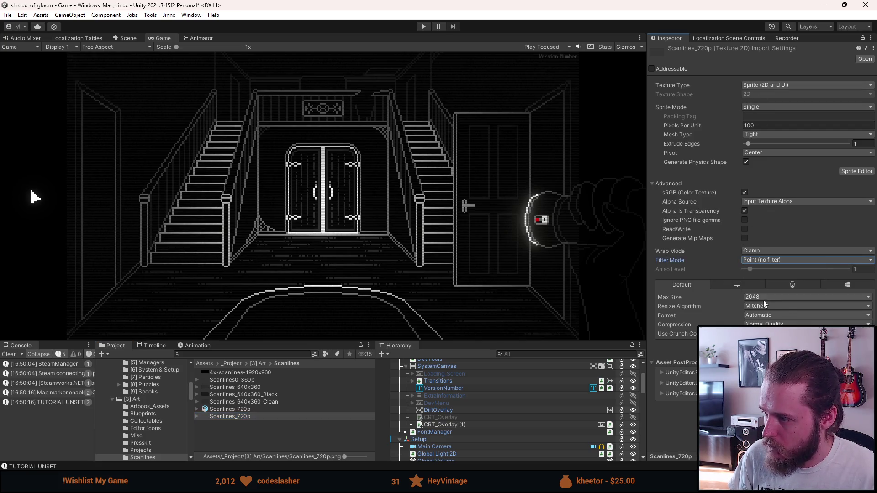
left_click(776, 324)
left_click(777, 316)
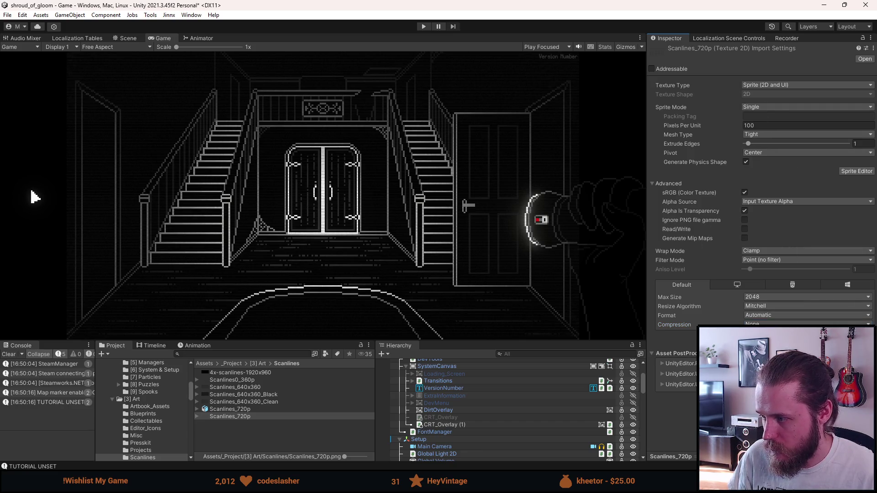
left_click(475, 425)
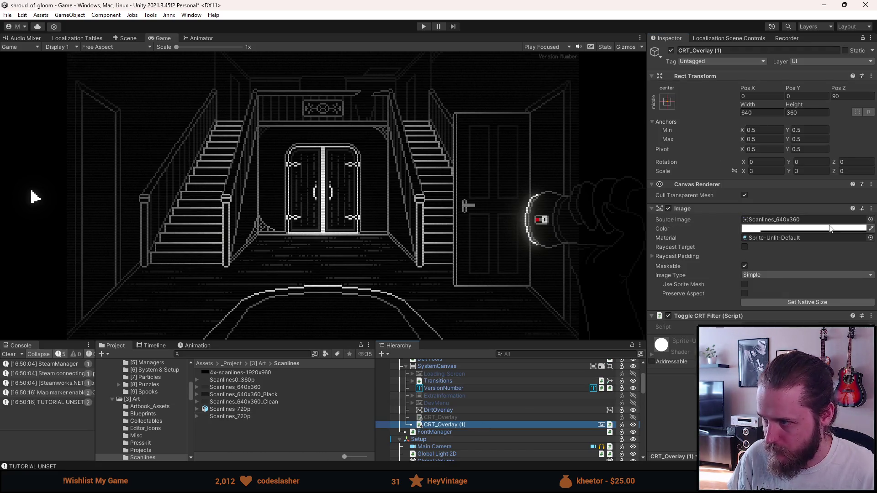
- Set CRT_Overlay (1)'s Source Image to the Scanlines0_360p sprite
left_click(830, 229)
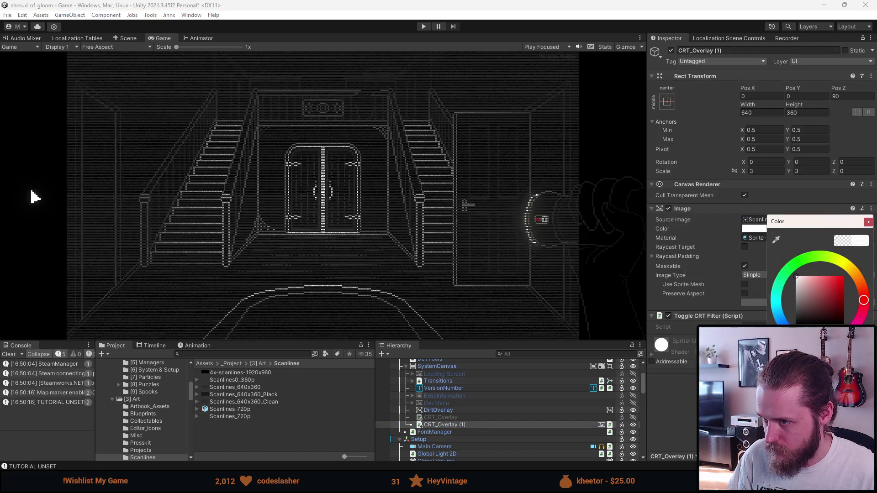
left_click(868, 222)
left_click(871, 219)
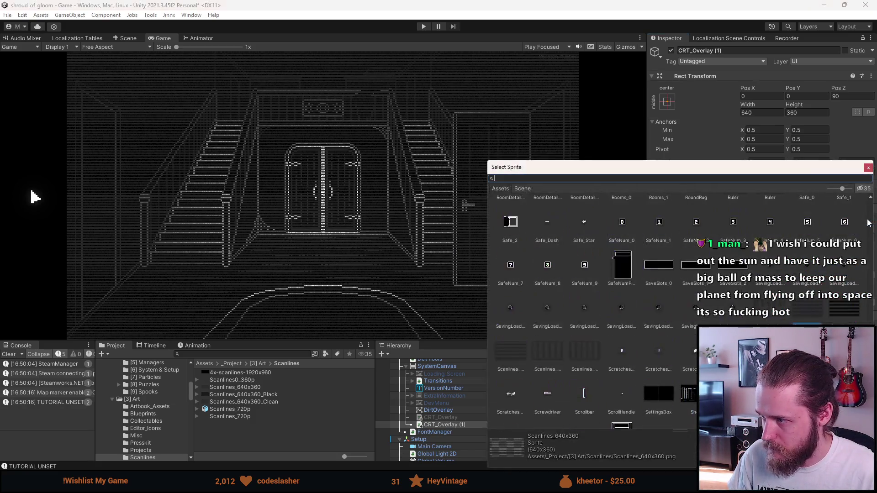
left_click(774, 315)
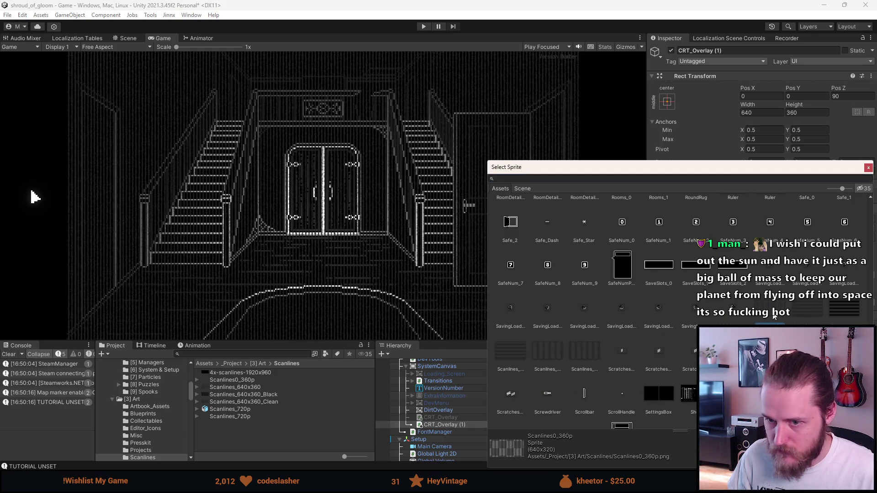
double_click(774, 315)
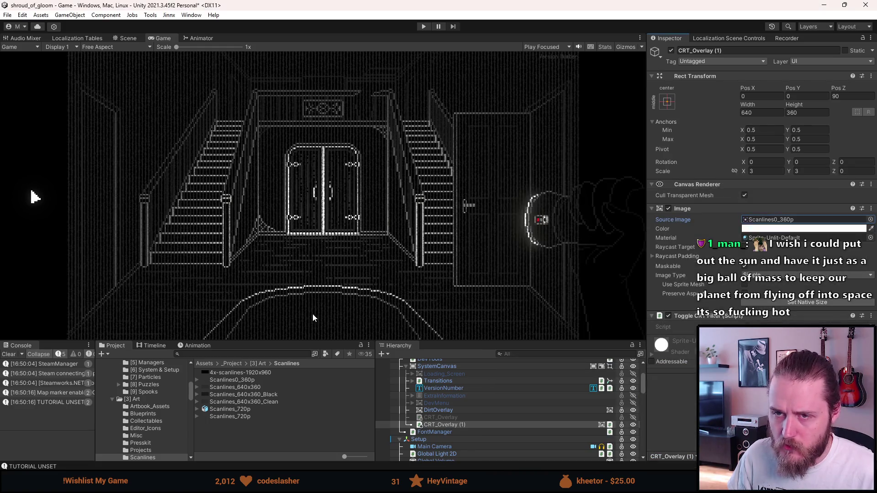
left_click_drag(294, 340, 294, 430)
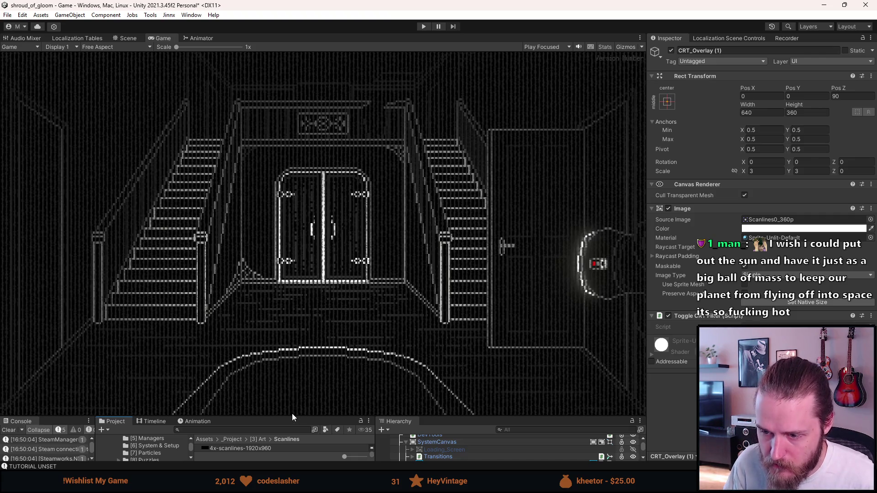
left_click_drag(292, 417, 291, 337)
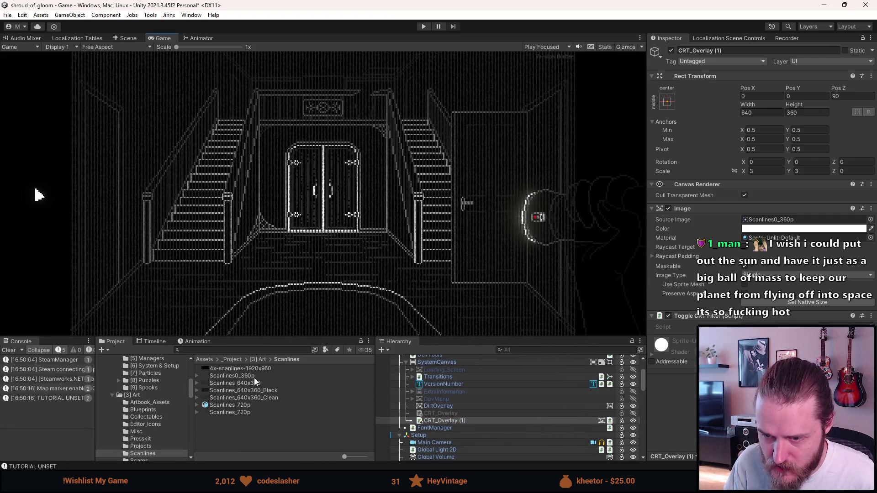
- Give the Scanlines0_360p texture Point filtering and no compression
left_click(255, 385)
left_click(254, 376)
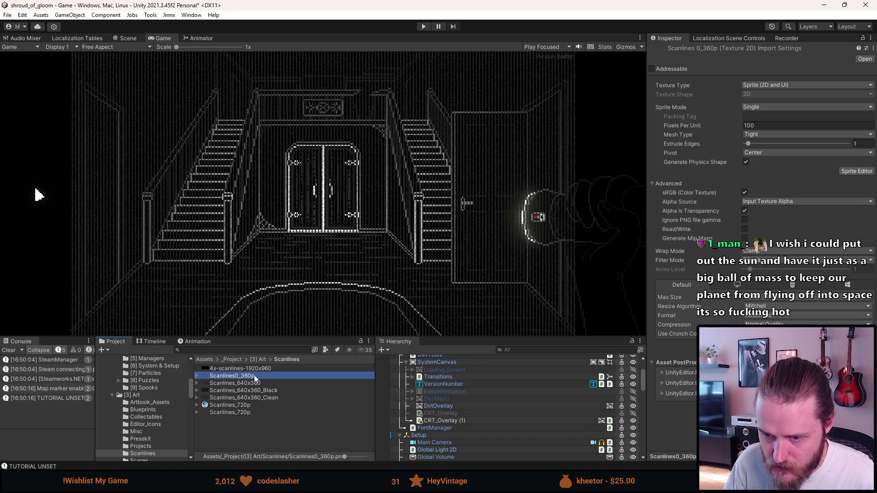
left_click(759, 260)
left_click(760, 269)
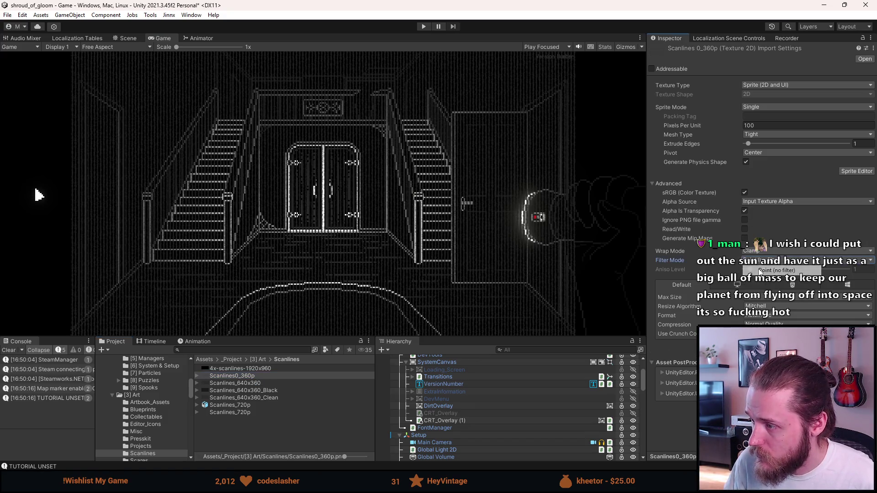
left_click(807, 324)
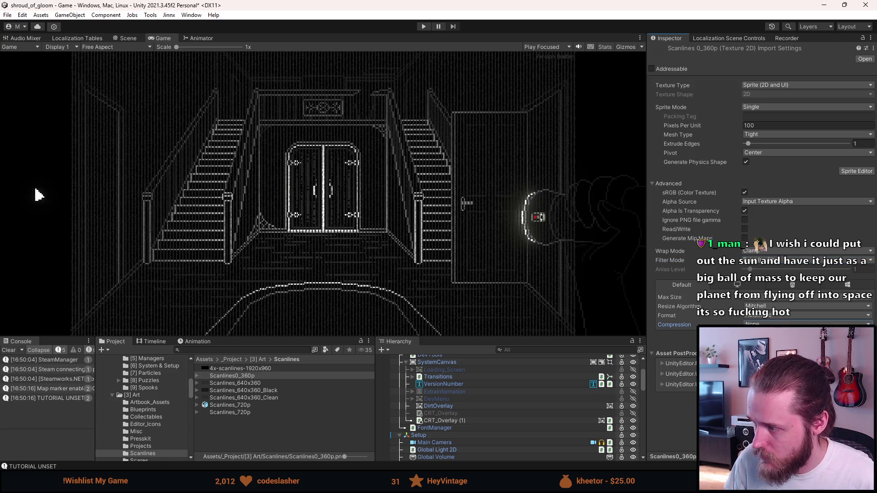
left_click_drag(321, 336, 321, 415)
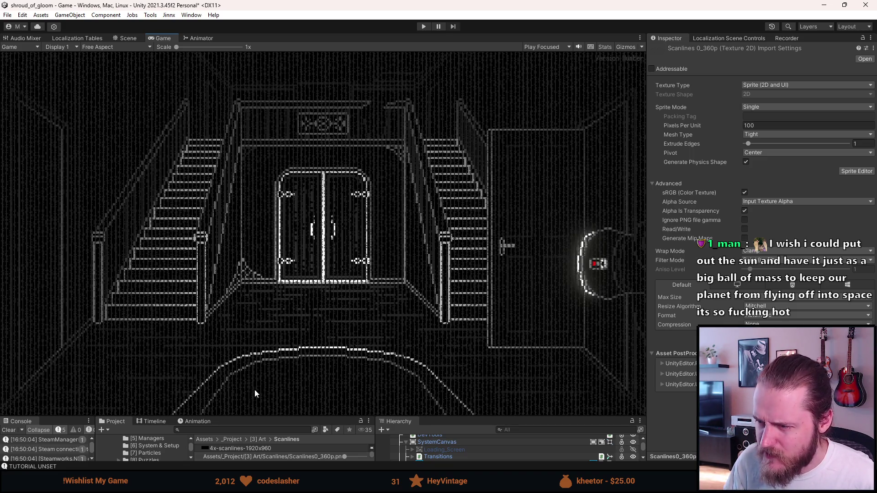
left_click_drag(266, 416, 266, 357)
left_click(455, 439)
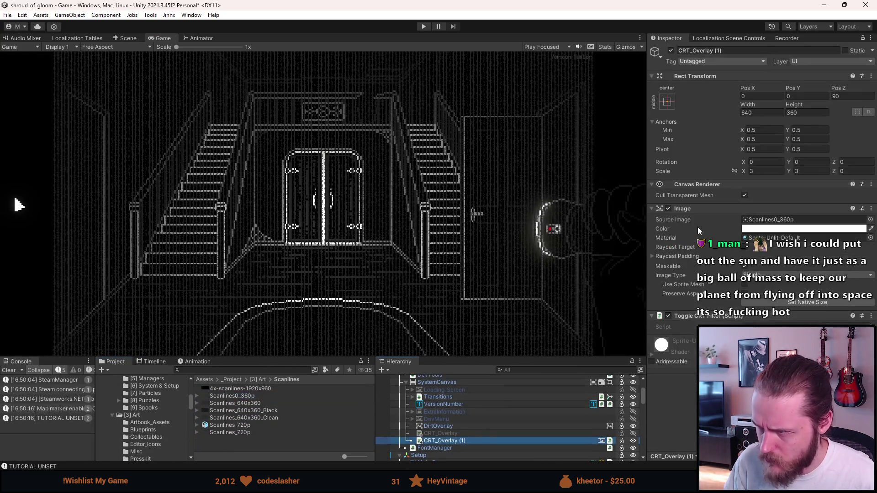
- Set the overlay's Source Image to the Scanlines_720p sprite
left_click(870, 220)
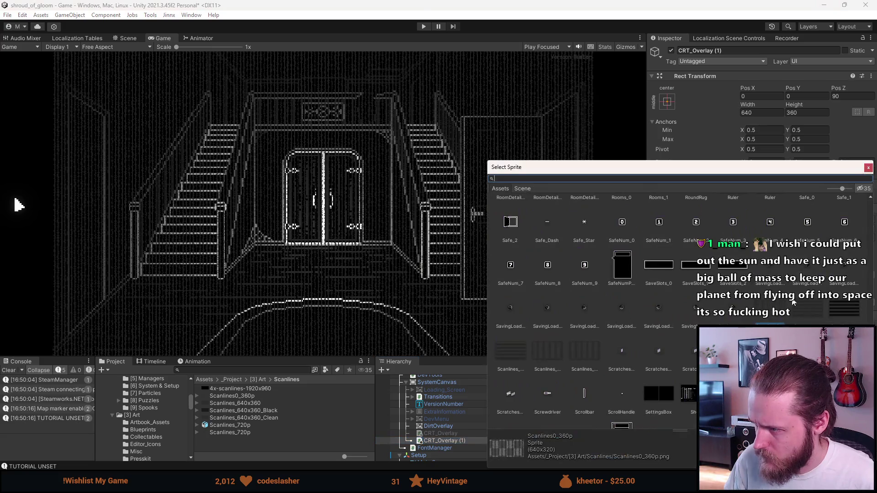
left_click(547, 356)
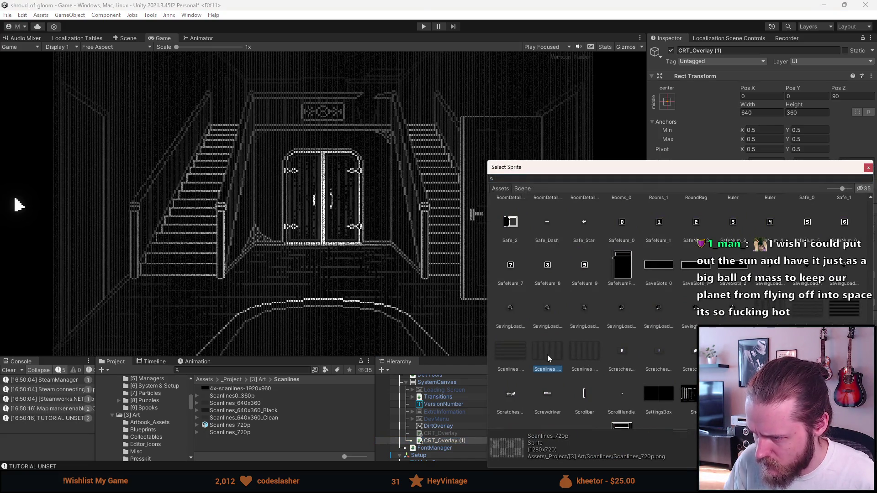
left_click(580, 353)
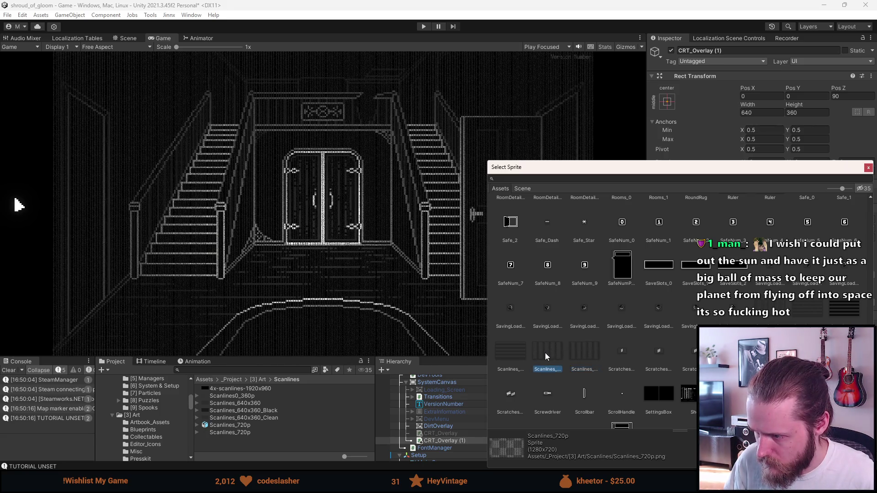
double_click(547, 349)
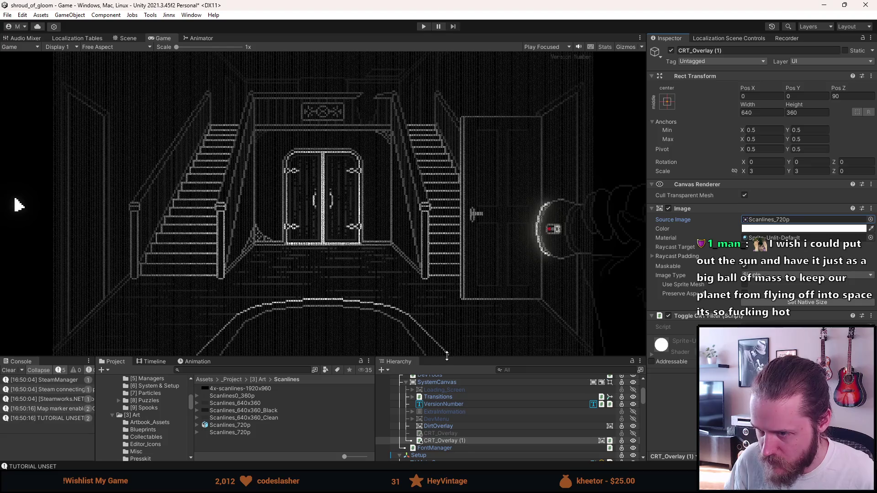
left_click_drag(446, 358, 424, 430)
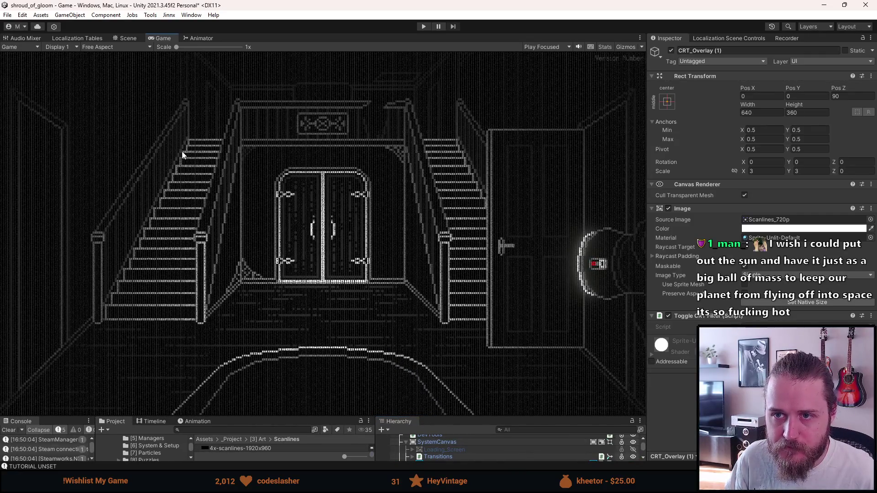
scroll(273, 163, "up", 8)
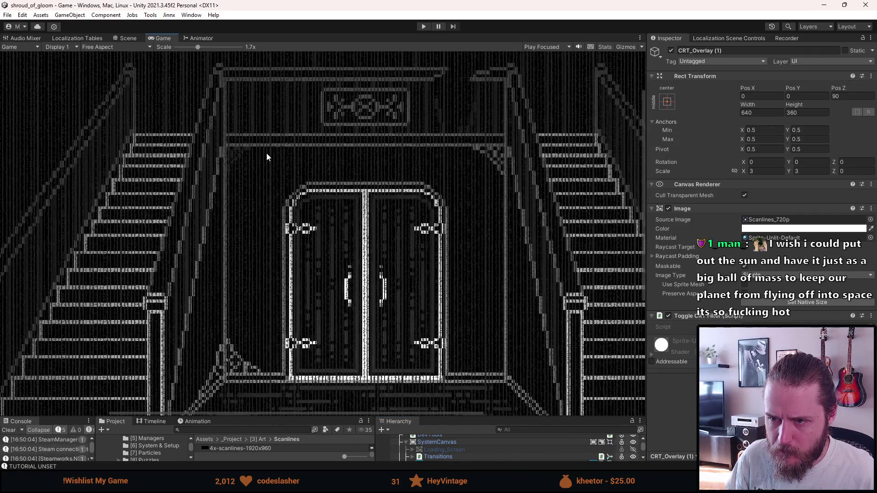
scroll(325, 146, "down", 8)
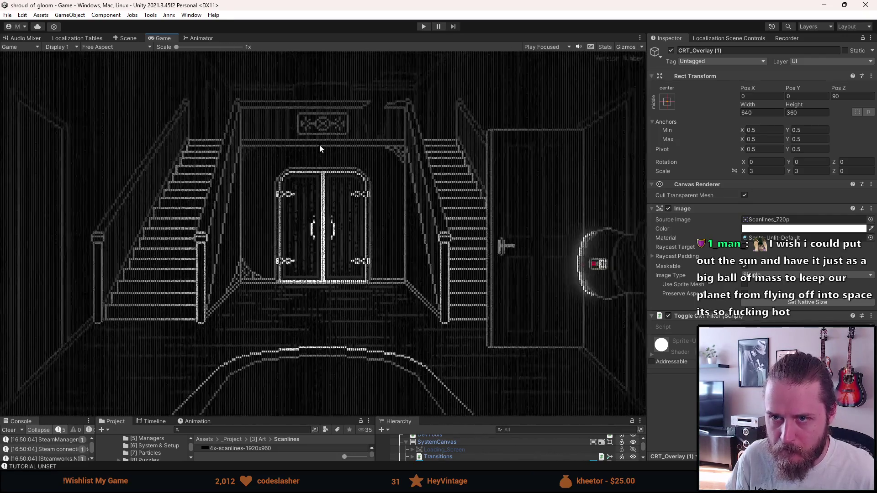
- Compare Scene and Game views, then Set Native Size to 1280x720
left_click(131, 38)
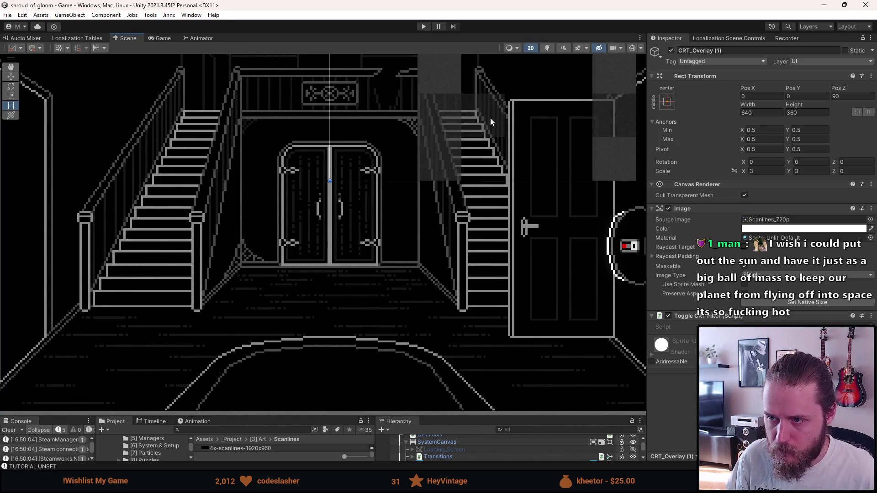
scroll(450, 111, "up", 6)
scroll(385, 143, "down", 6)
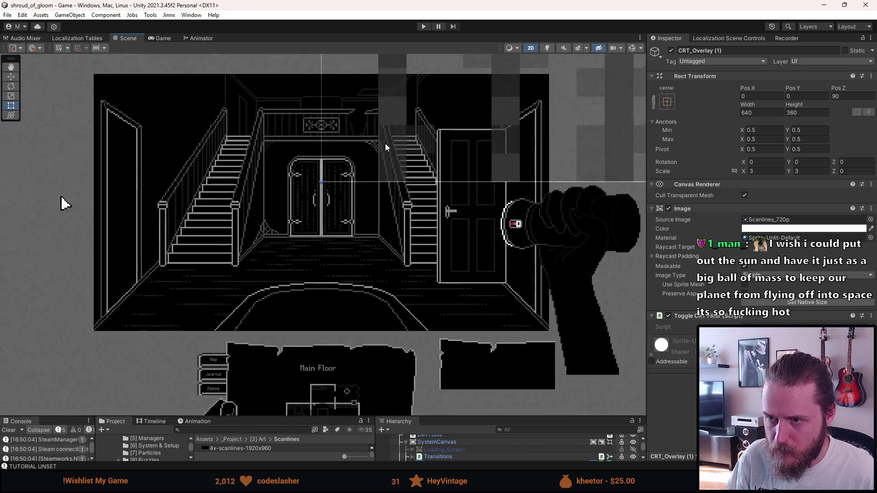
left_click(161, 38)
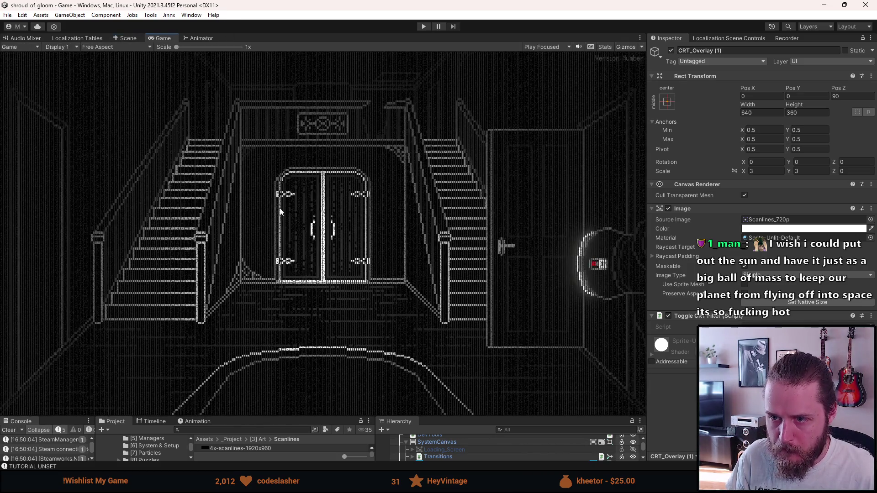
left_click(798, 301)
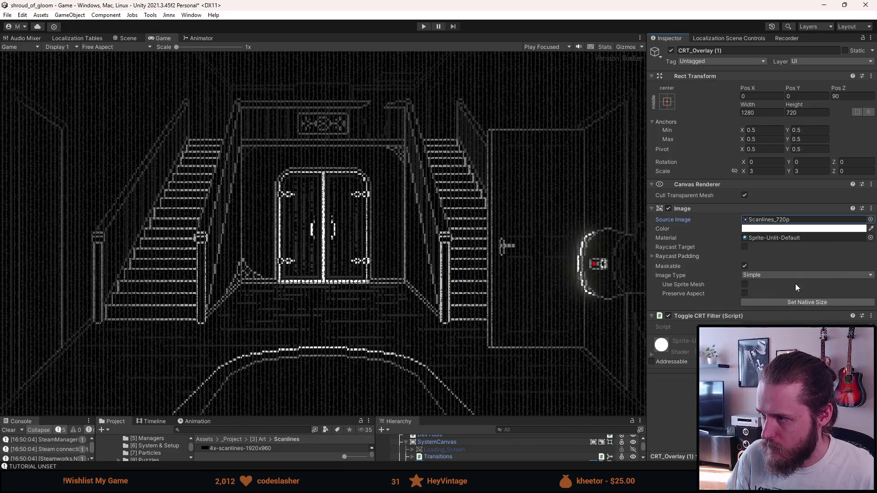
- Anchor the overlay stretch-stretch with Left, Right, Top and Bottom all 0
left_click(667, 101)
left_click(765, 239)
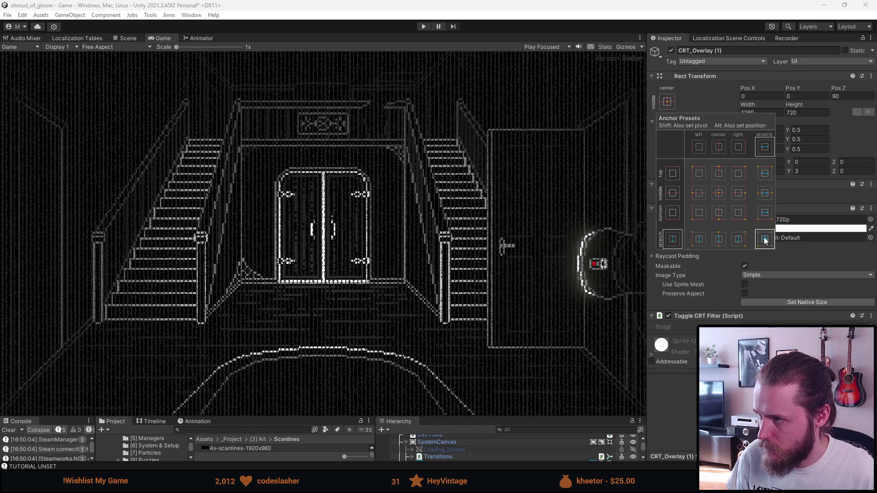
left_click(756, 91)
double_click(758, 96)
type("0")
double_click(762, 112)
type("0")
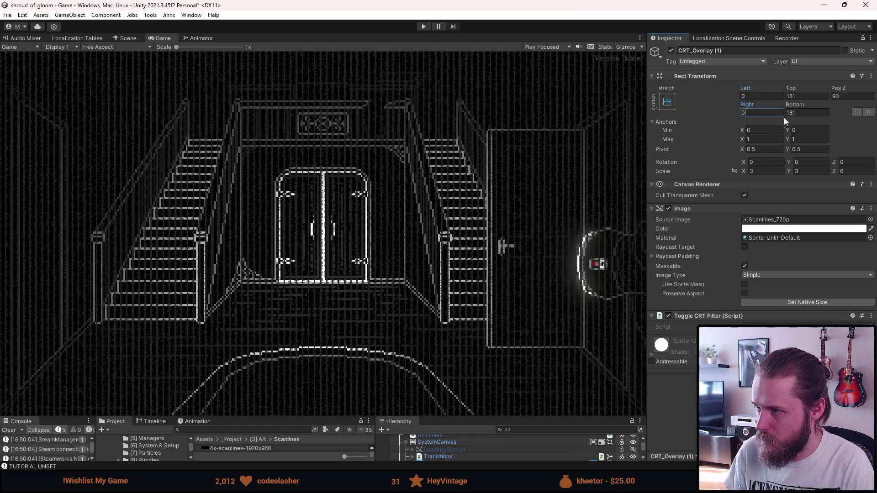
double_click(804, 113)
type("0")
double_click(803, 96)
type("0")
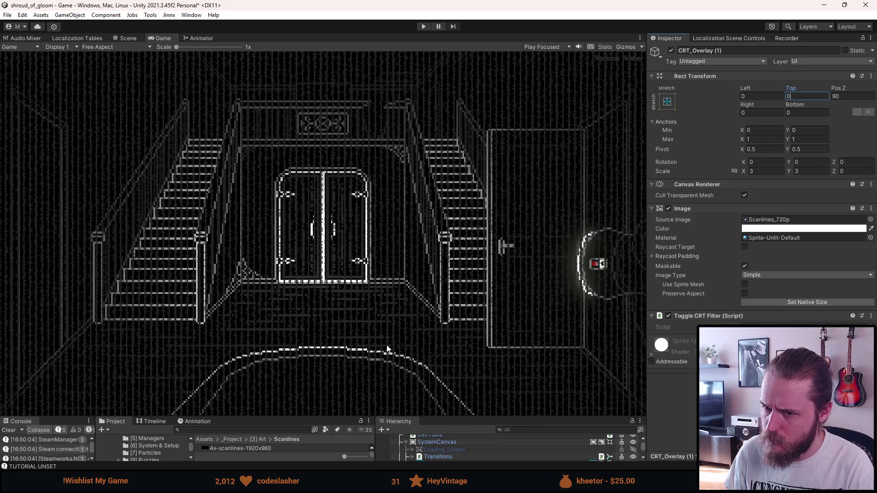
- Set the overlay's Scale X and Y to 1
double_click(761, 171)
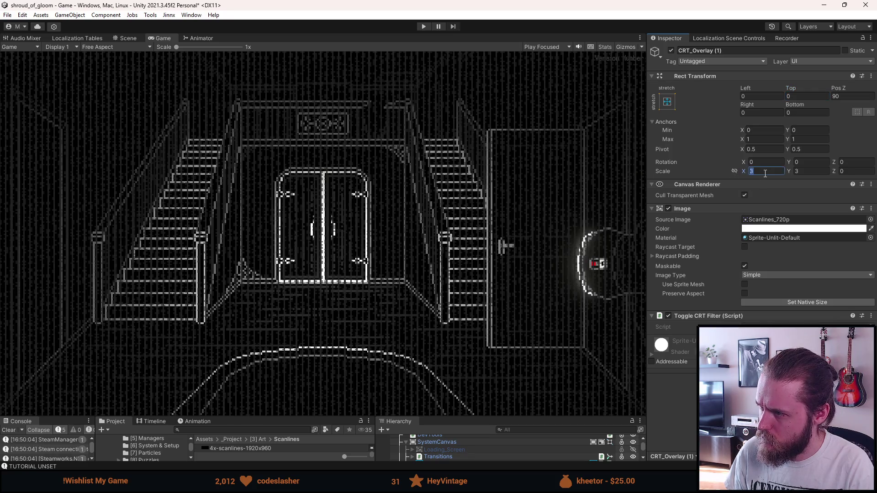
type("1")
double_click(814, 171)
type("1")
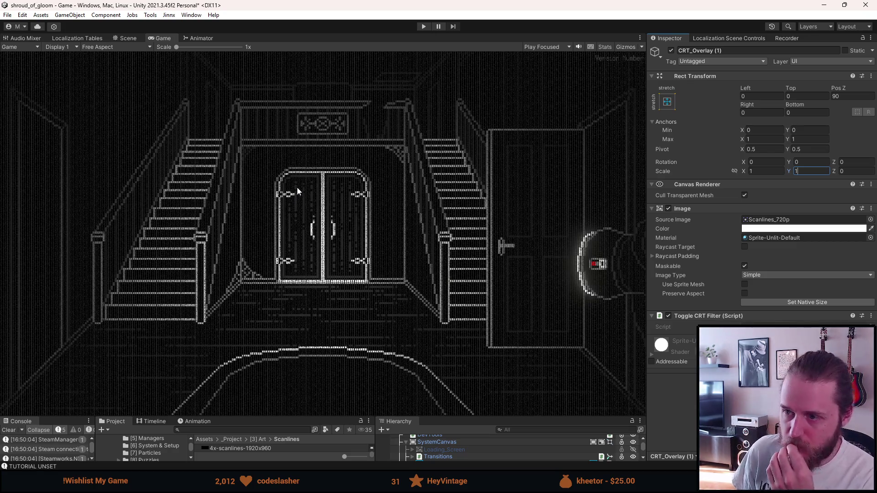
- Keep Scanlines_720p as the source sprite after trying Scanlines0_360p, and open the Color settings
left_click(869, 221)
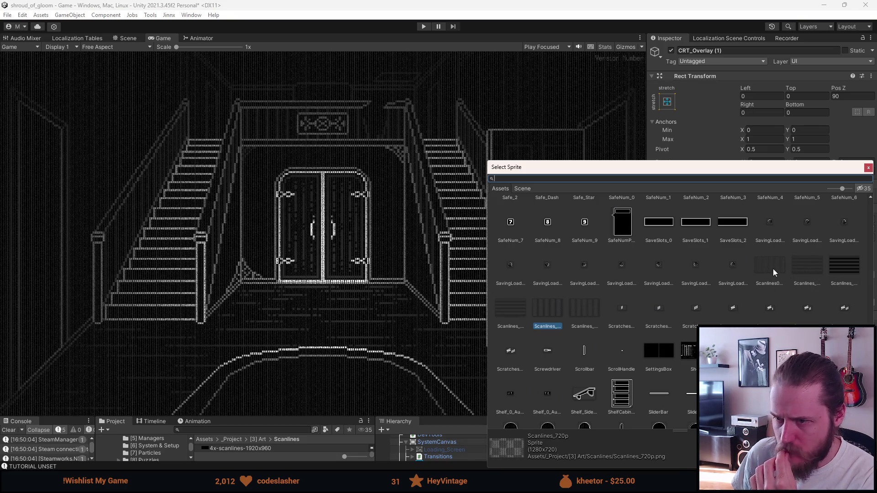
left_click(773, 269)
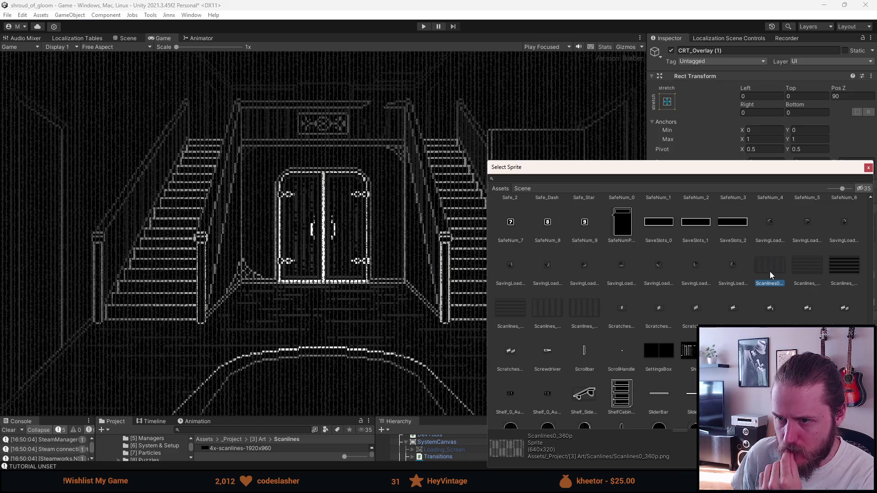
left_click(550, 309)
double_click(551, 309)
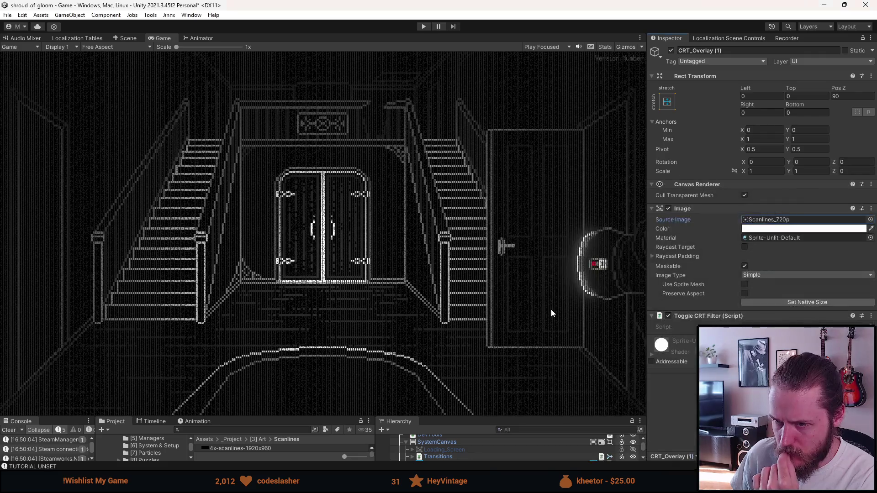
left_click(778, 229)
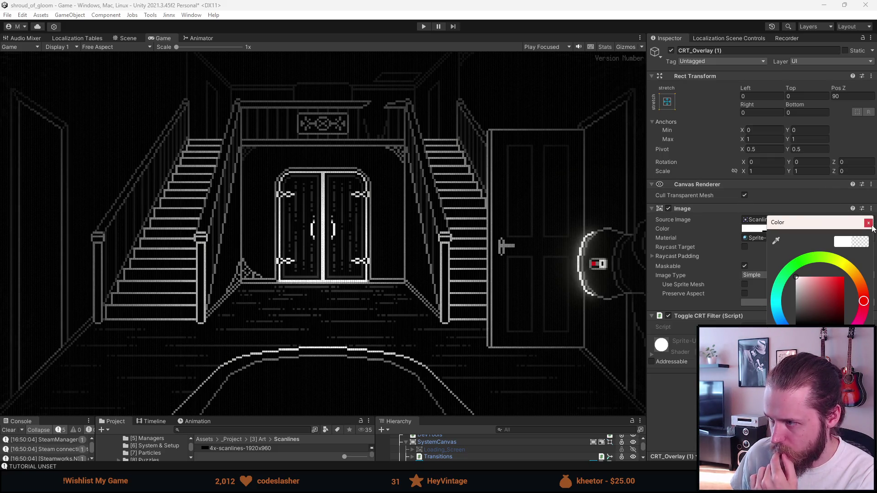
- Close the Color picker, save the scene with Ctrl+S, and enter play mode
key("Escape")
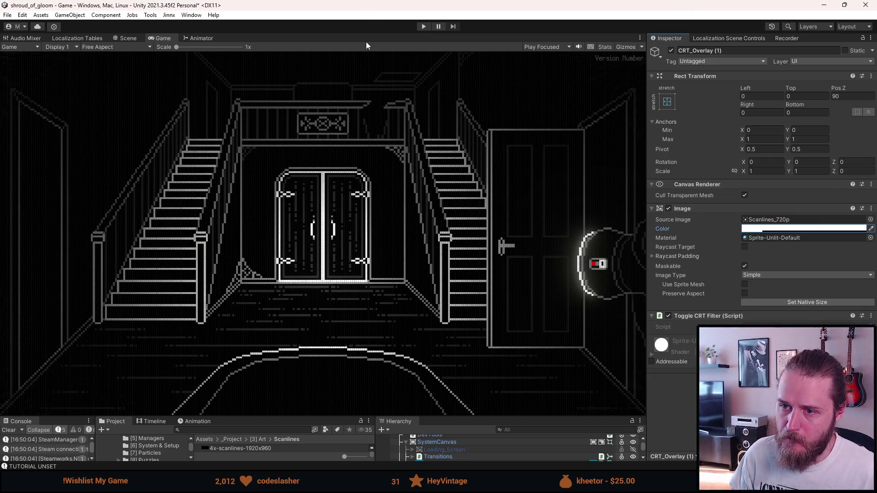
key("ctrl+s")
left_click(423, 26)
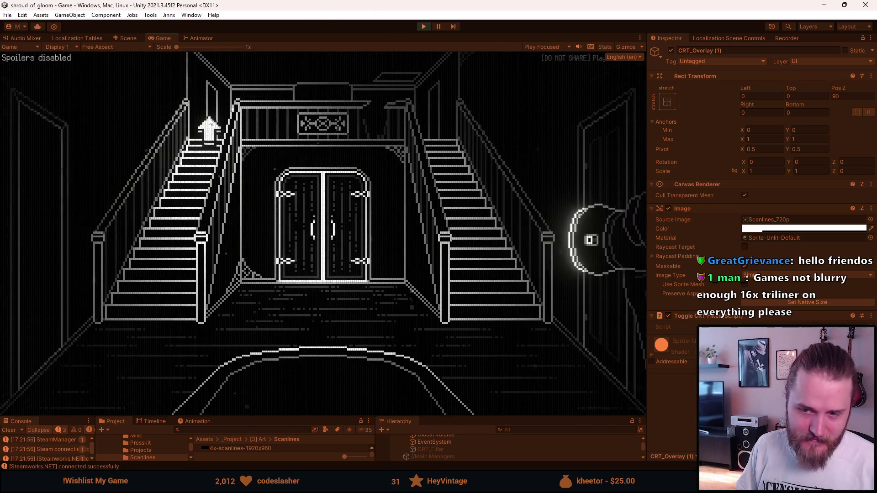
- Maximize the Game view, walk into the cabinet room, pause, and switch to The Drifter
double_click(162, 38)
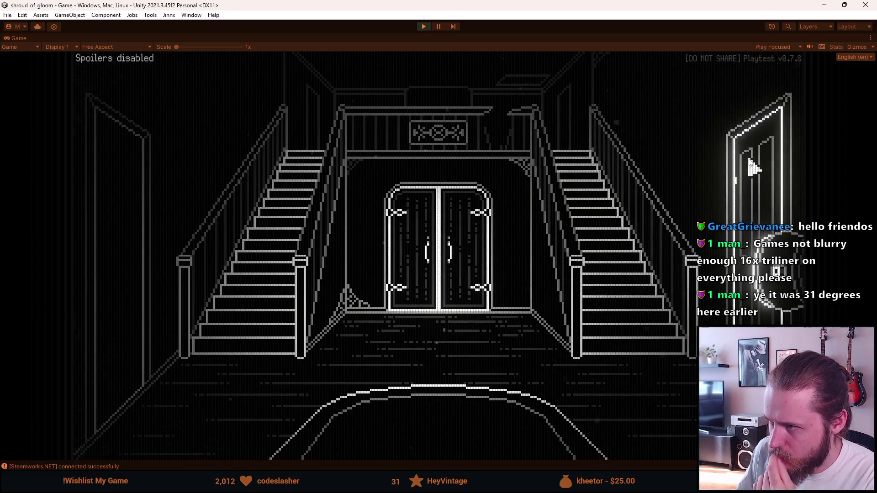
left_click(582, 185)
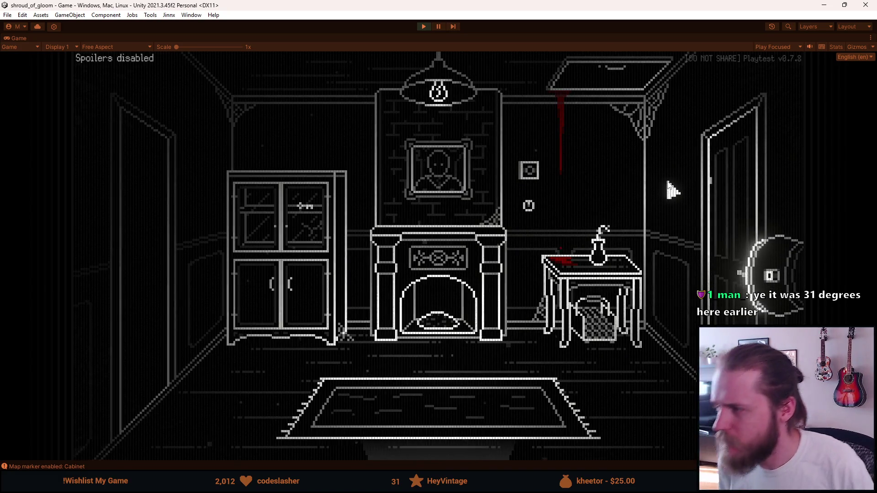
key("Escape")
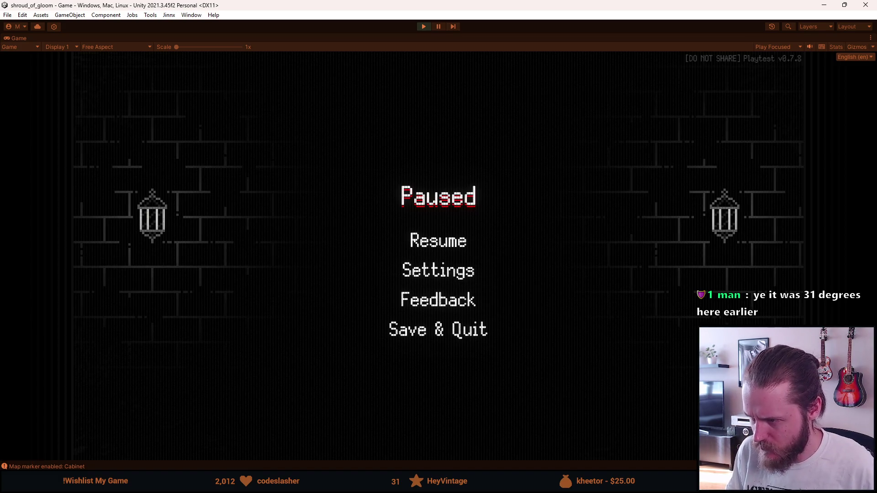
mouse_move(659, 484)
left_click(633, 427)
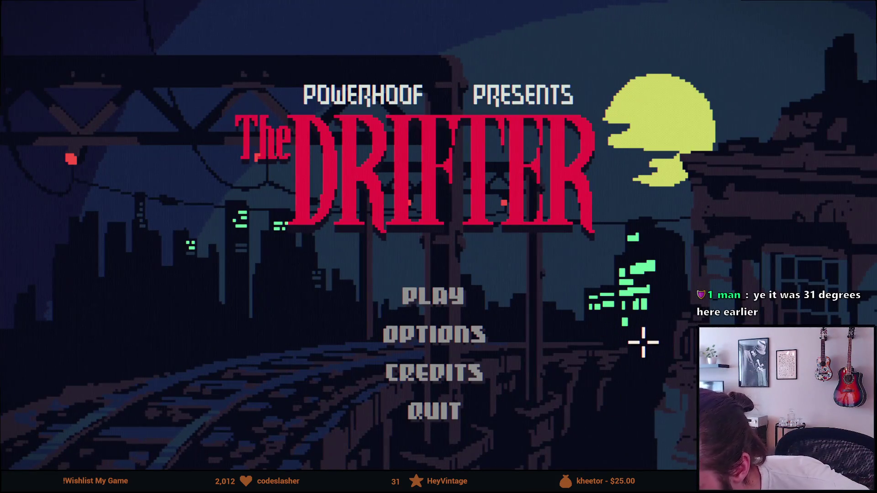
- Switch from The Drifter back to the paused shroud_of_gloom game in the Unity editor
key("alt+Tab")
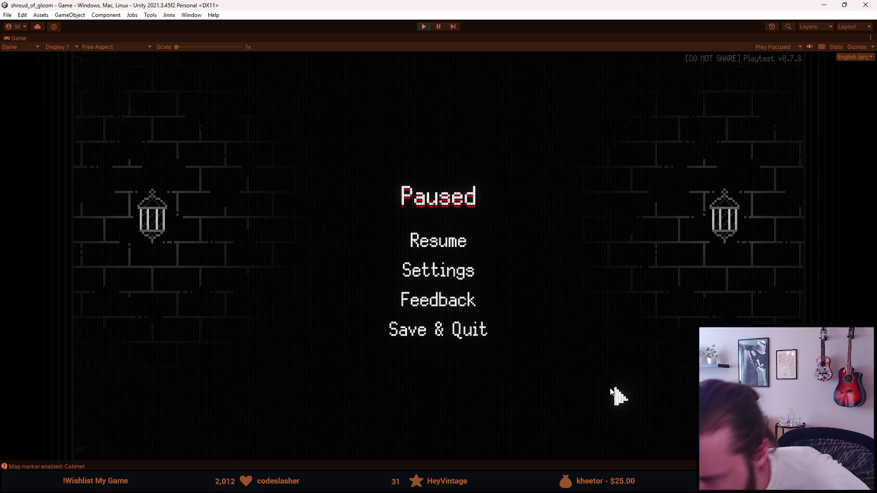
- Resume the game from the pause menu, pause it again with Esc, and stop play mode
left_click(414, 241)
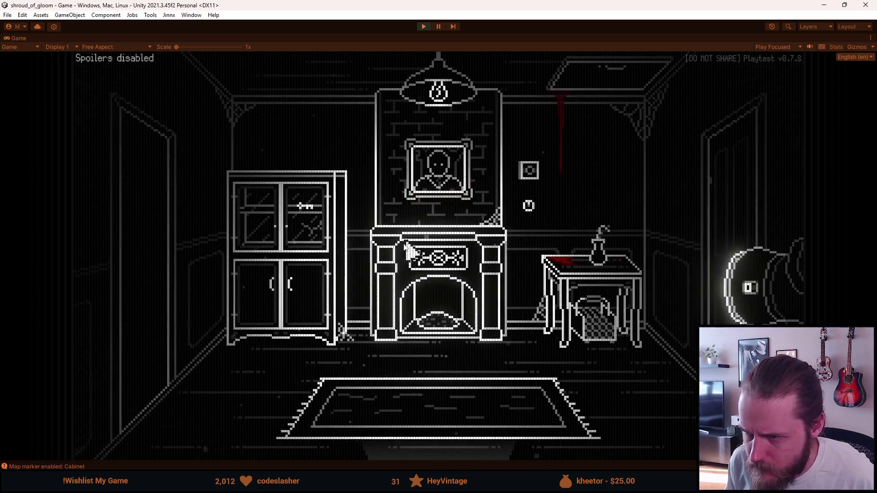
key("Escape")
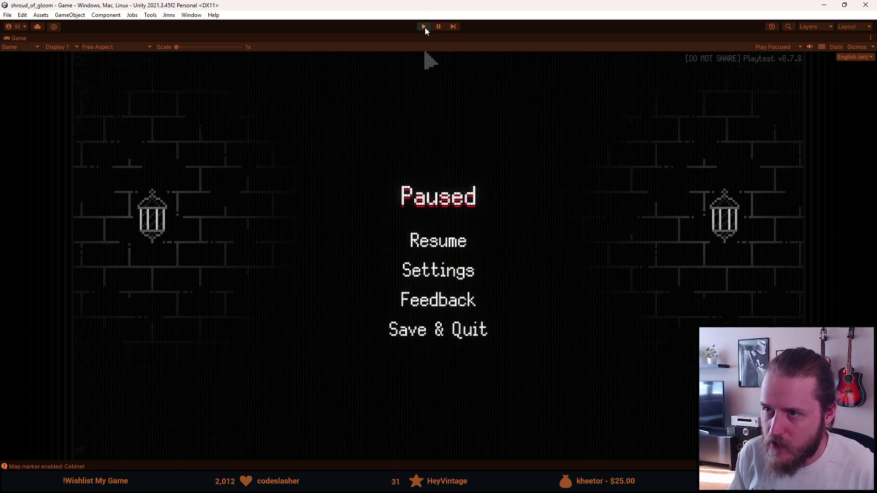
left_click(424, 26)
- In Aseprite, open Canvas Size for Scanlines_720p and enter width 1920 and height 1080
key("alt+Tab")
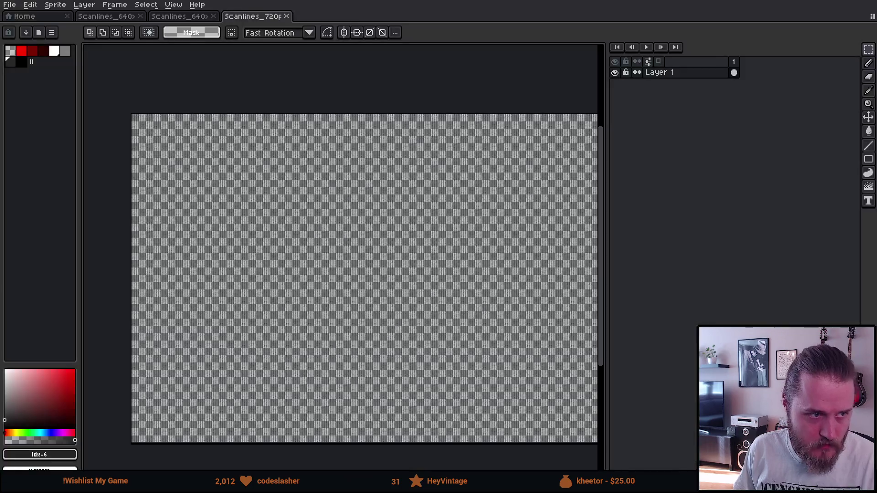
scroll(274, 113, "down", 1)
scroll(276, 113, "up", 4)
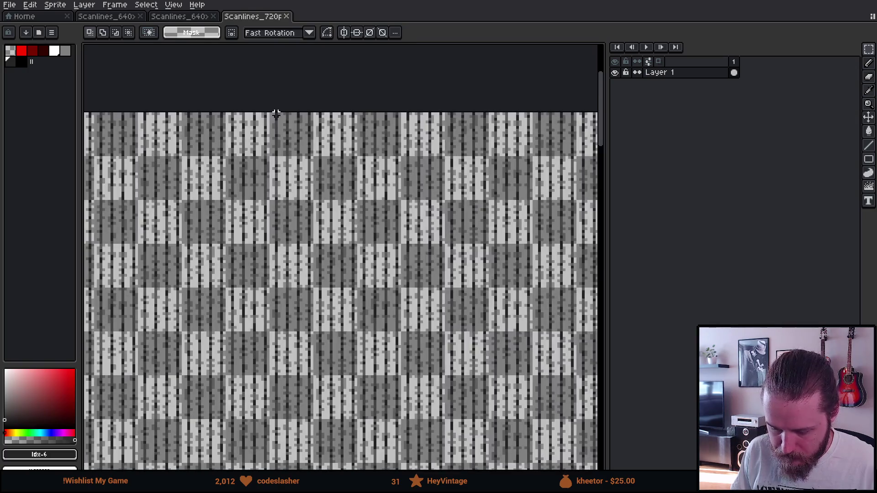
left_click(55, 4)
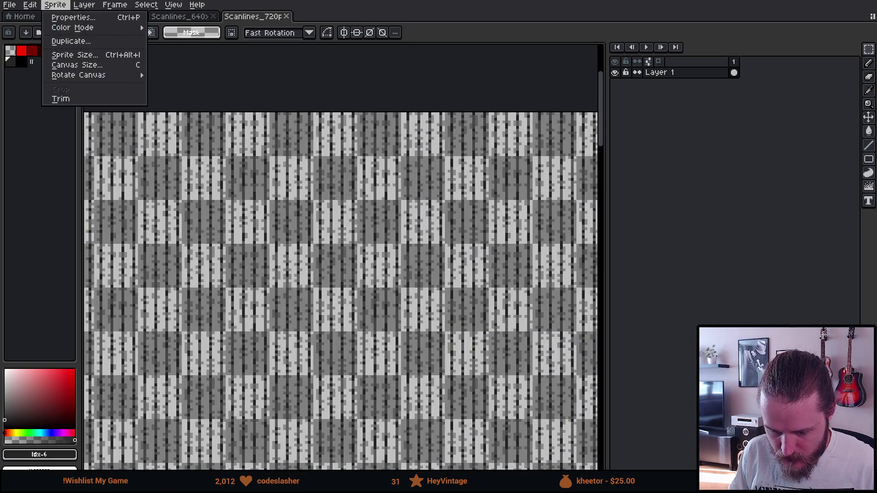
left_click(90, 74)
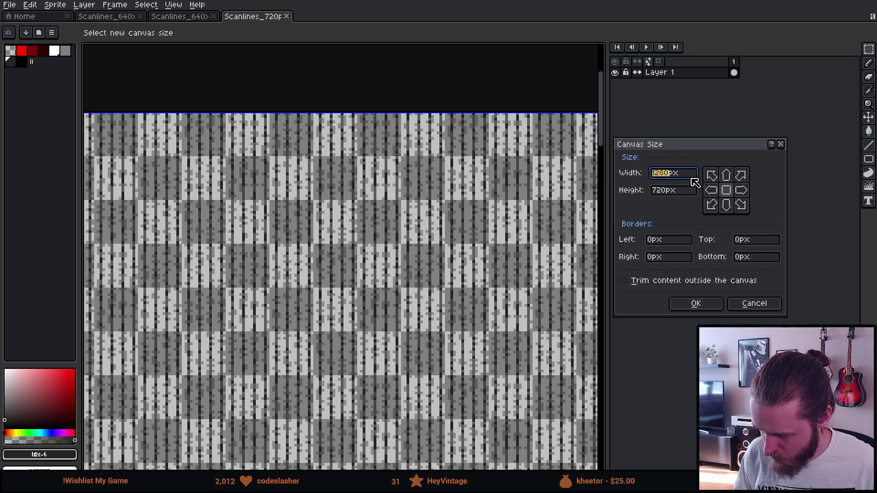
type("1920")
key("Tab")
type("1080")
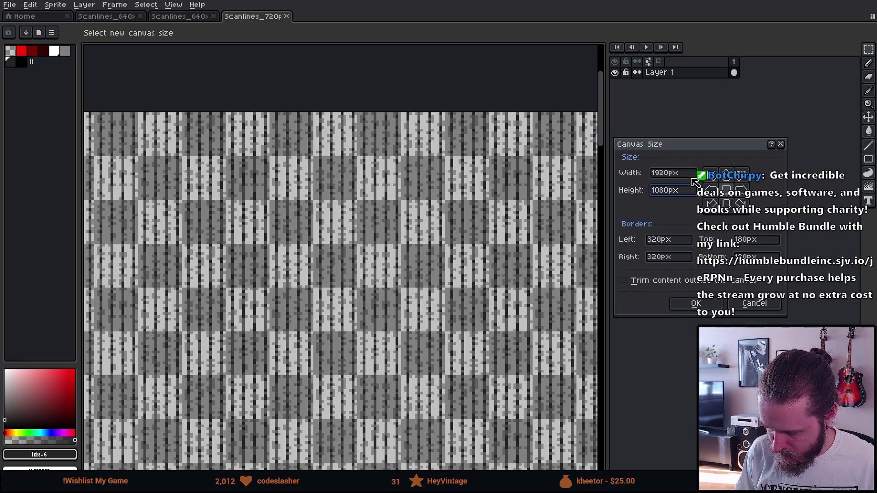
- Anchor the content to the top-left and apply the 1920x1080 canvas size
scroll(253, 310, "down", 2)
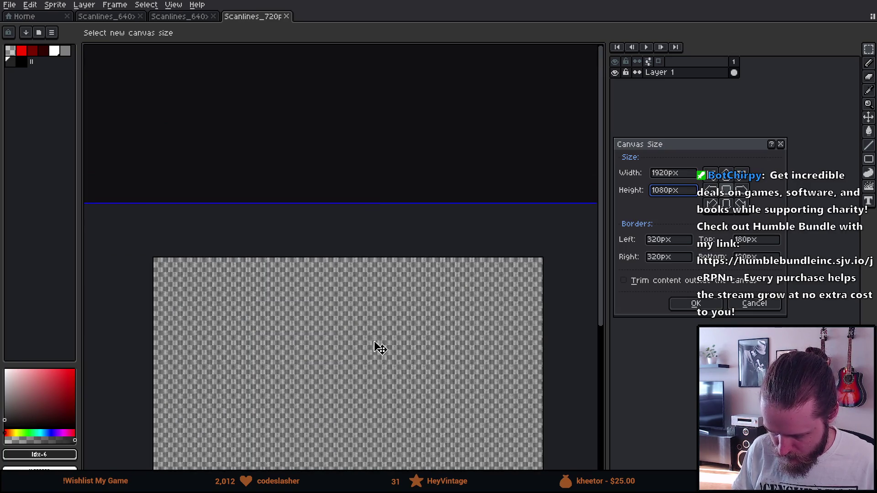
mouse_move(378, 348)
left_mouse_down()
mouse_move(462, 265)
mouse_move(434, 265)
left_mouse_up()
left_click_drag(339, 247, 462, 279)
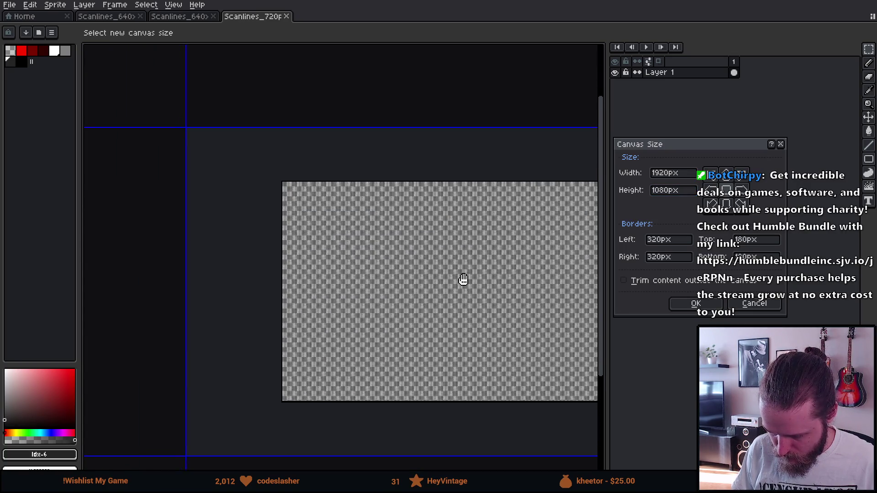
left_click(742, 205)
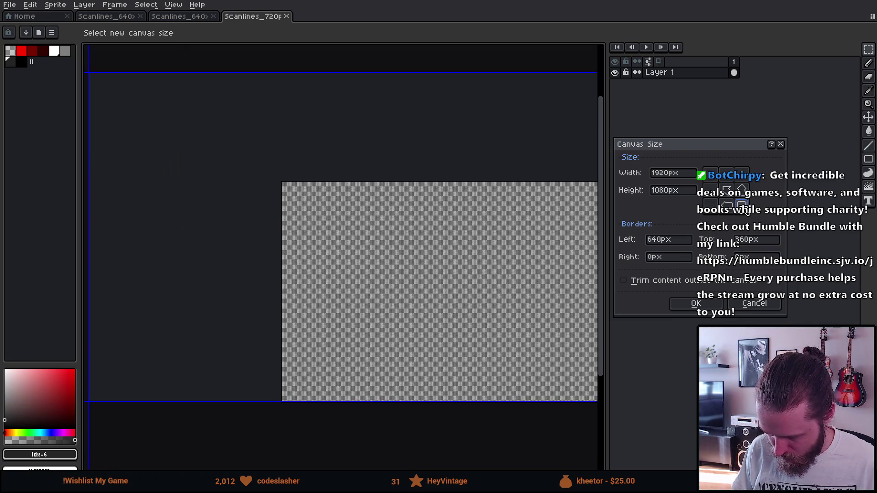
left_click(728, 194)
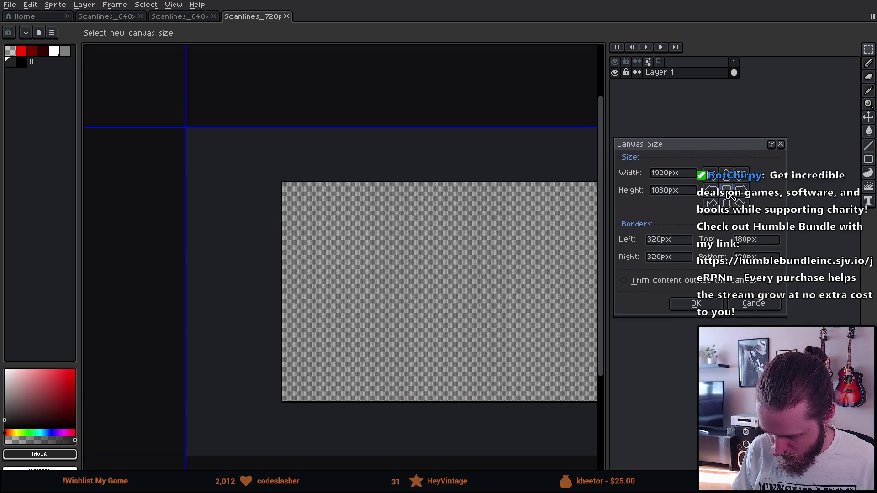
left_click(717, 181)
scroll(380, 321, "down", 1)
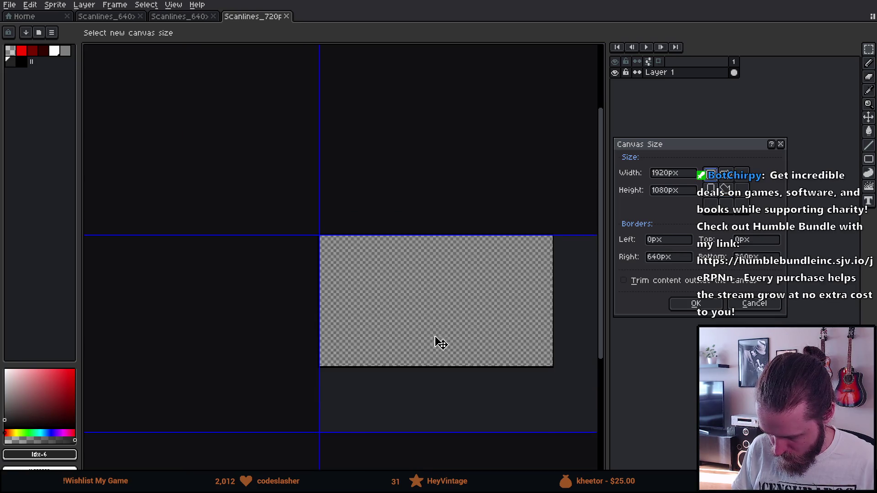
mouse_move(440, 342)
left_mouse_down()
mouse_move(275, 285)
mouse_move(328, 300)
left_mouse_up()
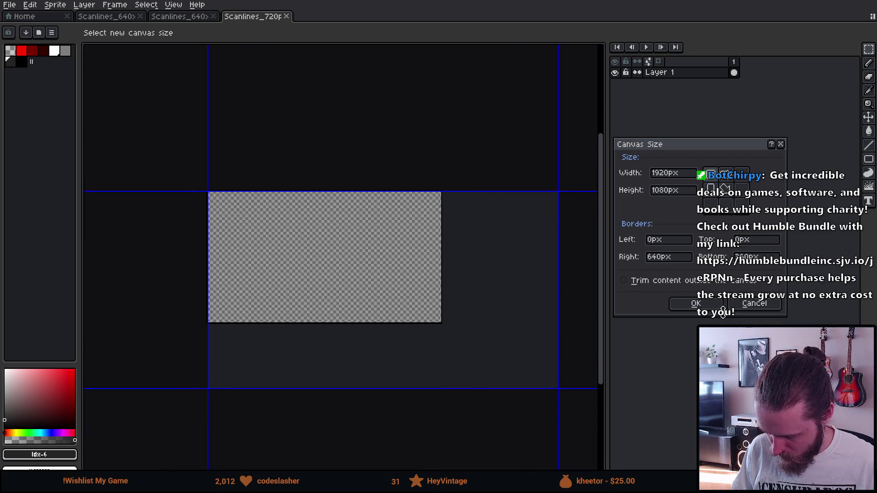
left_click(706, 305)
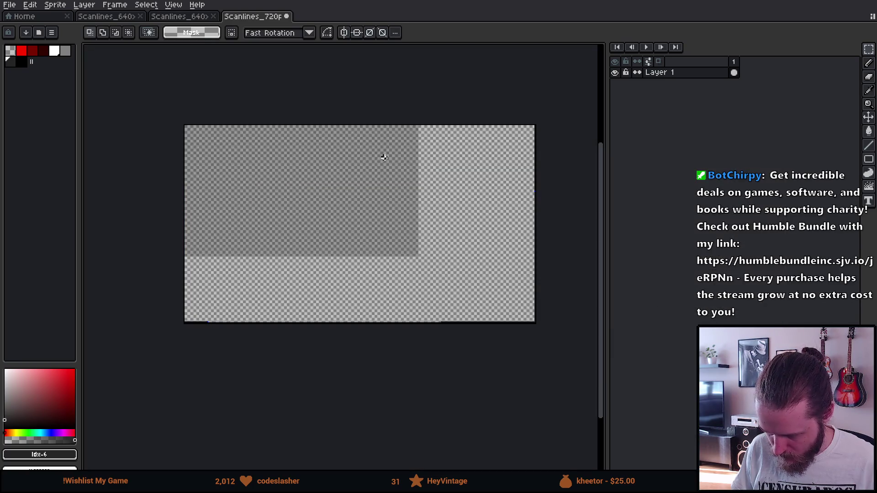
- Paste the scanline tile and drag it toward the right side of the canvas
key("ctrl+v")
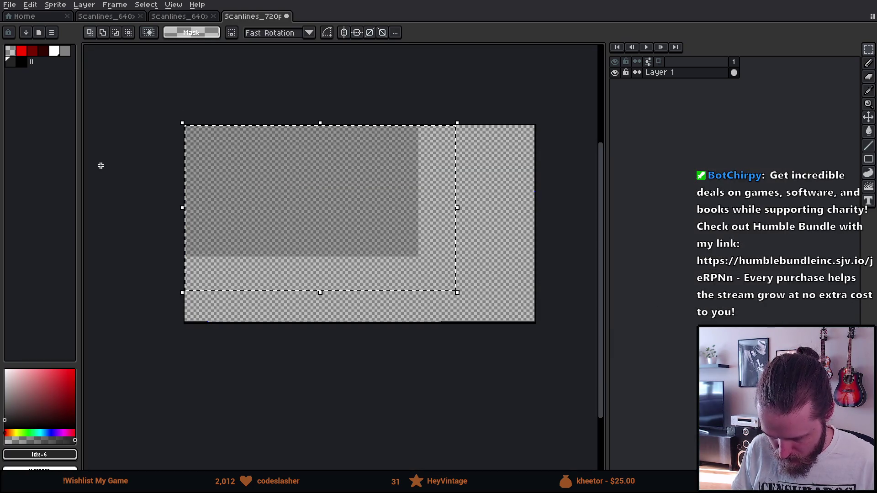
scroll(166, 125, "up", 5)
scroll(166, 125, "down", 5)
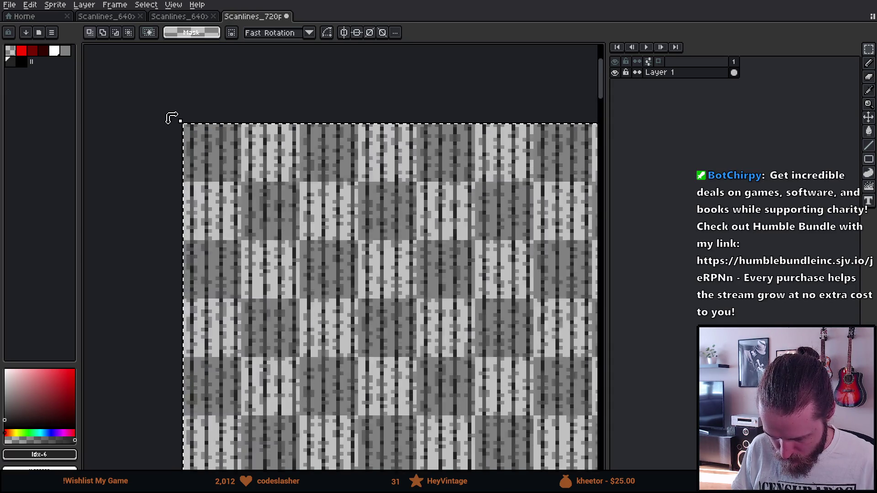
scroll(303, 141, "up", 5)
scroll(304, 140, "down", 2)
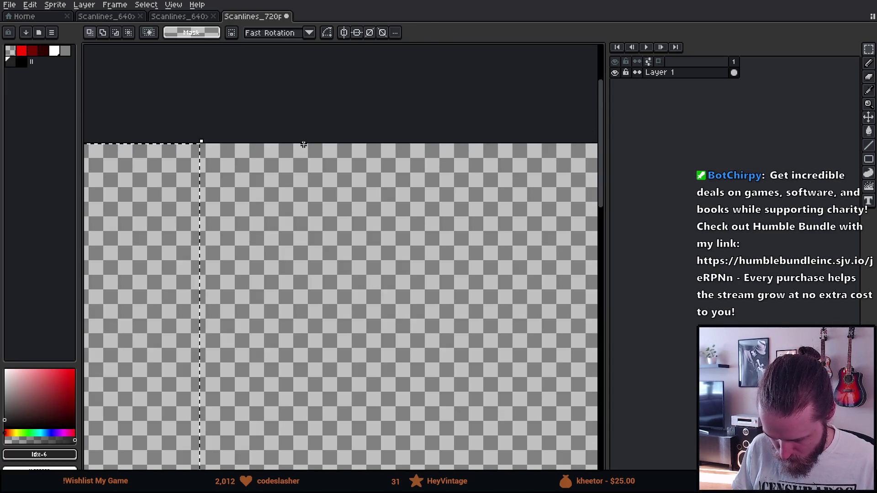
key("ctrl+v")
mouse_move(170, 224)
left_mouse_down()
mouse_move(290, 260)
mouse_move(442, 289)
mouse_move(192, 250)
mouse_move(315, 234)
mouse_move(249, 245)
mouse_move(310, 274)
mouse_move(326, 300)
left_mouse_up()
scroll(223, 225, "up", 3)
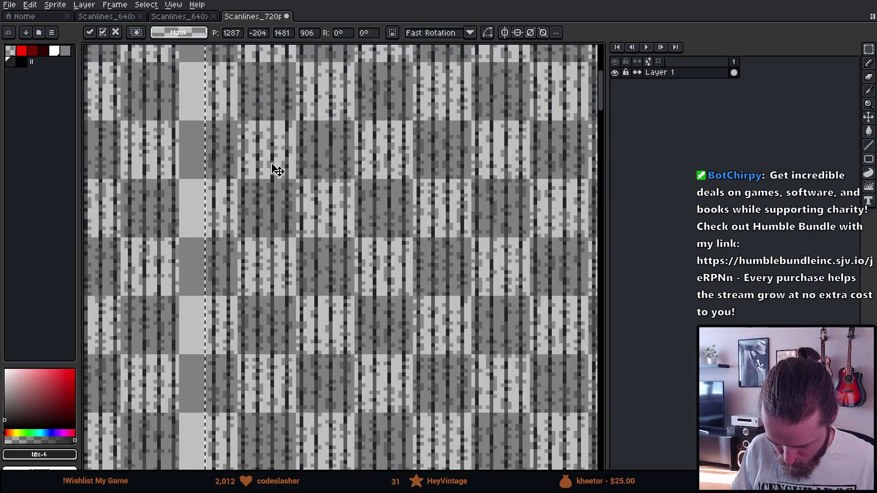
left_click_drag(276, 173, 262, 402)
left_click_drag(307, 124, 319, 366)
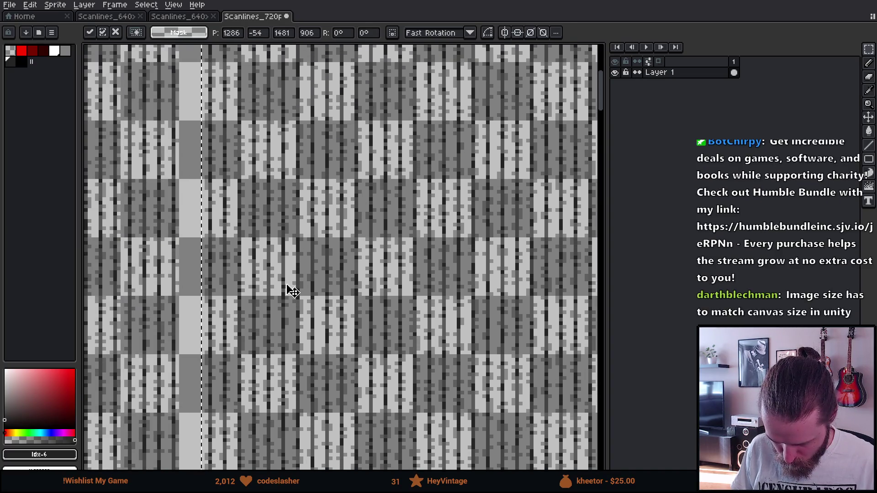
- Align the pasted tile beside the first one at x 1280 and commit it
scroll(296, 250, "down", 5)
mouse_move(312, 269)
left_mouse_down()
mouse_move(309, 319)
mouse_move(304, 292)
left_mouse_up()
scroll(290, 261, "up", 4)
mouse_move(245, 235)
left_mouse_down()
mouse_move(256, 235)
mouse_move(256, 219)
left_mouse_up()
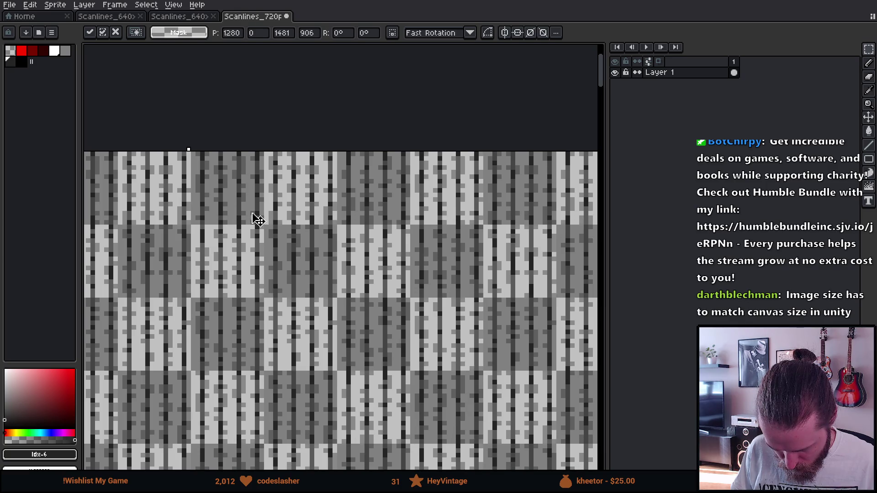
scroll(258, 219, "down", 1)
scroll(256, 219, "up", 3)
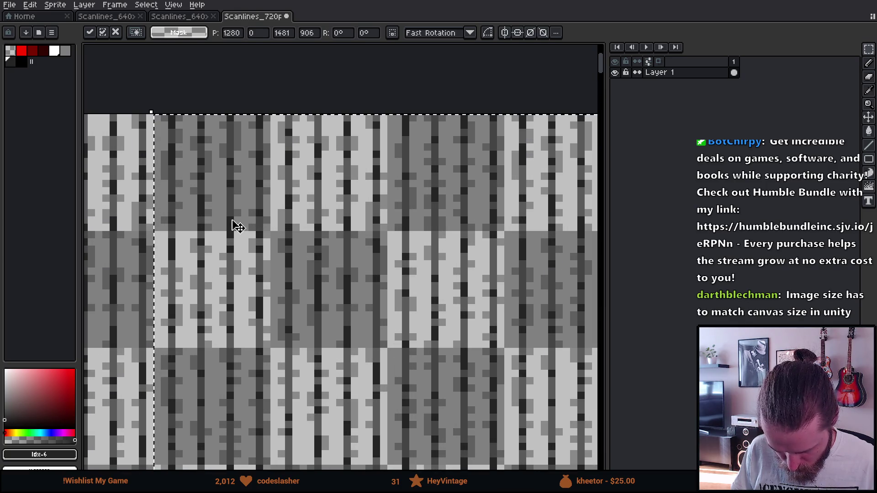
scroll(236, 226, "down", 5)
scroll(235, 226, "down", 2)
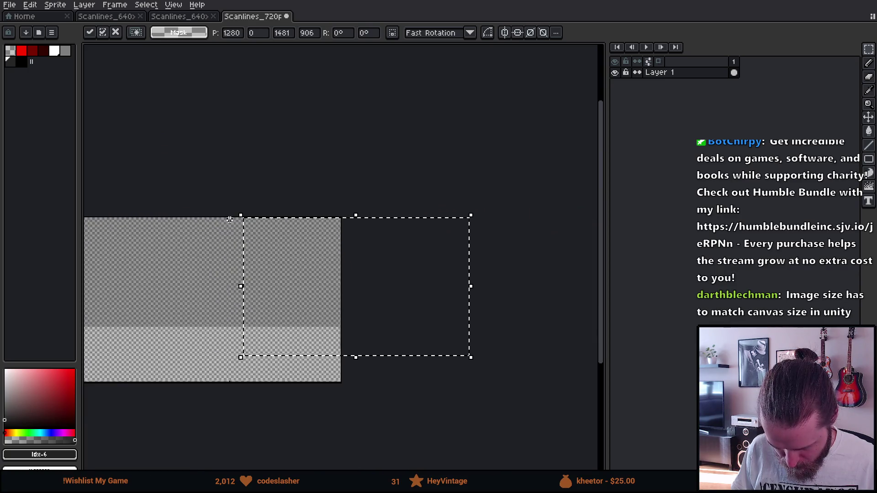
left_click(183, 178)
scroll(182, 177, "down", 1)
left_click_drag(183, 177, 300, 185)
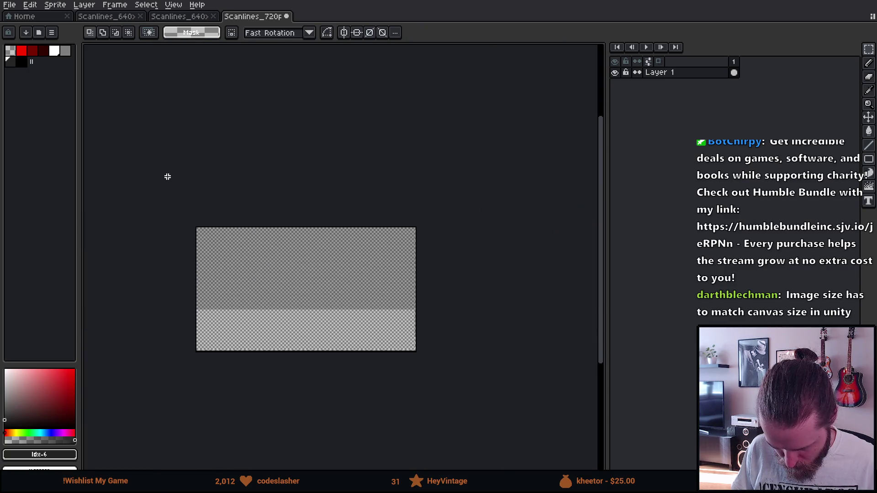
- Select all, paste a copy, place it at the left edge at y 720, and commit
key("ctrl+a")
key("ctrl+v")
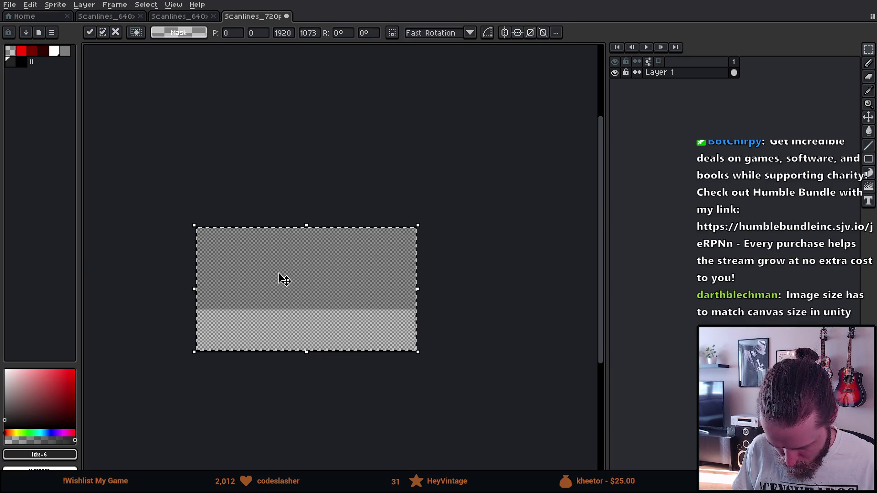
mouse_move(280, 280)
left_mouse_down()
mouse_move(274, 388)
mouse_move(300, 376)
mouse_move(288, 368)
left_mouse_up()
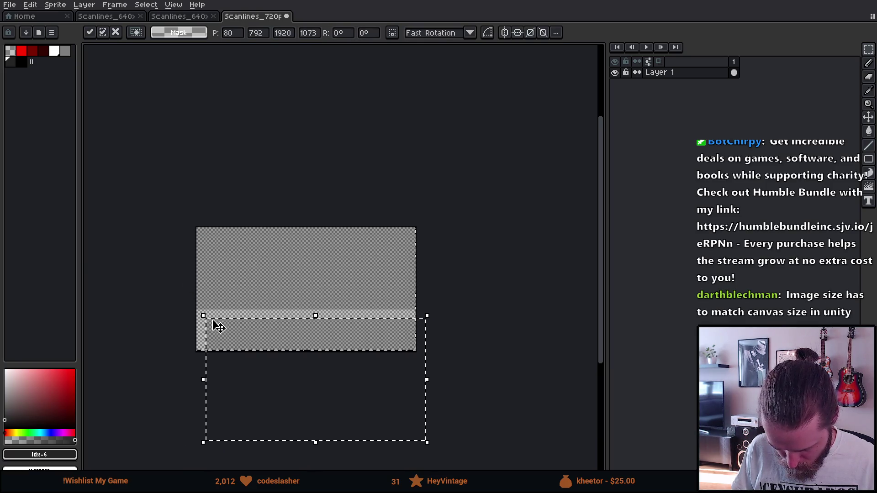
scroll(180, 311, "up", 2)
scroll(180, 312, "up", 3)
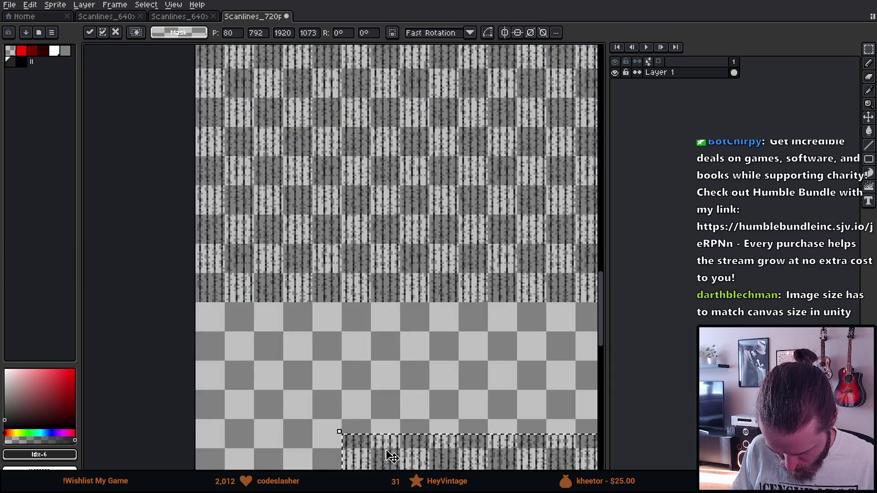
left_click_drag(393, 450, 248, 337)
scroll(192, 298, "up", 3)
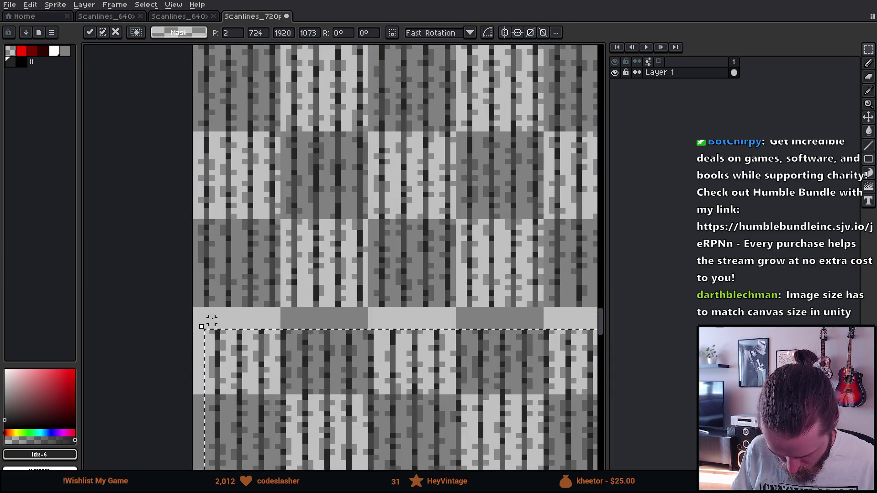
left_click_drag(296, 410, 284, 387)
scroll(284, 389, "down", 6)
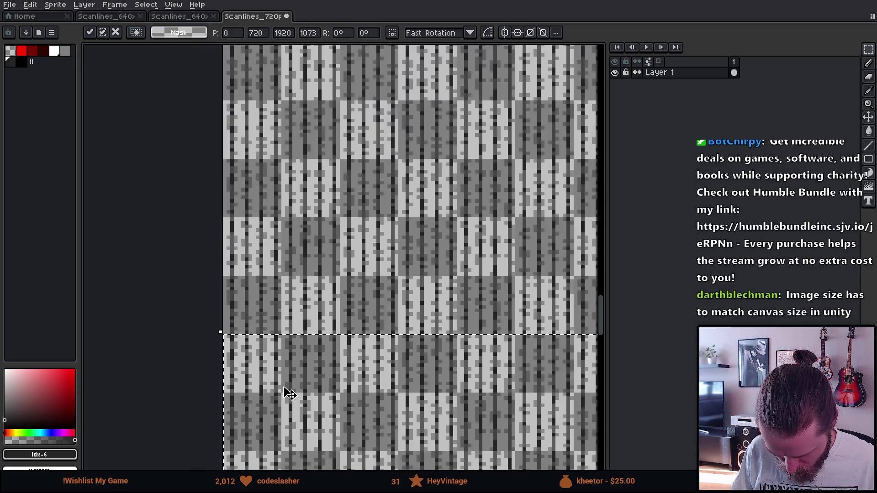
left_click(311, 319)
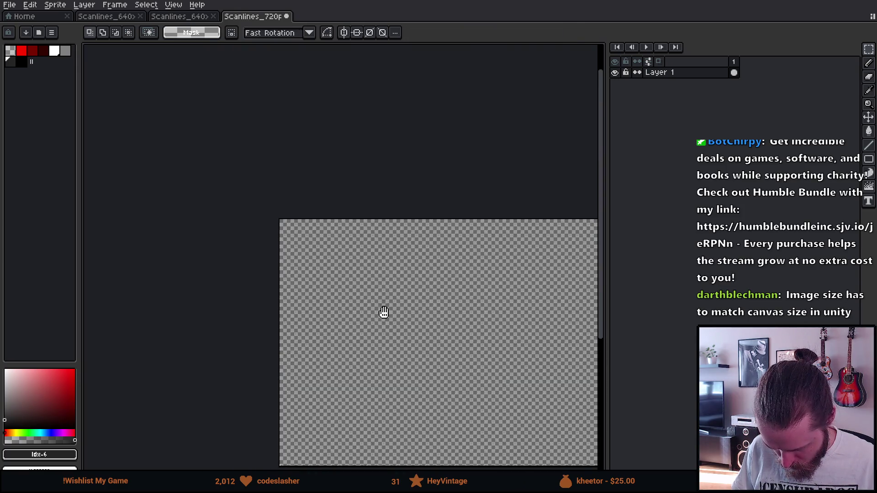
scroll(383, 314, "down", 3)
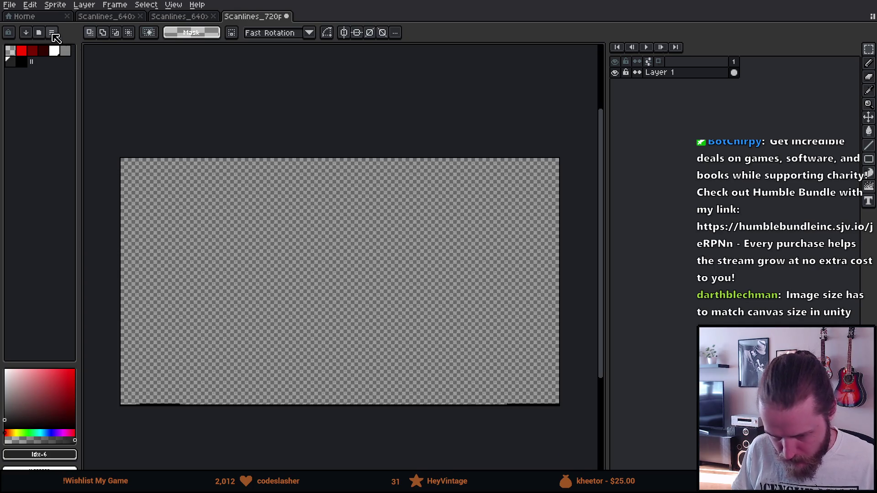
- Export the canvas as Scanlines_1080p.png via Export As, then switch to Unity
left_click(10, 5)
mouse_move(59, 95)
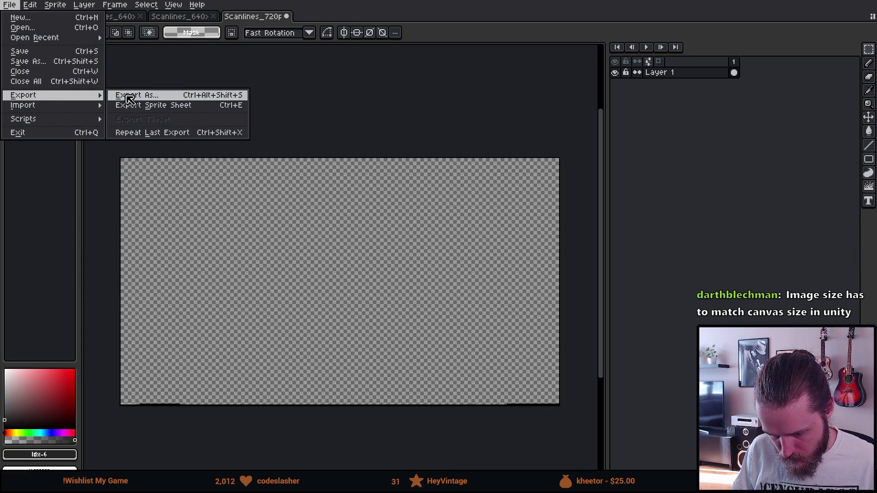
left_click(129, 96)
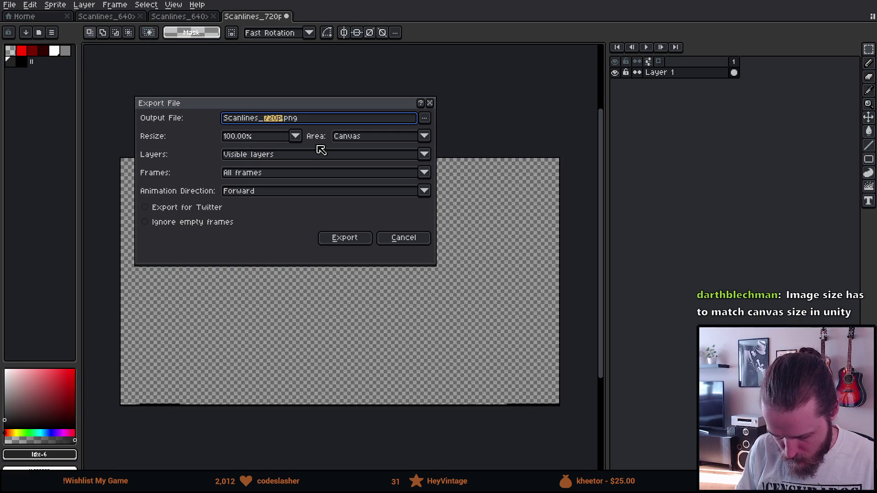
type("1080p")
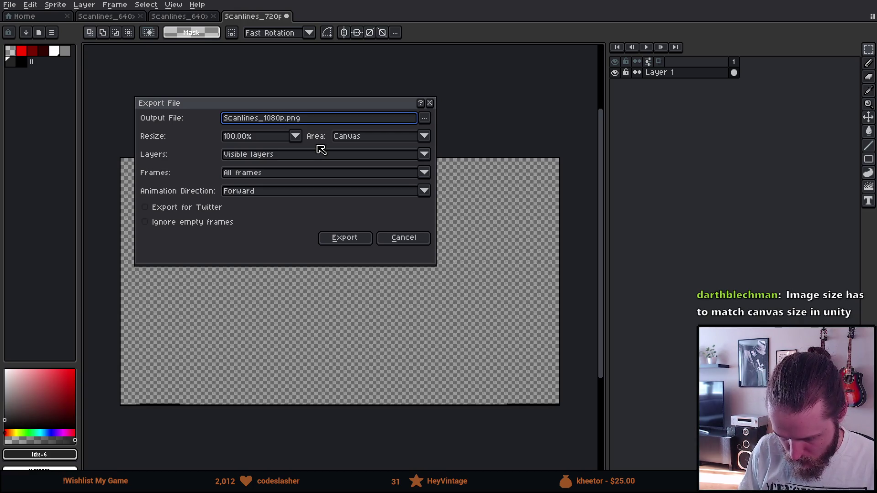
key("Return")
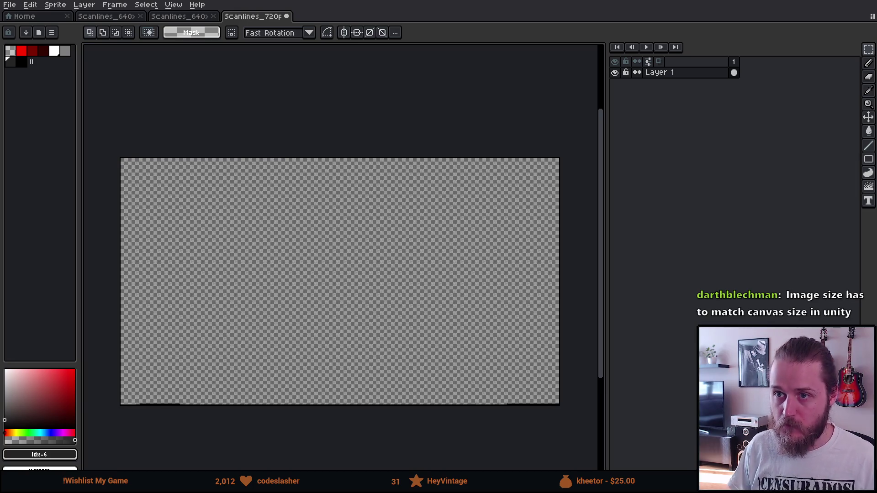
key("alt+Tab")
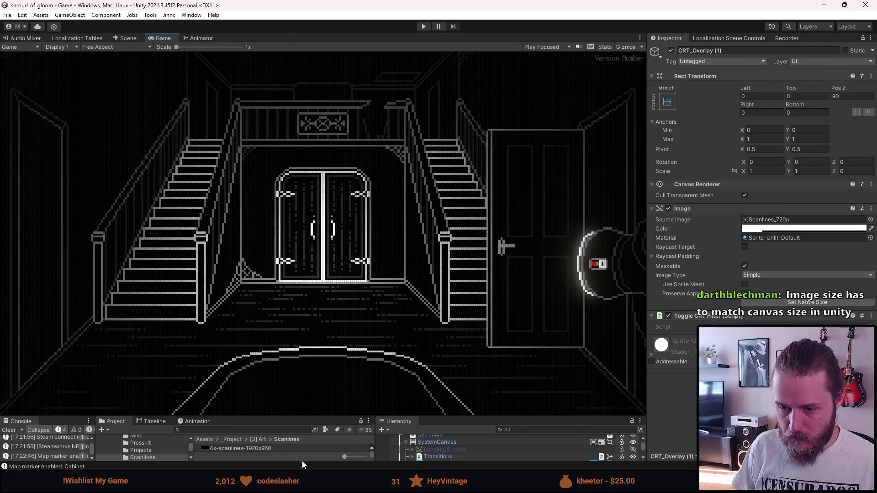
- Set Scanlines_1080p's Filter Mode to Point (no filter) and Compression to None, then select CRT_Overlay (1)
left_click_drag(310, 410, 311, 323)
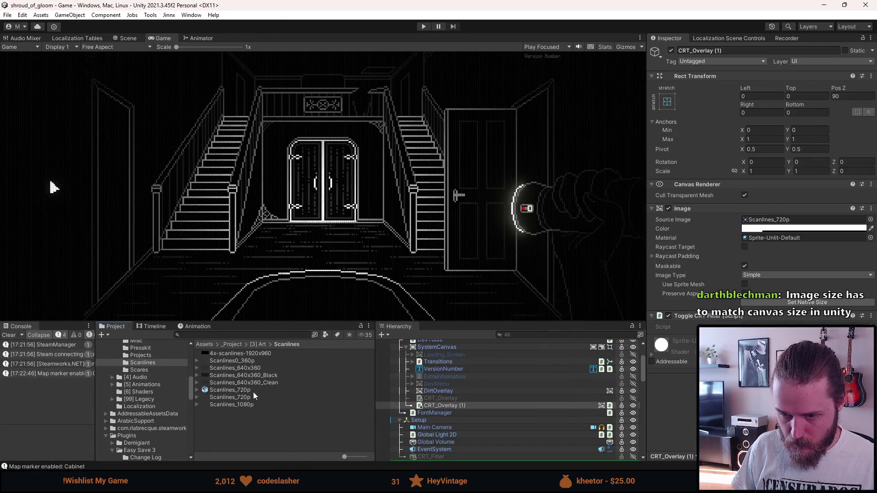
left_click(242, 405)
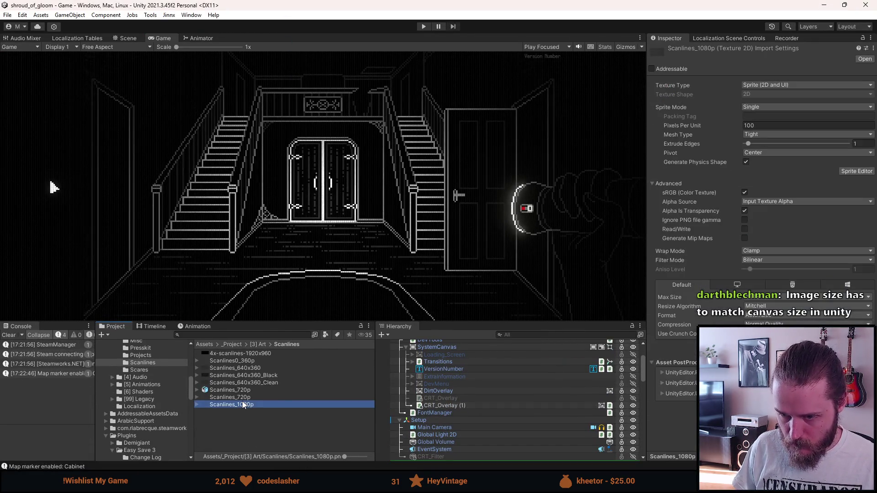
left_click(767, 259)
left_click(768, 269)
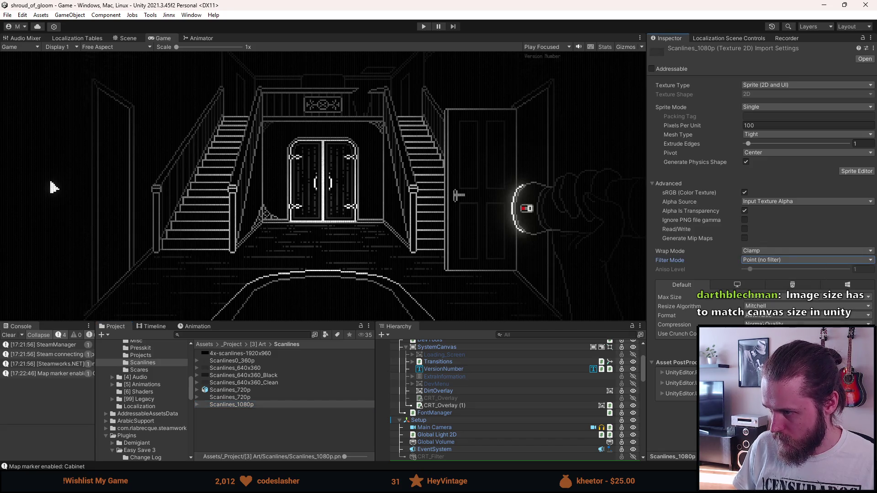
left_click(777, 332)
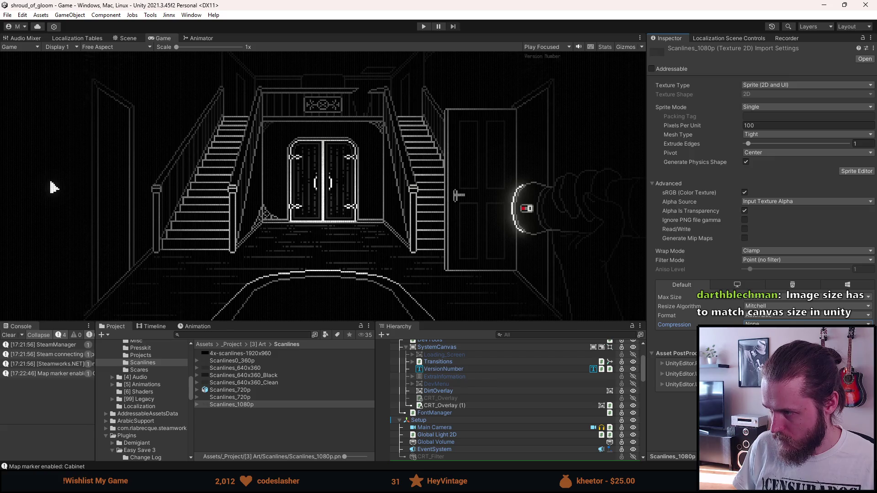
left_click(458, 407)
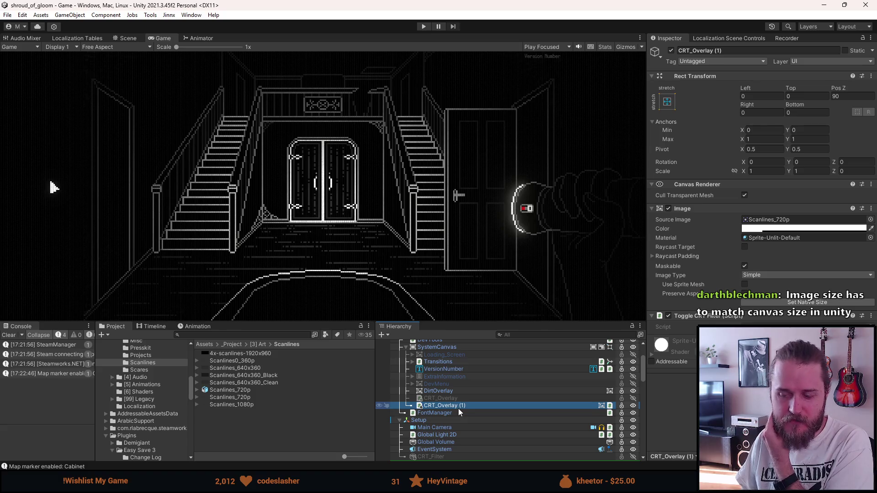
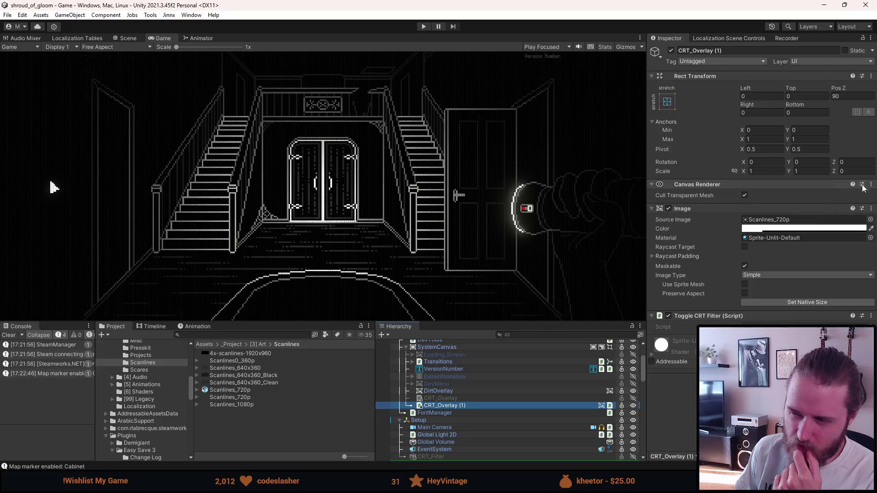
- Replace the overlay's Source Image with the Scanlines_1080p sprite
left_click(871, 219)
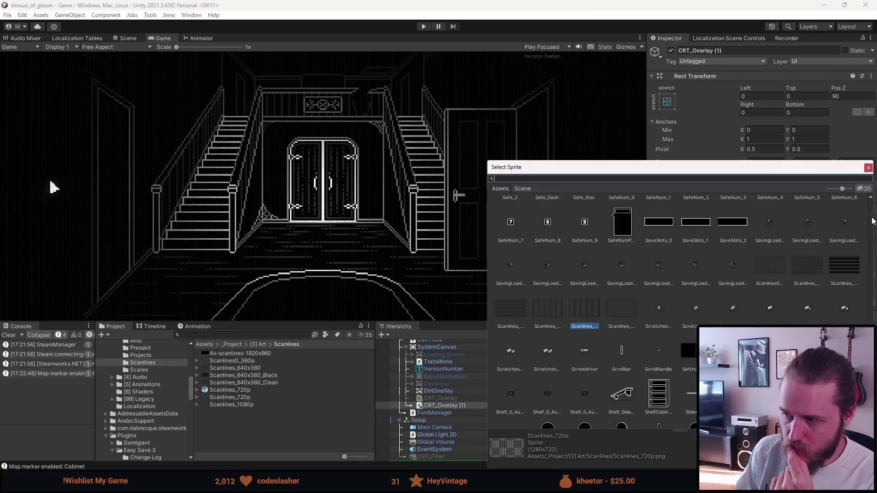
left_click(618, 311)
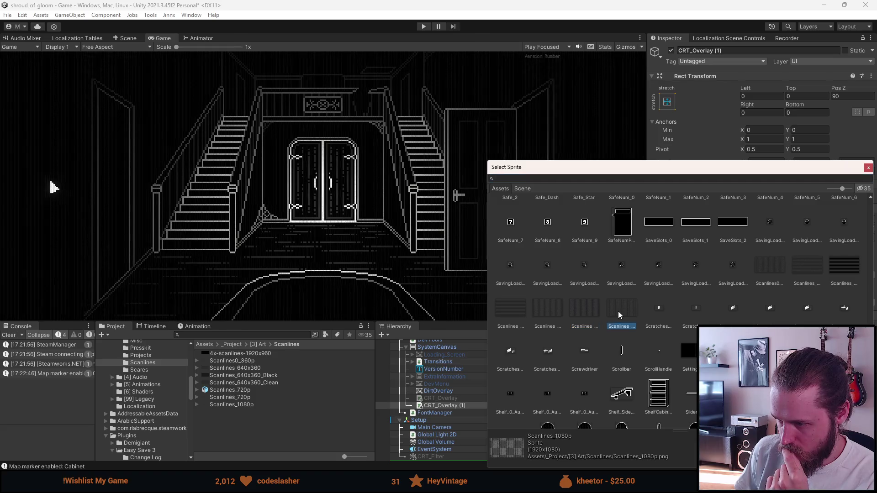
double_click(618, 311)
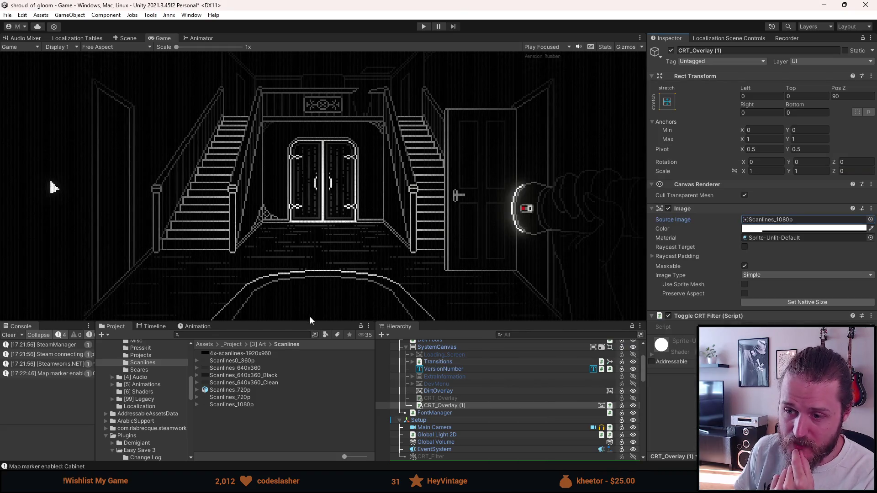
- Enlarge the Game view and zoom in on the double doors to inspect the 1080p scanlines
left_click_drag(309, 321, 284, 383)
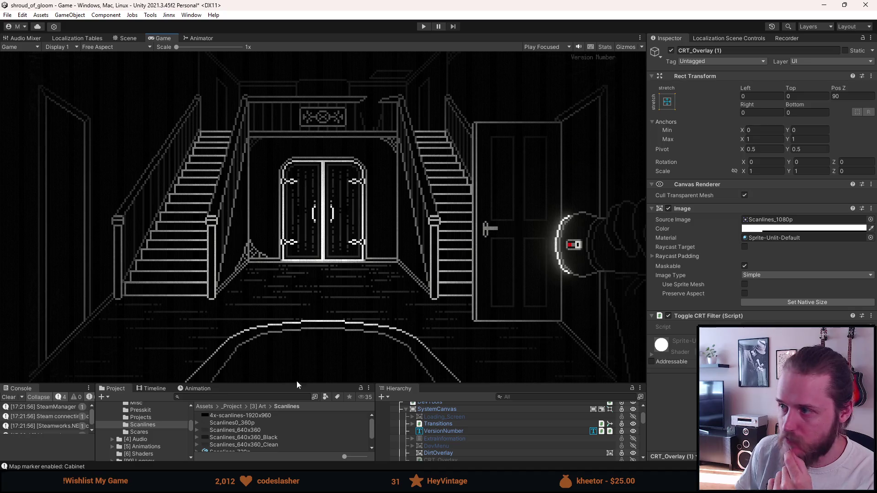
left_click(132, 42)
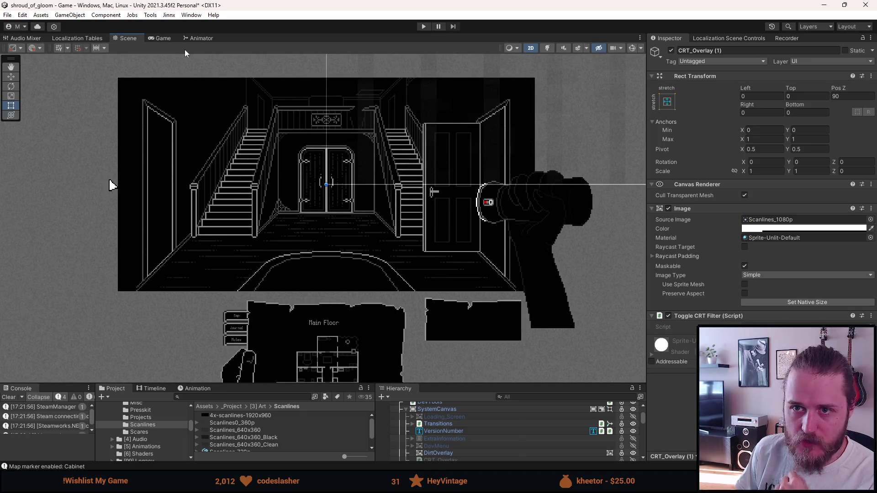
left_click(172, 43)
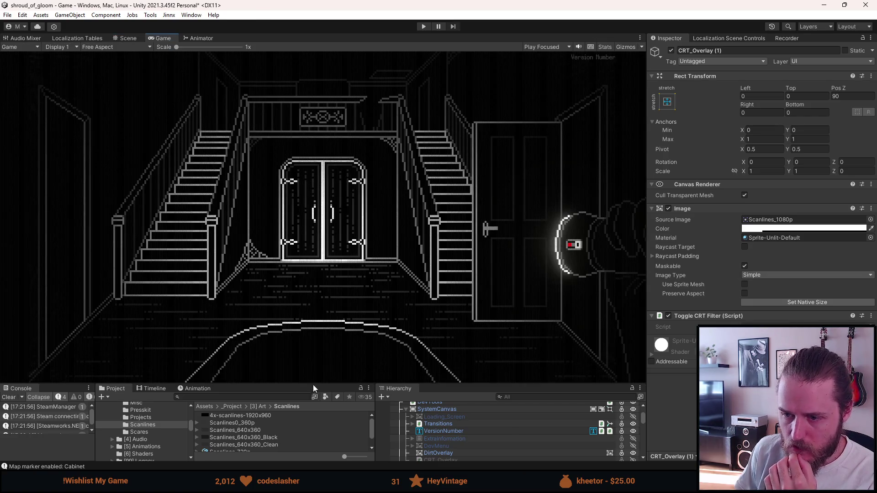
left_click_drag(314, 384, 309, 450)
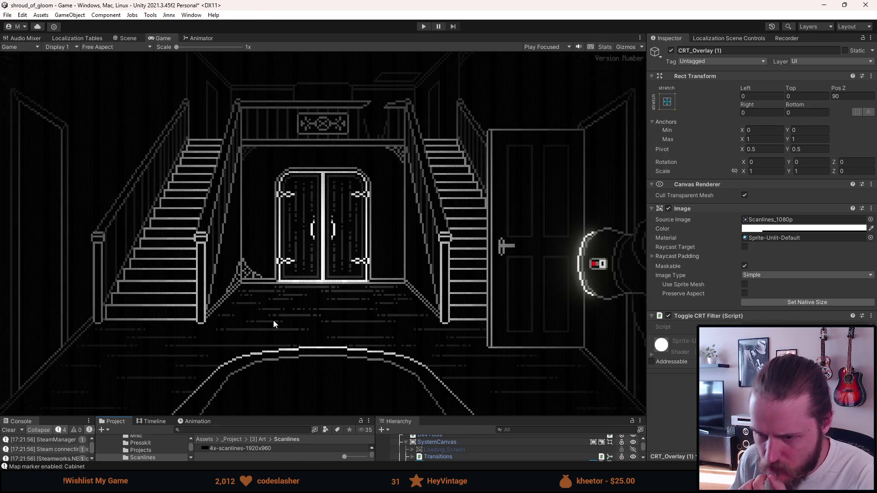
scroll(372, 361, "up", 3)
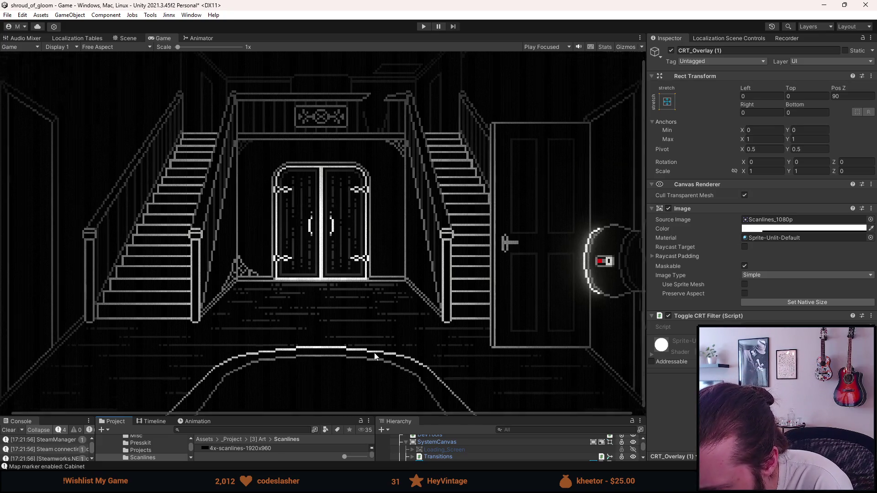
scroll(374, 357, "up", 10)
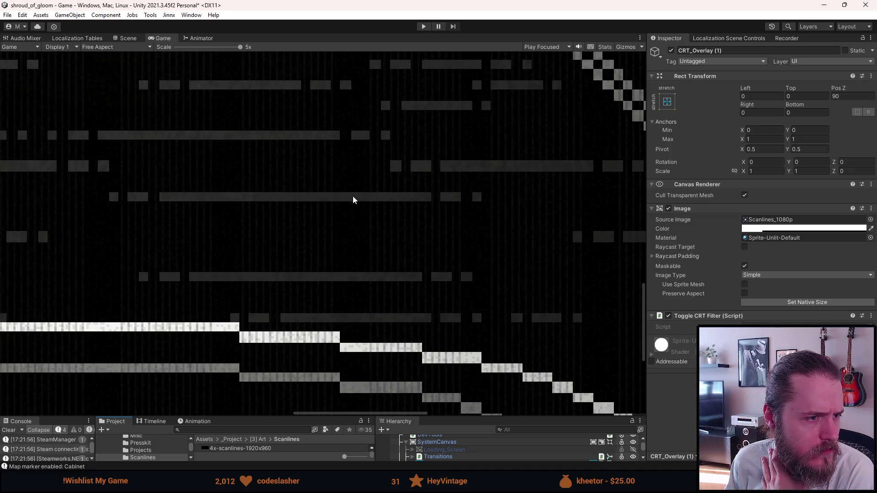
scroll(352, 195, "down", 4)
scroll(349, 202, "down", 6)
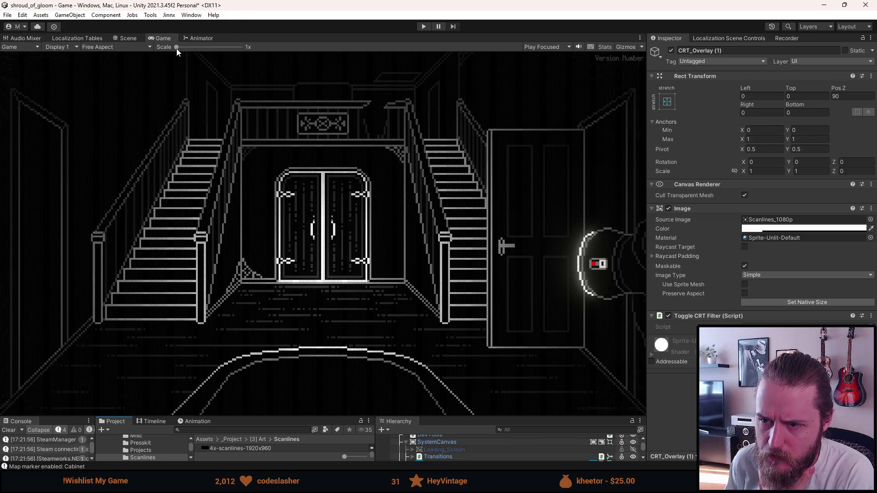
mouse_move(176, 47)
left_mouse_down()
mouse_move(234, 53)
mouse_move(158, 62)
left_mouse_up()
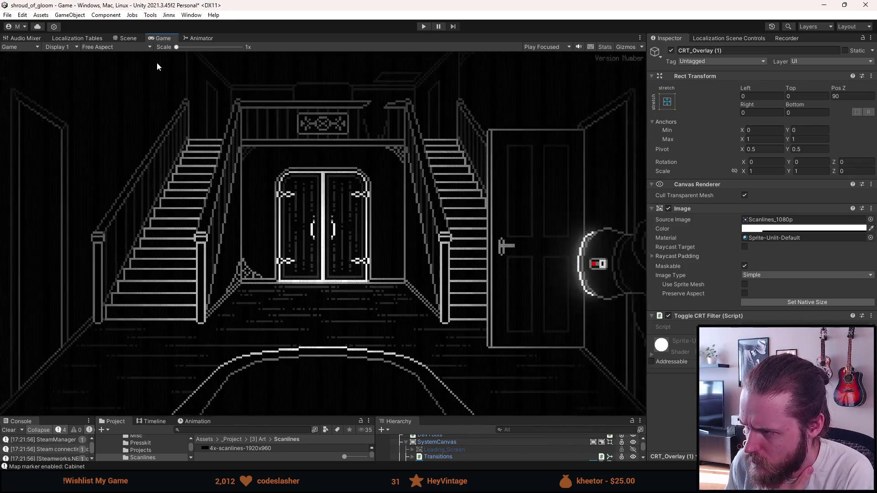
left_click(747, 230)
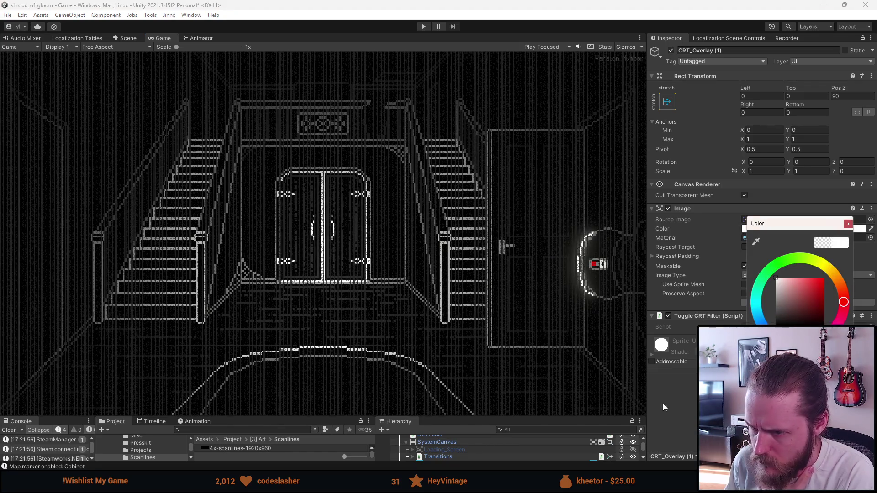
- Close the colour picker and set the overlay to its sprite's native 1920×1080 size
scroll(342, 318, "up", 5)
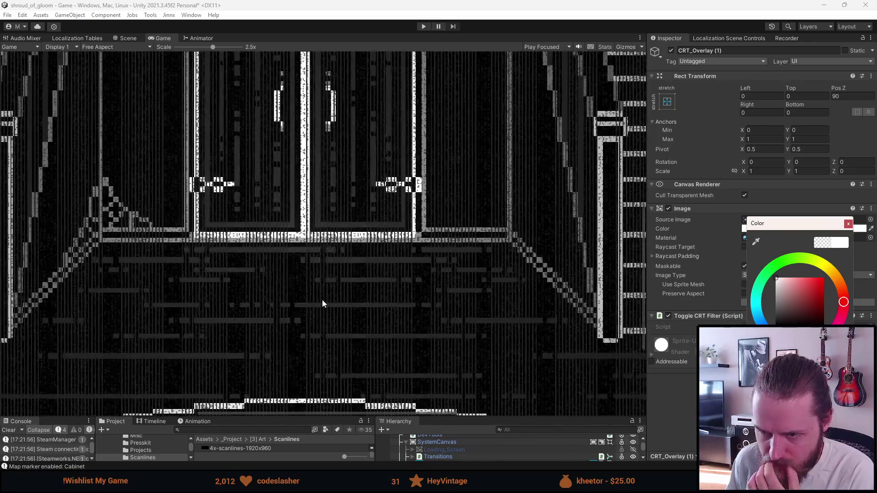
scroll(322, 300, "up", 3)
scroll(329, 299, "down", 4)
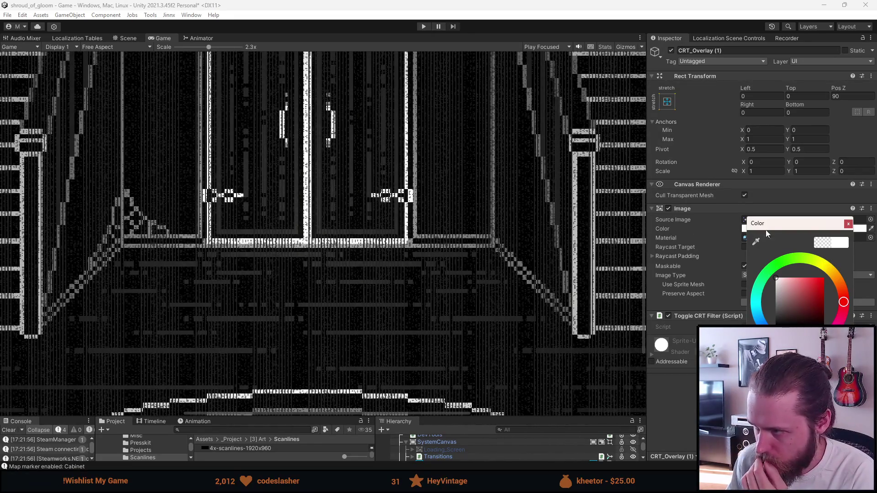
left_click(849, 224)
left_click(791, 303)
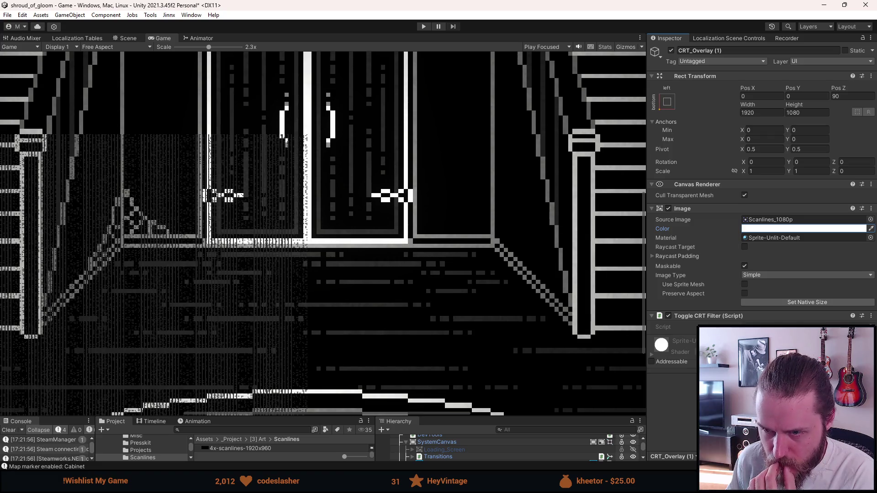
- Switch to the Scene view and zoom out to see the resized overlay on the canvas
scroll(125, 366, "down", 4)
mouse_move(142, 330)
left_mouse_down()
mouse_move(378, 277)
mouse_move(367, 119)
left_mouse_up()
left_click(136, 40)
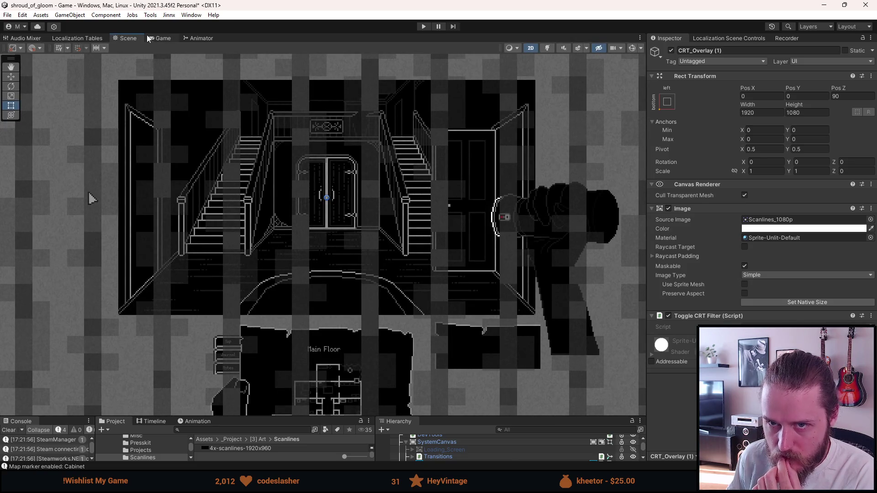
scroll(201, 311, "down", 10)
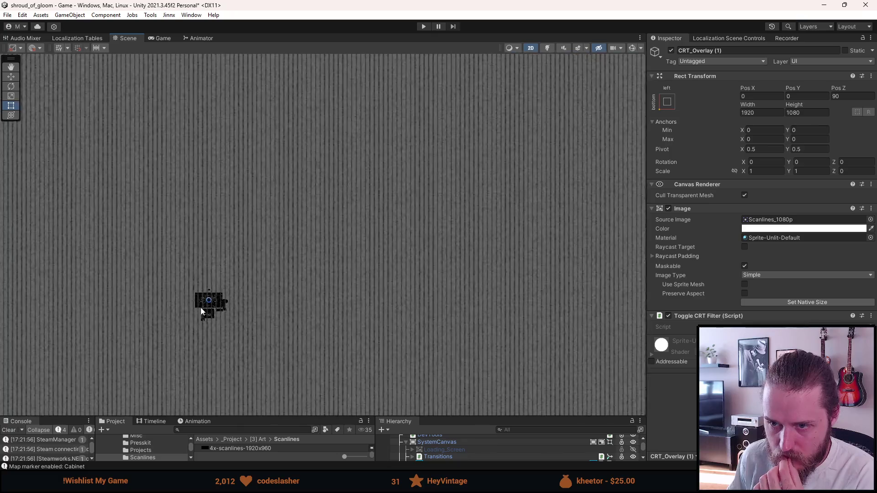
scroll(201, 309, "up", 3)
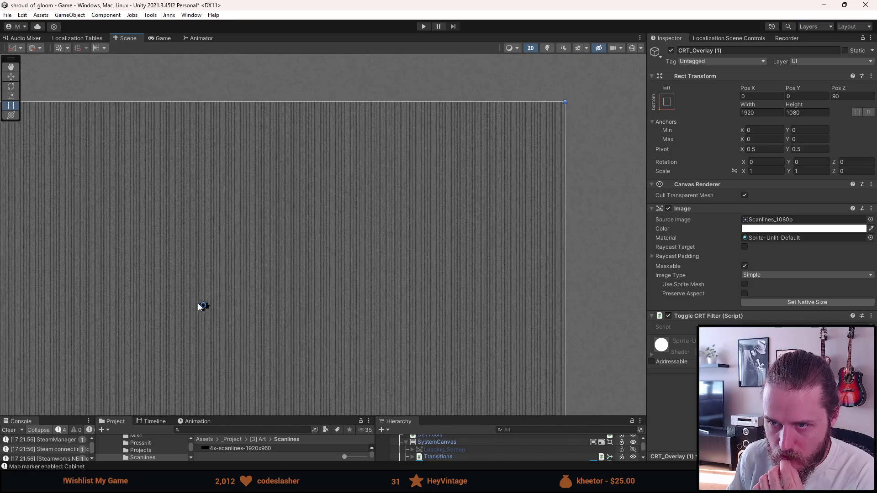
scroll(201, 307, "up", 1)
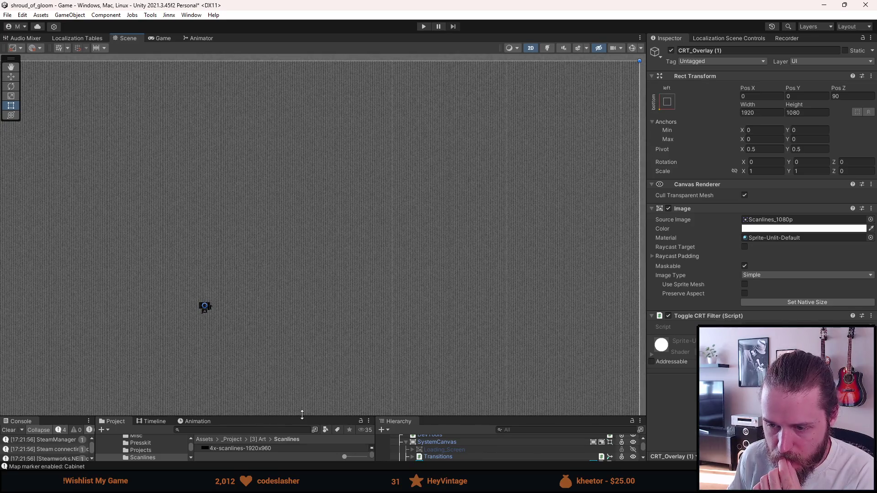
mouse_move(302, 414)
left_mouse_down()
mouse_move(301, 357)
mouse_move(300, 373)
left_mouse_up()
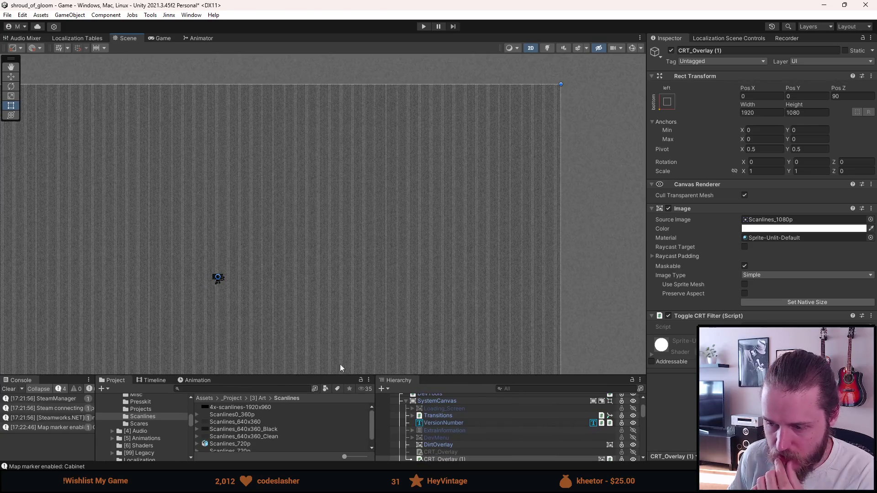
- Anchor the overlay to the canvas centre at position 0,0 with size 320×180
left_click(668, 106)
left_click(718, 192)
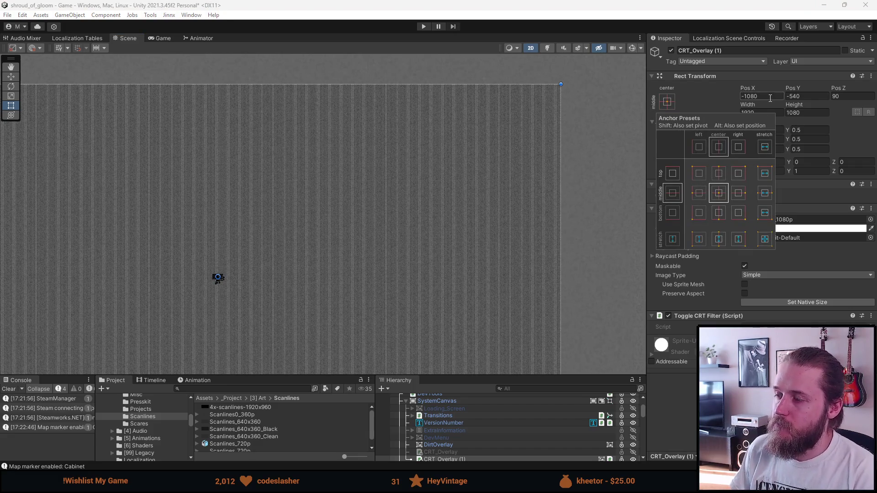
left_click(771, 97)
type("0")
left_click(804, 96)
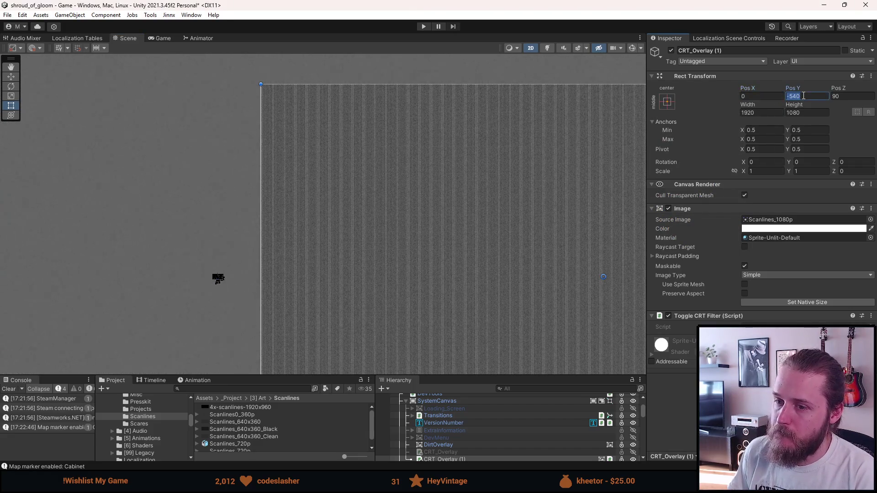
type("0")
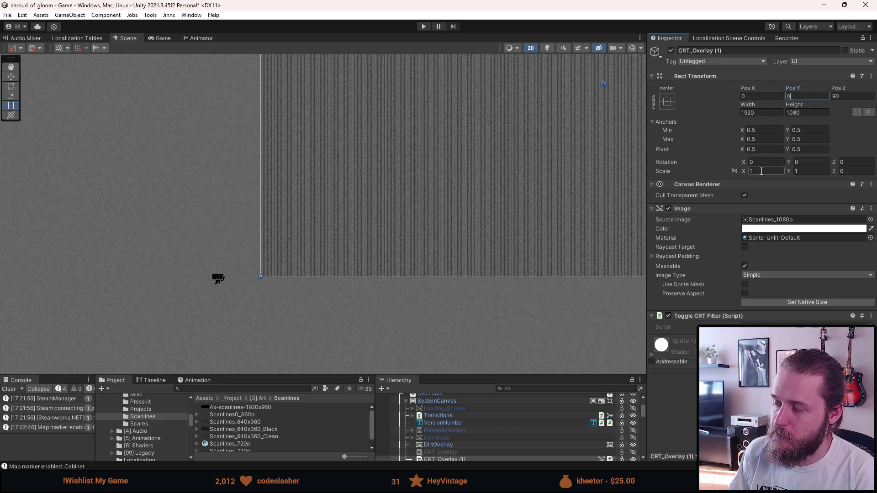
left_click(758, 112)
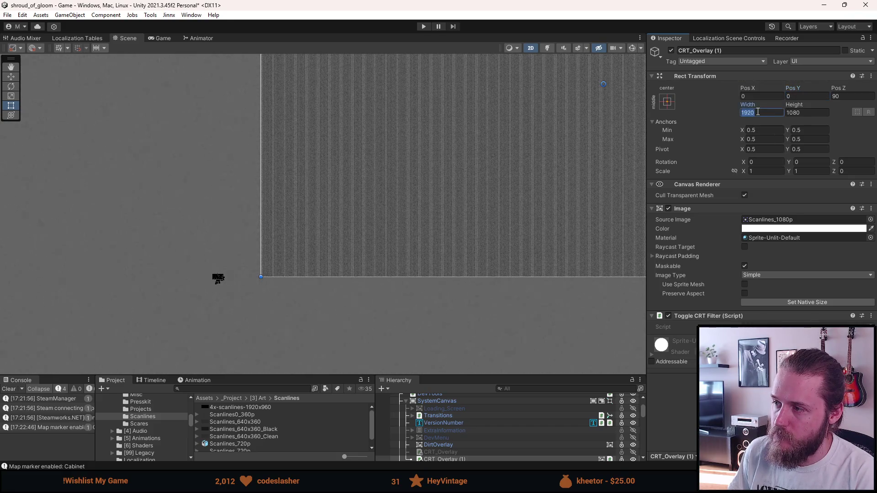
type("320")
left_click(798, 112)
type("180")
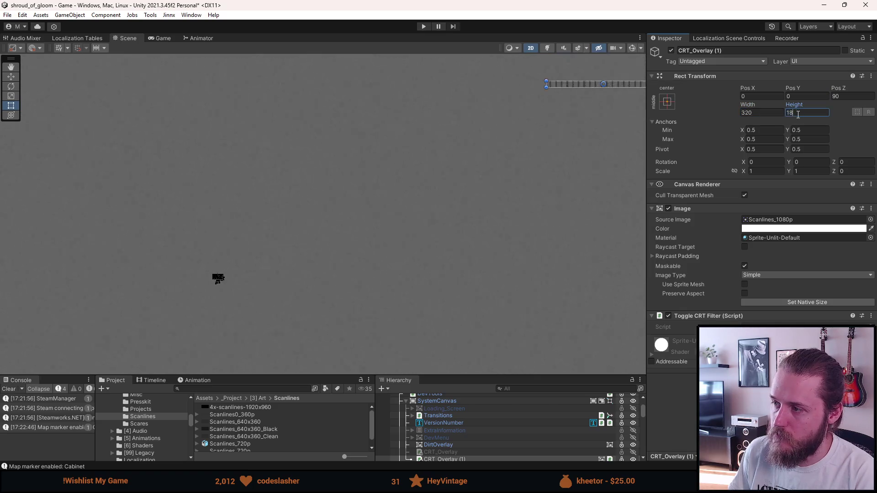
scroll(632, 87, "up", 3)
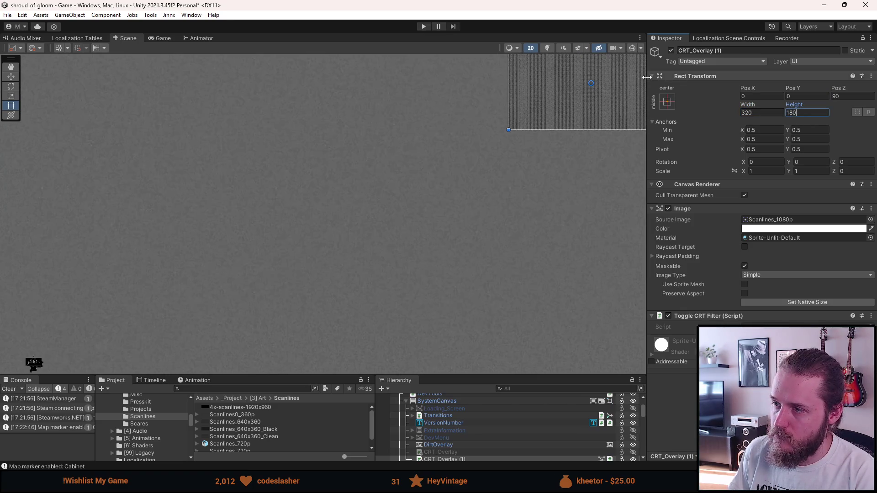
left_click(164, 38)
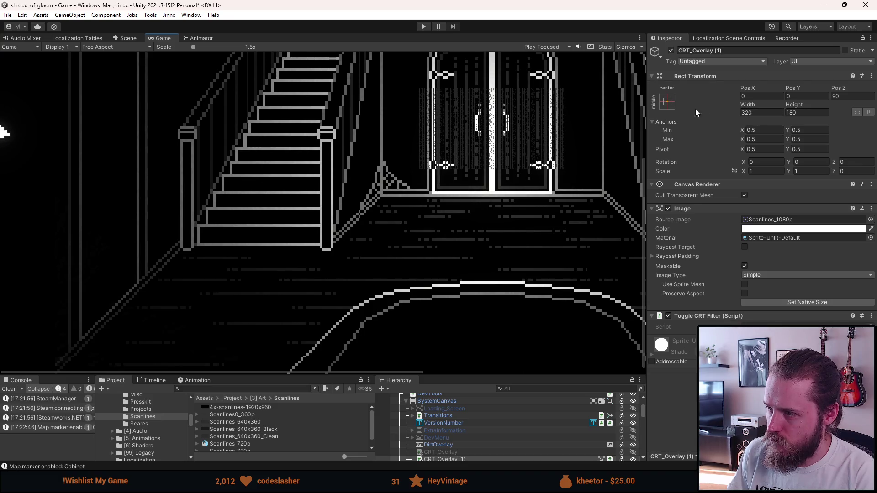
- Switch the overlay to stretch-stretch anchors and set its edge offsets to 0
left_click(666, 102)
left_click(764, 239)
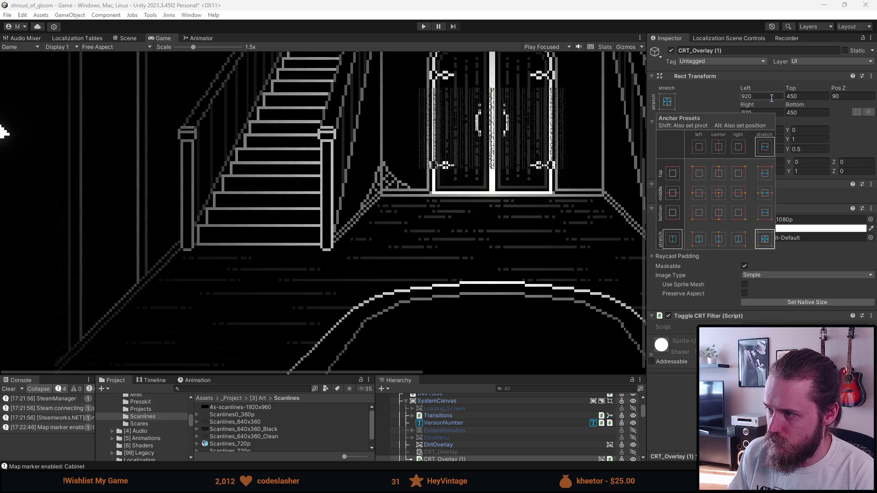
type("0")
left_click(807, 96)
left_click(807, 114)
type("0")
left_click(761, 112)
type("0")
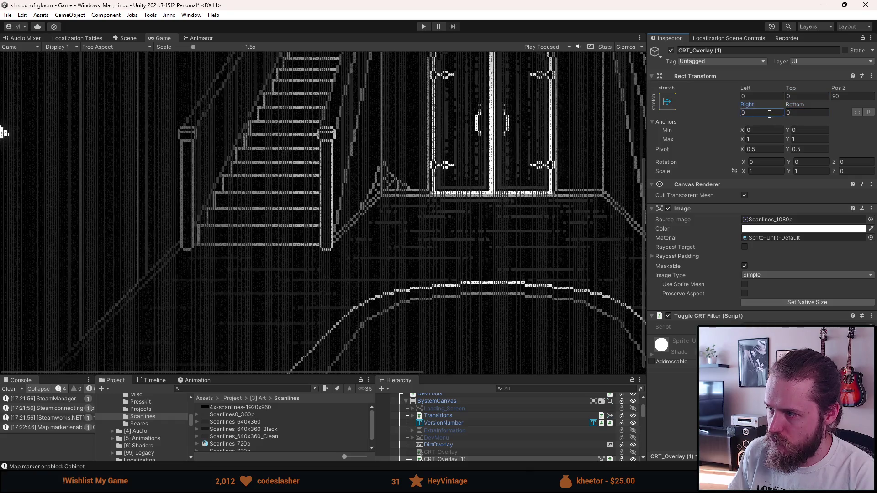
scroll(505, 188, "down", 5)
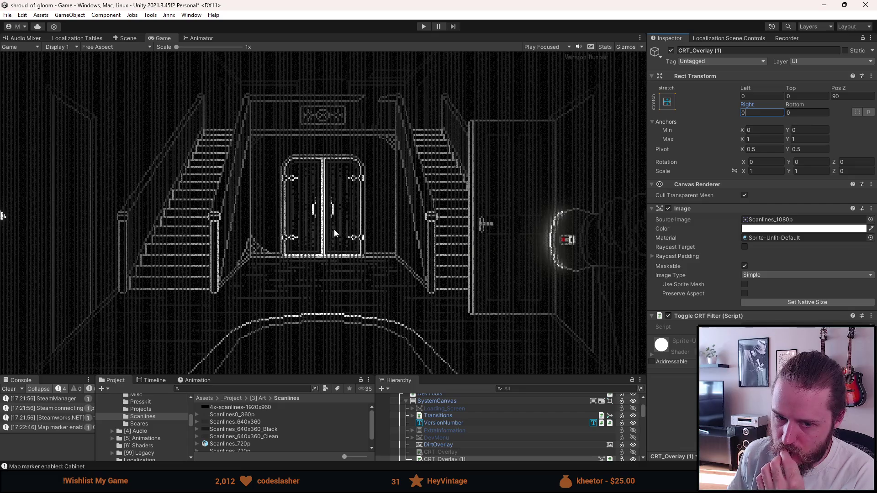
- Resize the bottom, Inspector and Game panels, zoom the Game view to 1.6x, and view the Scene
mouse_move(299, 374)
left_mouse_down()
mouse_move(313, 201)
mouse_move(317, 445)
mouse_move(319, 343)
left_mouse_up()
mouse_move(647, 212)
left_mouse_down()
mouse_move(400, 216)
mouse_move(662, 233)
mouse_move(725, 247)
left_mouse_up()
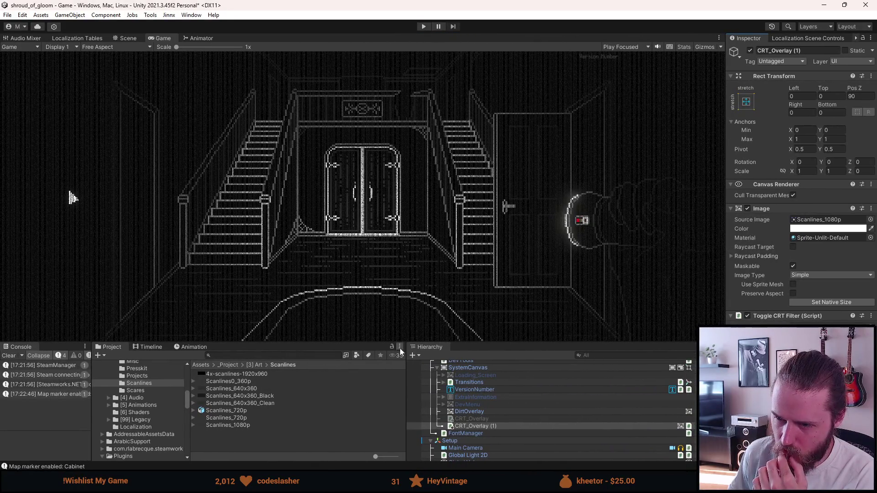
mouse_move(381, 343)
left_mouse_down()
mouse_move(346, 383)
mouse_move(346, 364)
left_mouse_up()
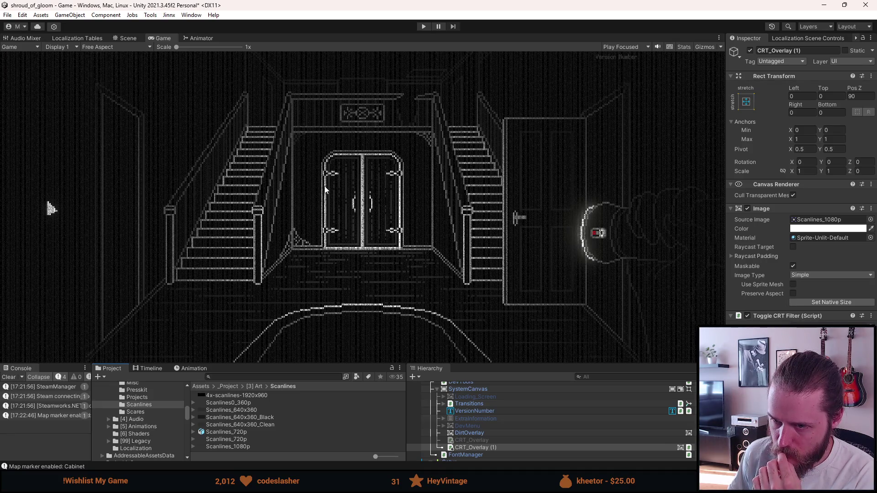
scroll(325, 190, "up", 10)
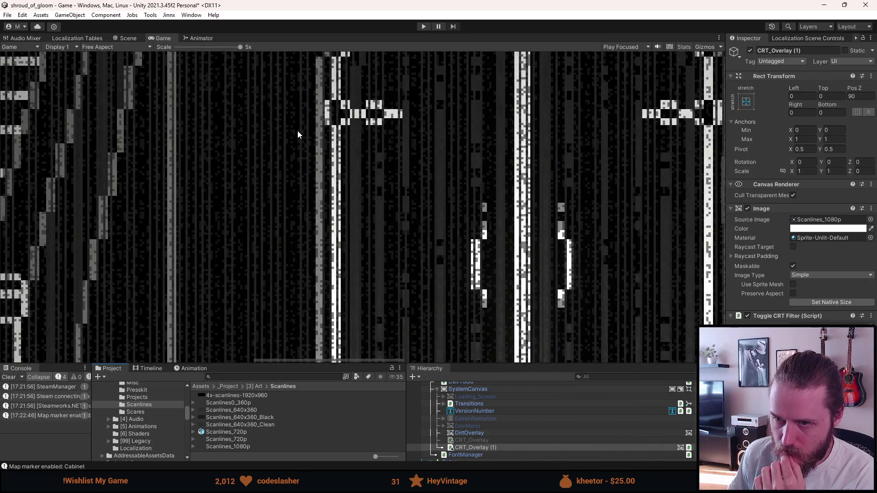
scroll(289, 205, "down", 10)
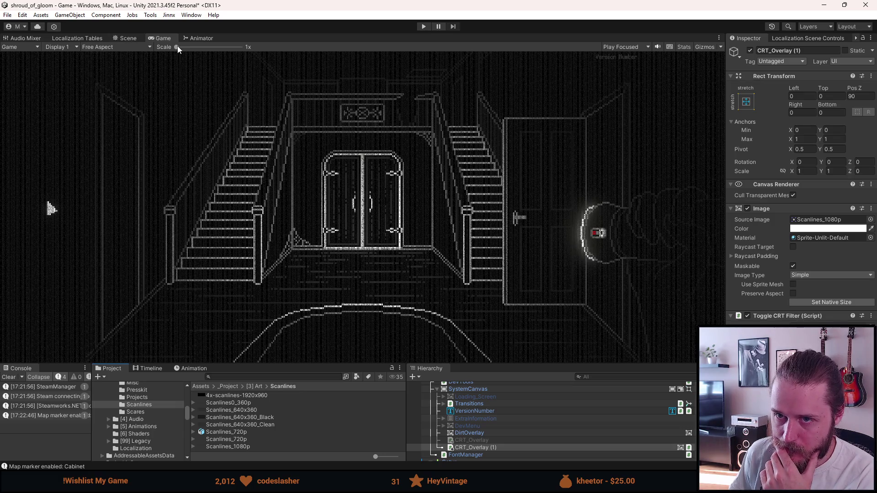
left_click_drag(179, 50, 196, 53)
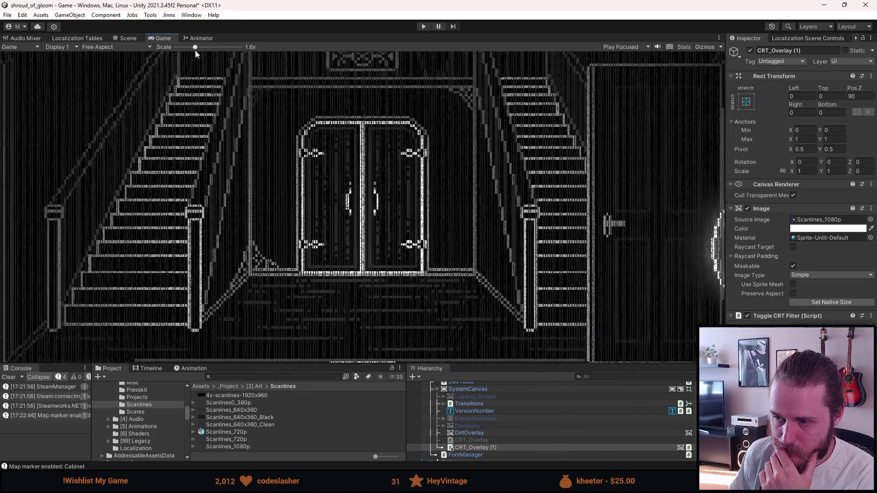
left_click(126, 39)
scroll(326, 201, "up", 10)
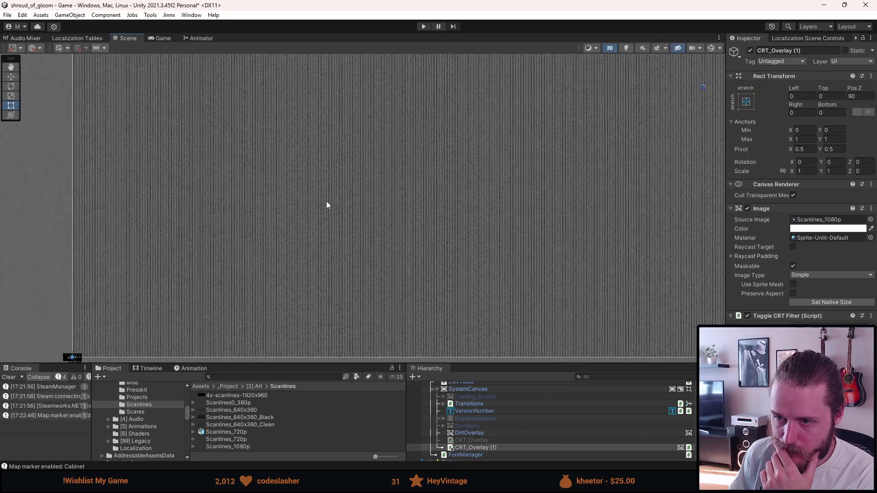
- Lower the CRT_Overlay (1) colour alpha to fade the scanlines, then enter Play mode
scroll(337, 190, "down", 10)
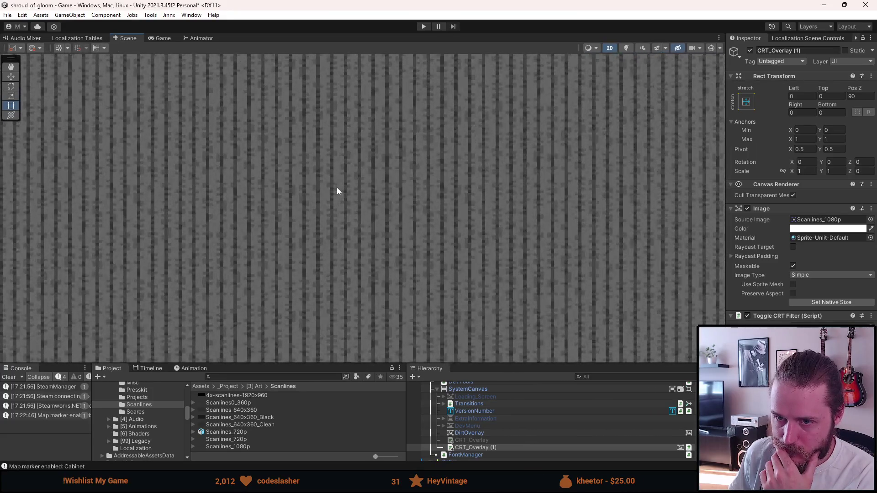
scroll(337, 191, "down", 3)
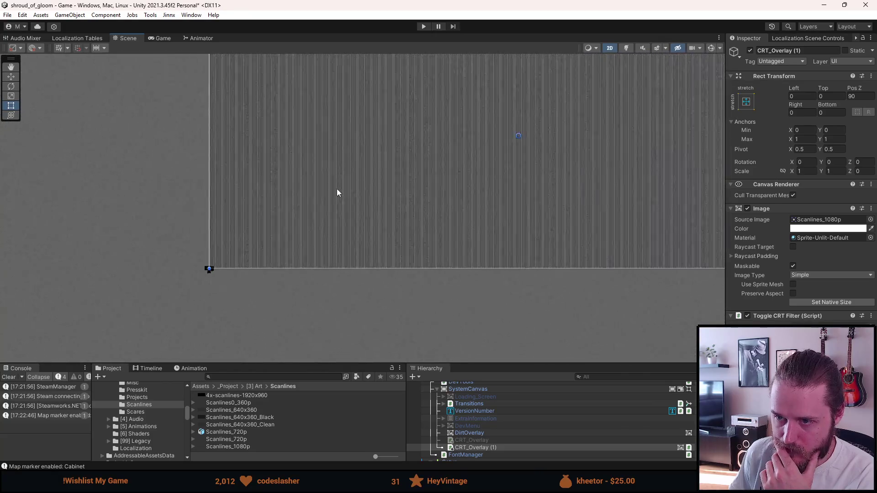
scroll(336, 183, "up", 8)
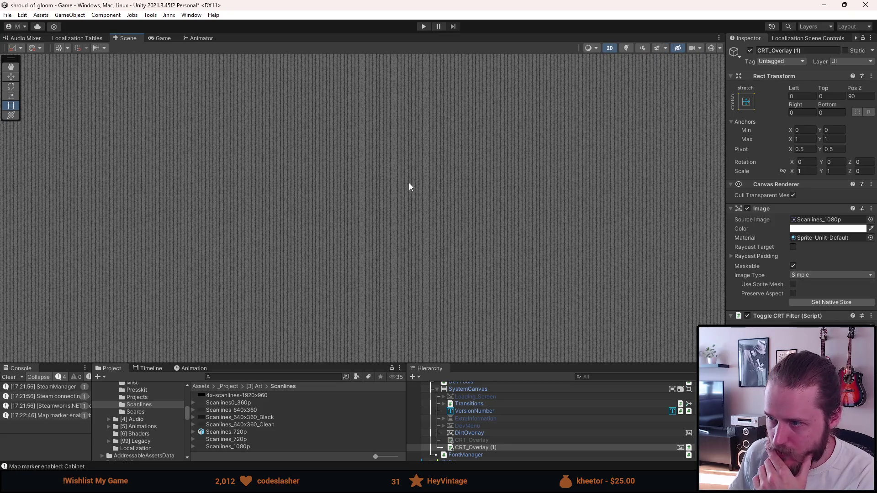
scroll(326, 181, "down", 3)
scroll(325, 181, "down", 2)
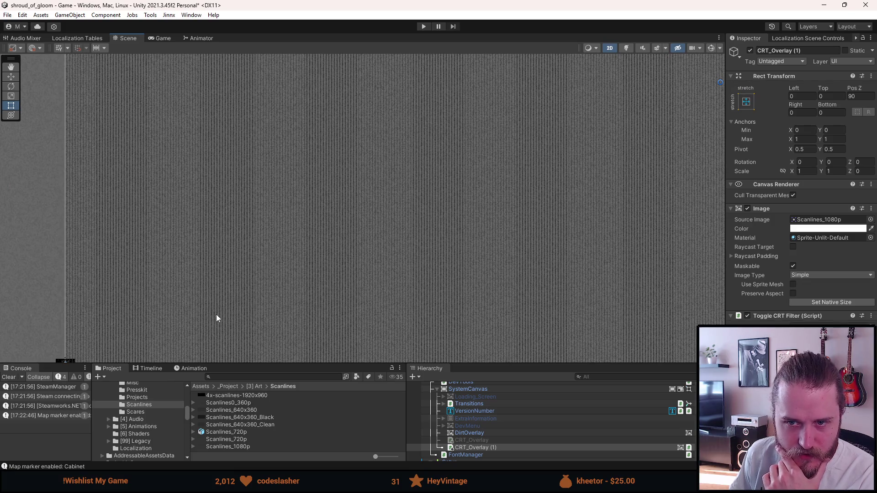
left_click(162, 38)
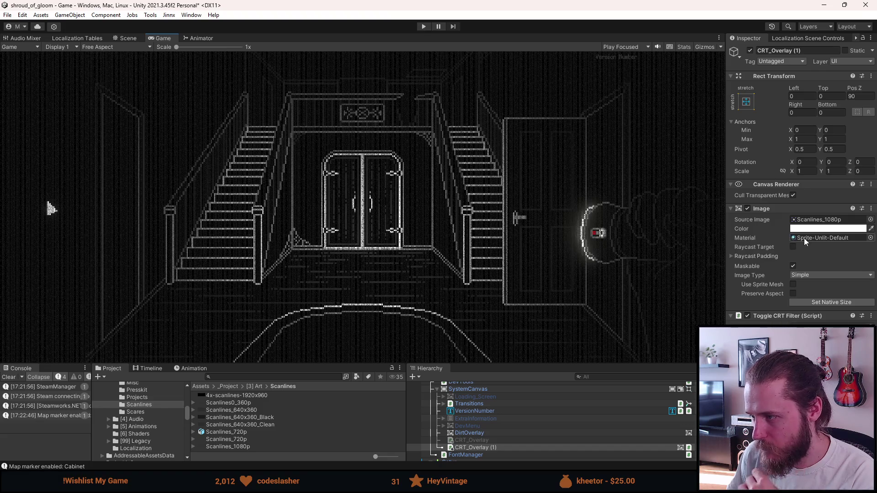
left_click(815, 231)
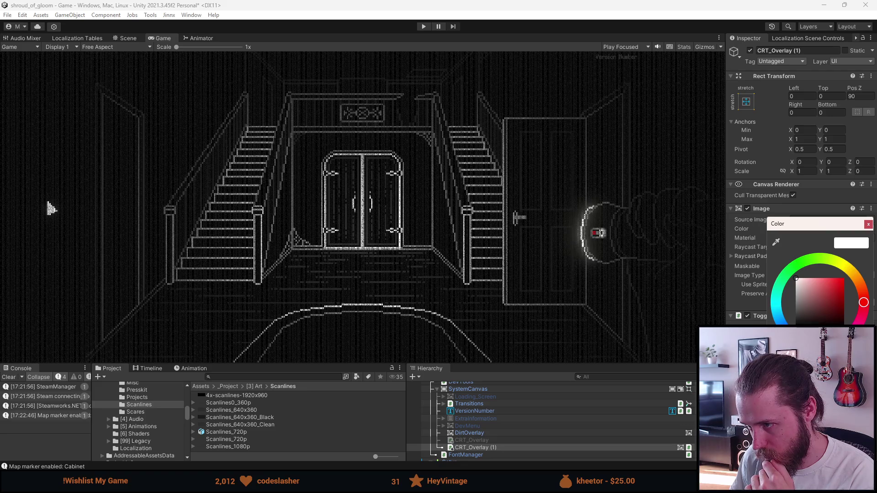
left_click_drag(850, 397, 817, 398)
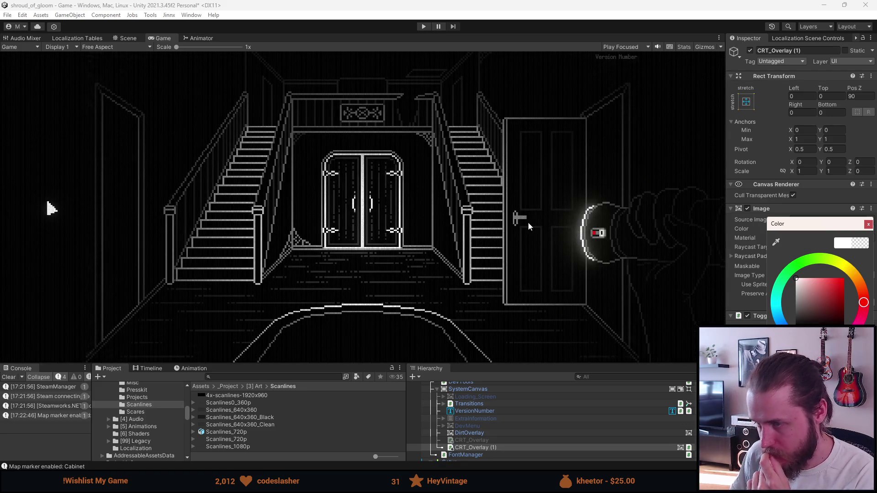
left_click(192, 4)
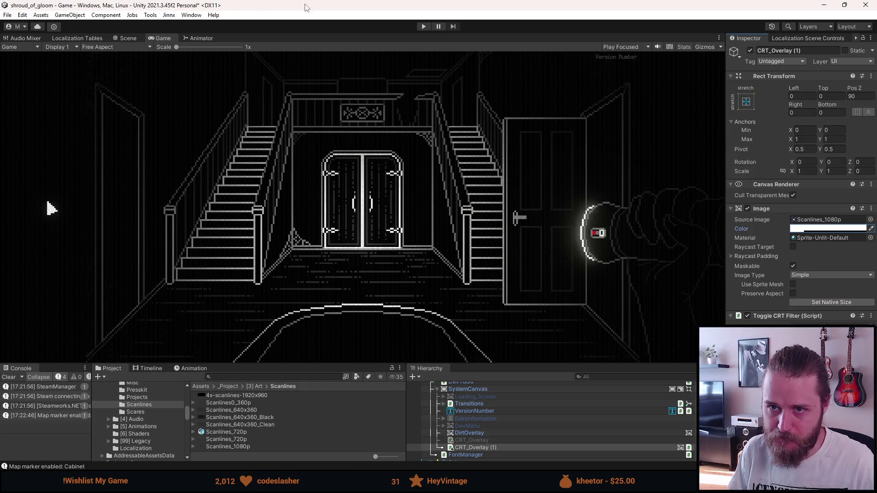
left_click(424, 26)
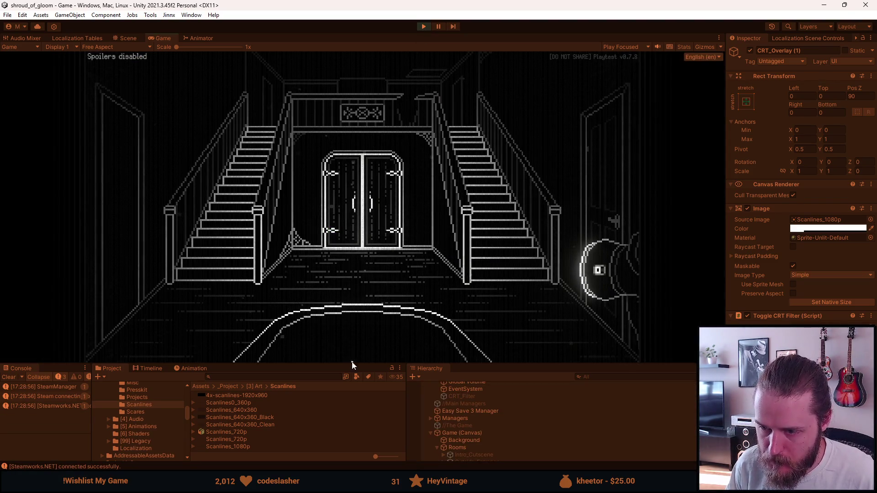
- Maximize the Game view over the whole editor and pause the running game with Escape
left_click_drag(352, 364, 350, 381)
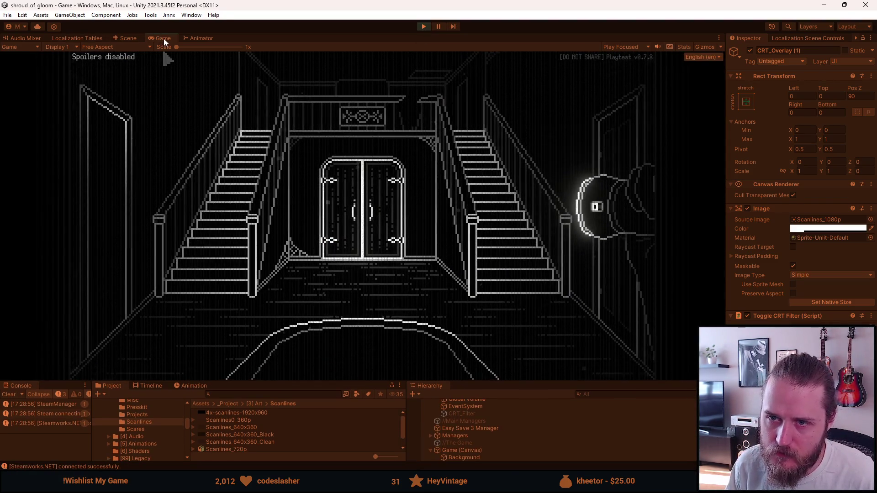
double_click(163, 38)
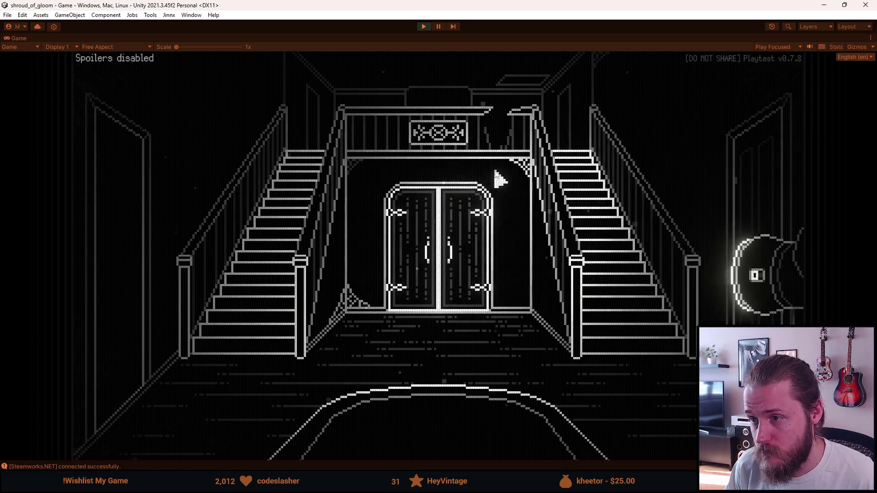
key("Escape")
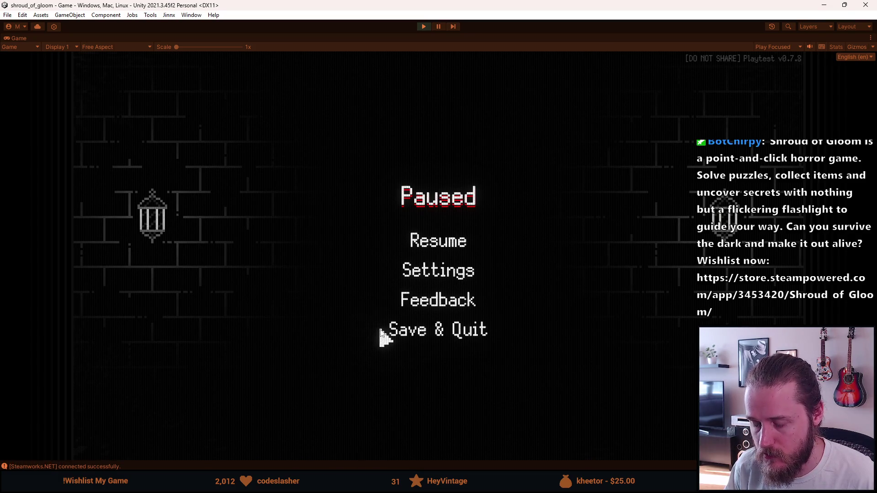
- Choose Save & Quit in the pause menu to return to the Shroud of Gloom main menu
left_click(397, 329)
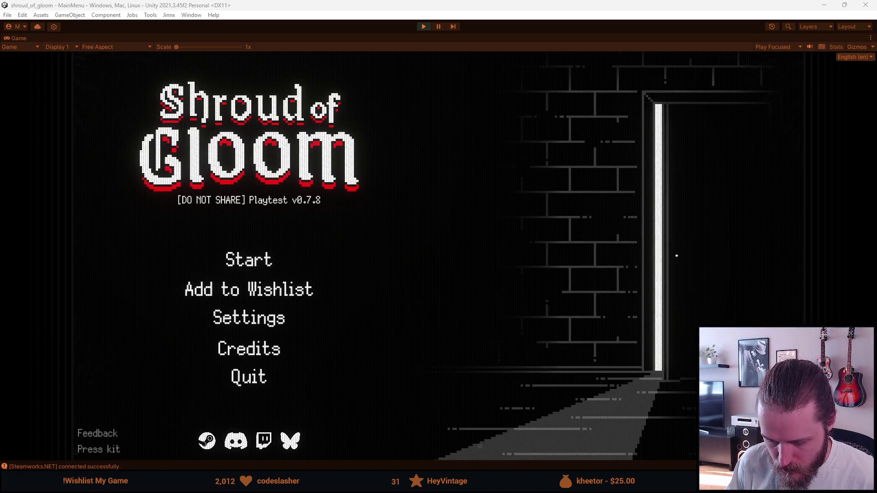
- In Aseprite, add a new layer and move it beneath Layer 1
key("alt+Tab")
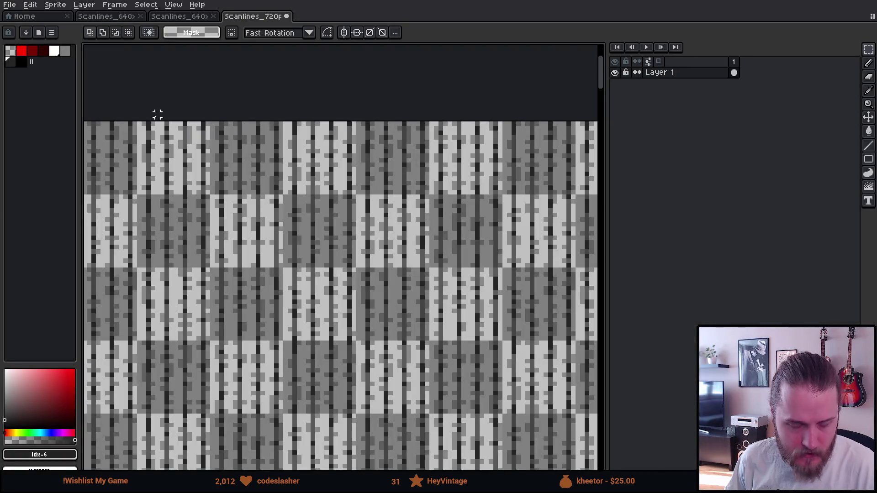
scroll(154, 137, "up", 2)
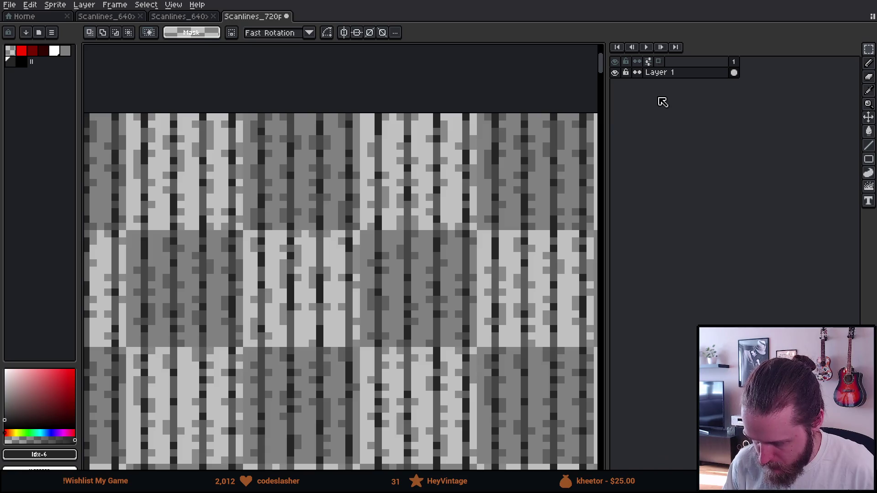
key("shift+n")
left_click_drag(675, 73, 683, 97)
scroll(544, 201, "down", 3)
scroll(319, 239, "up", 4)
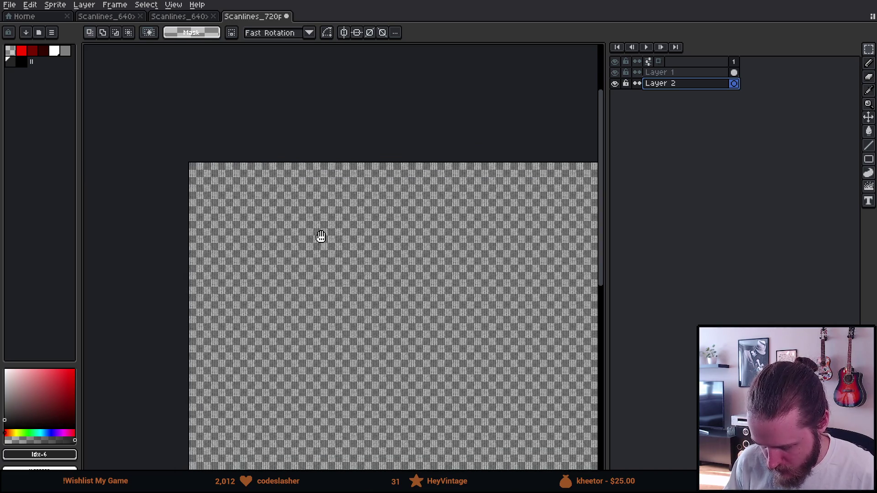
- Paint a large white blob on Layer 2 with a 39px pencil
left_click(65, 52)
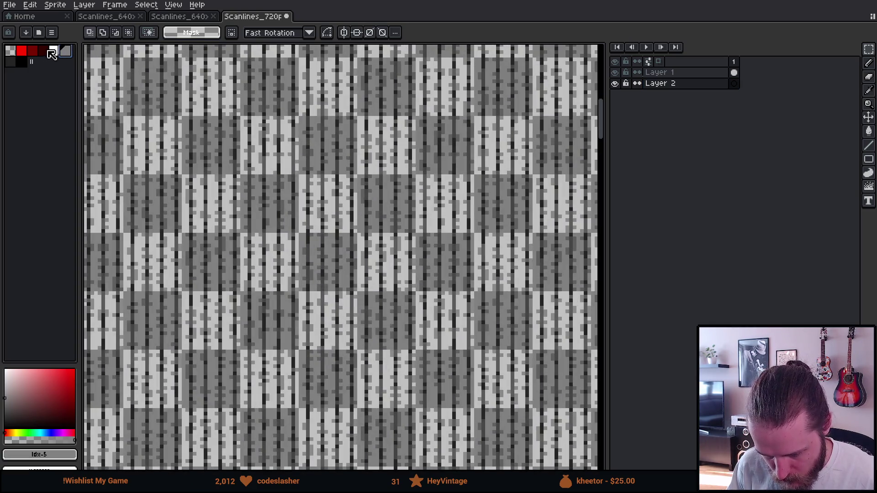
left_click(55, 51)
key("b")
key("plus")
key("plus")
key("plus")
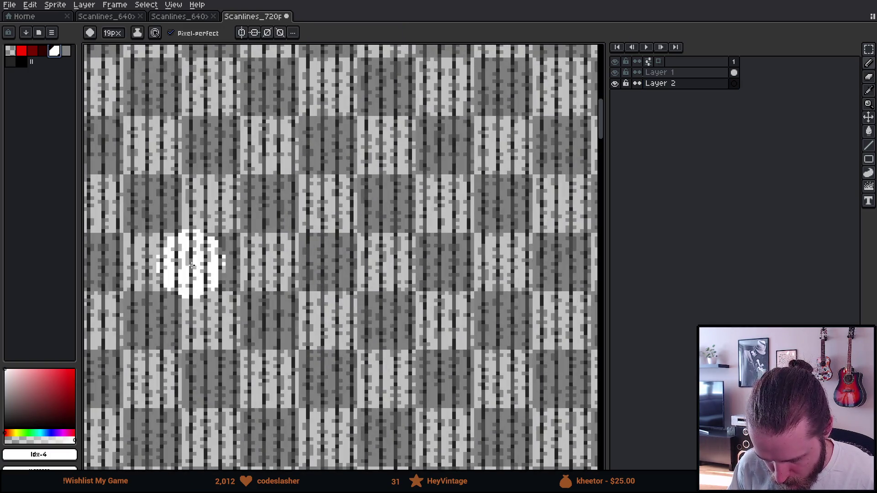
key("plus")
key("plus")
key("plus")
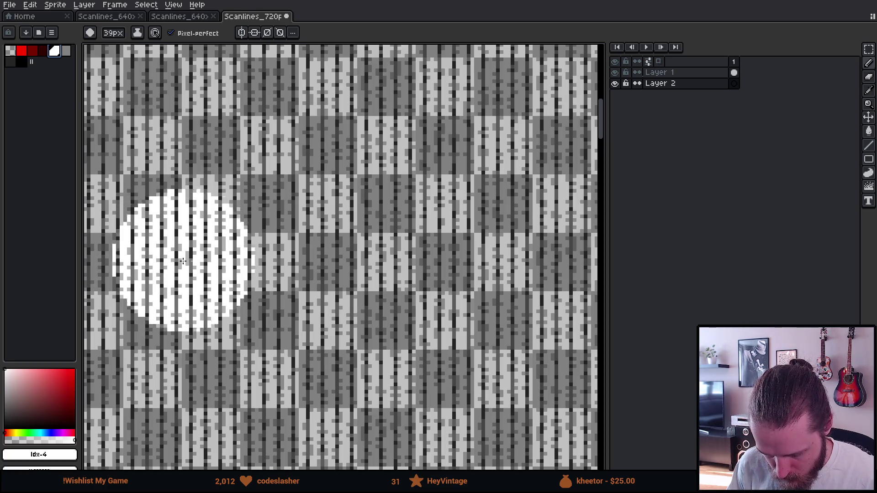
mouse_move(168, 251)
left_mouse_down()
mouse_move(172, 274)
mouse_move(151, 238)
mouse_move(183, 228)
left_mouse_up()
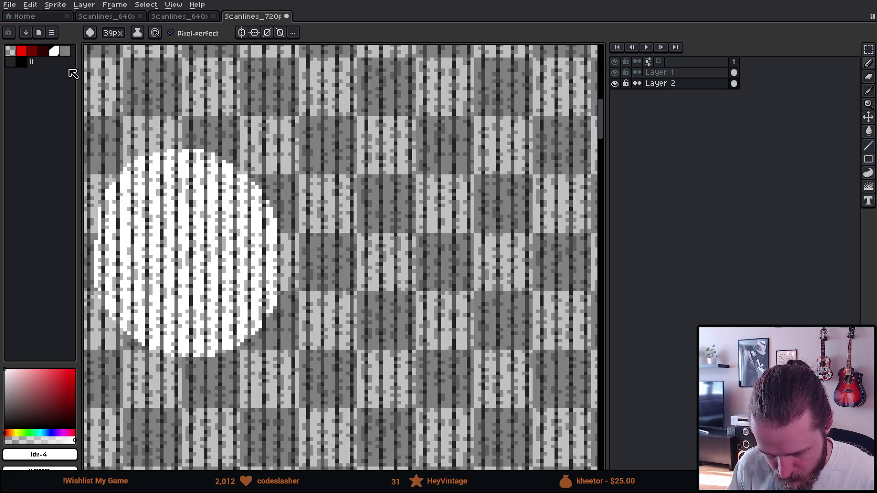
- Paint grey strokes, a dark grey circle and a black circle over the white blob
left_click(65, 51)
mouse_move(384, 293)
left_mouse_down()
mouse_move(297, 214)
mouse_move(329, 320)
mouse_move(207, 137)
left_mouse_up()
key("bracketright")
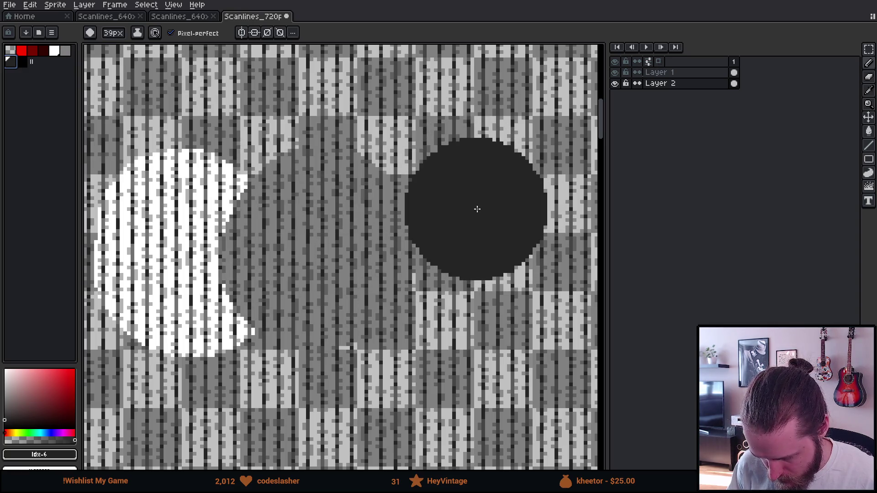
mouse_move(476, 208)
left_mouse_down()
mouse_move(428, 225)
mouse_move(458, 222)
mouse_move(298, 192)
left_mouse_up()
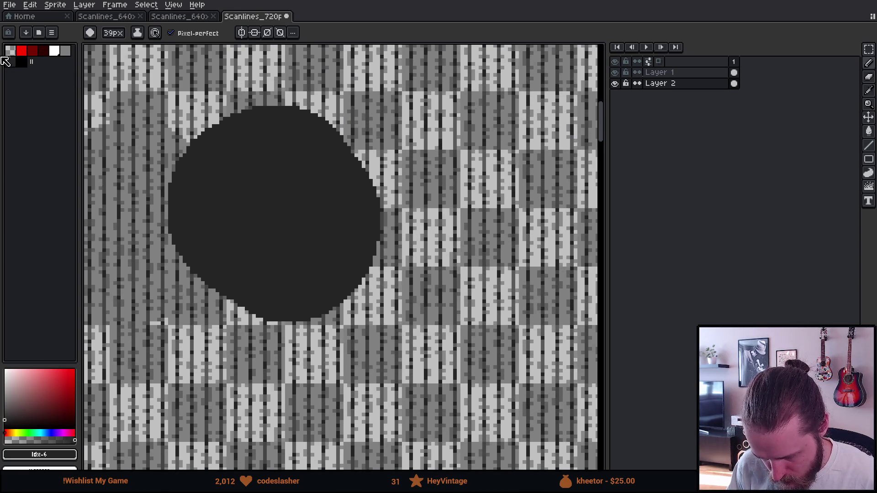
left_click(21, 61)
mouse_move(434, 162)
left_mouse_down()
mouse_move(402, 215)
mouse_move(421, 173)
left_mouse_up()
- Zoom and pan around the painted circles over the scanline pattern
scroll(402, 237, "down", 3)
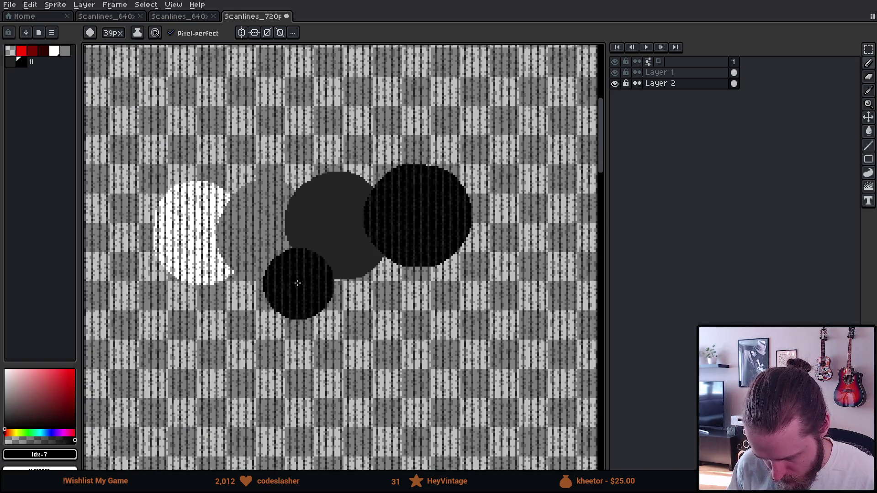
scroll(288, 271, "up", 1)
left_click_drag(287, 261, 327, 289)
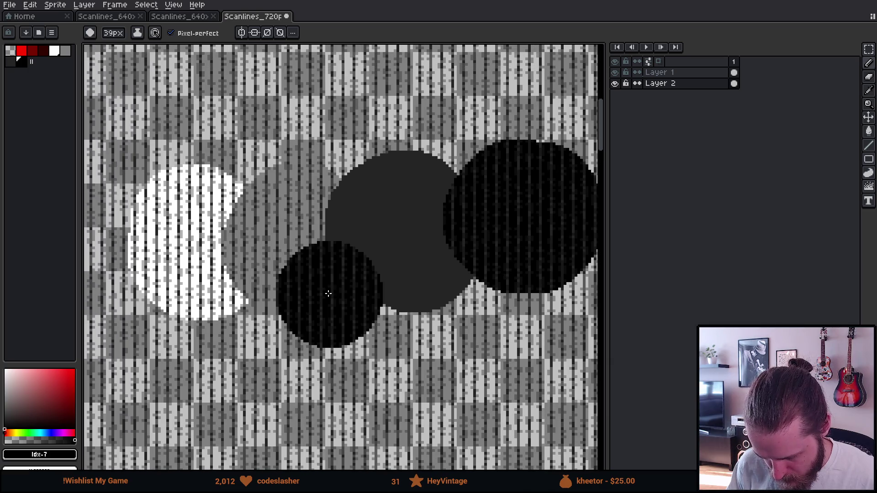
scroll(310, 242, "up", 8)
scroll(305, 237, "down", 20)
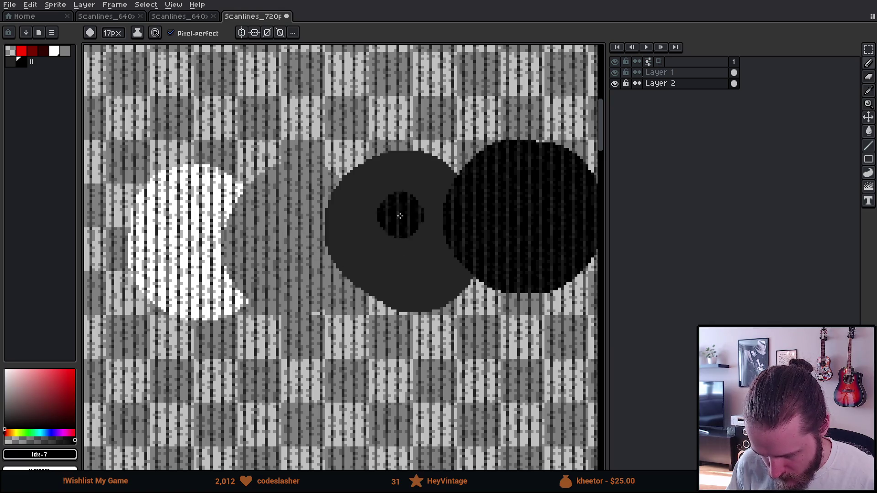
scroll(402, 200, "up", 3)
scroll(403, 199, "up", 3)
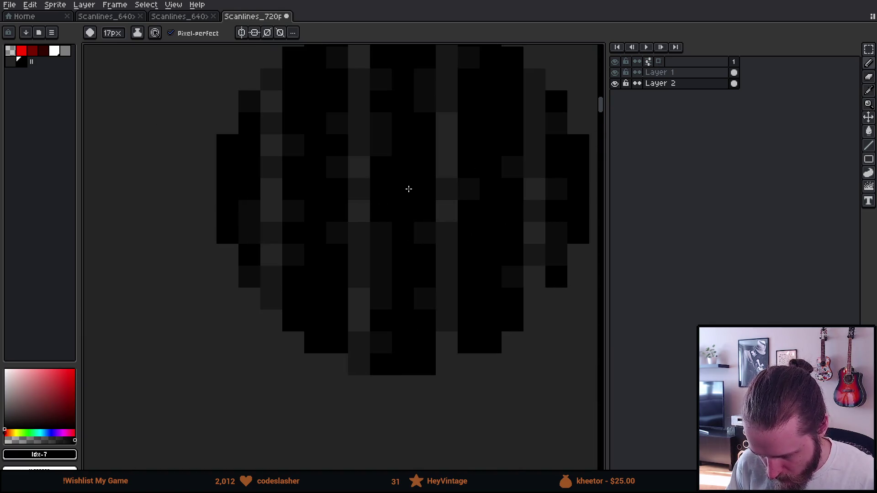
scroll(409, 189, "down", 8)
scroll(409, 189, "up", 2)
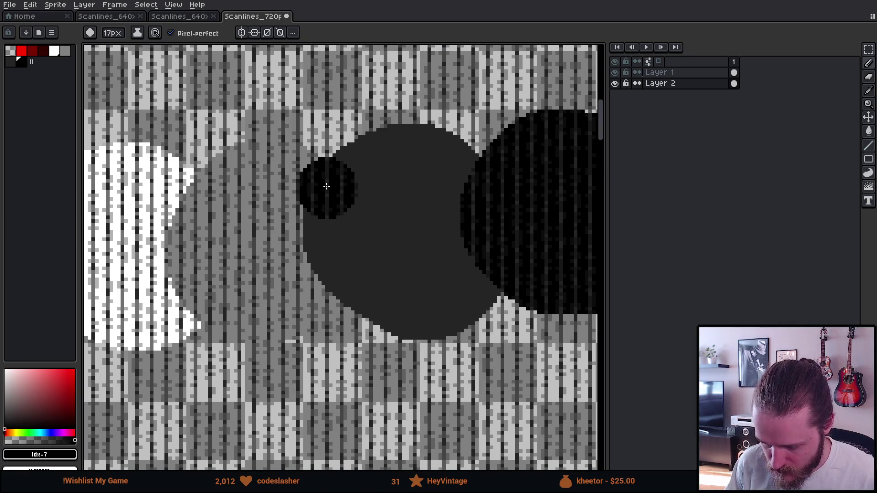
mouse_move(325, 189)
left_mouse_down()
mouse_move(350, 226)
mouse_move(339, 232)
left_mouse_up()
scroll(339, 232, "down", 2)
scroll(341, 232, "up", 2)
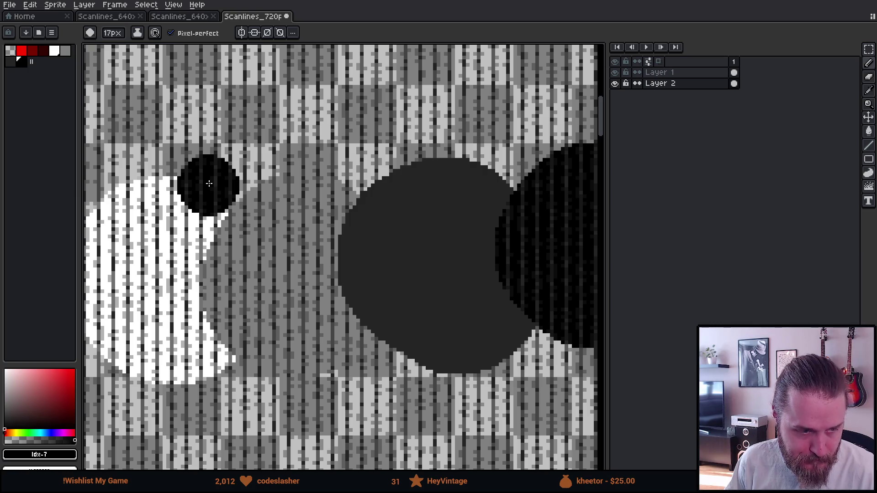
- Tint the CRT_Overlay (1) image pink, deep red and black before settling on white
key("alt+Tab")
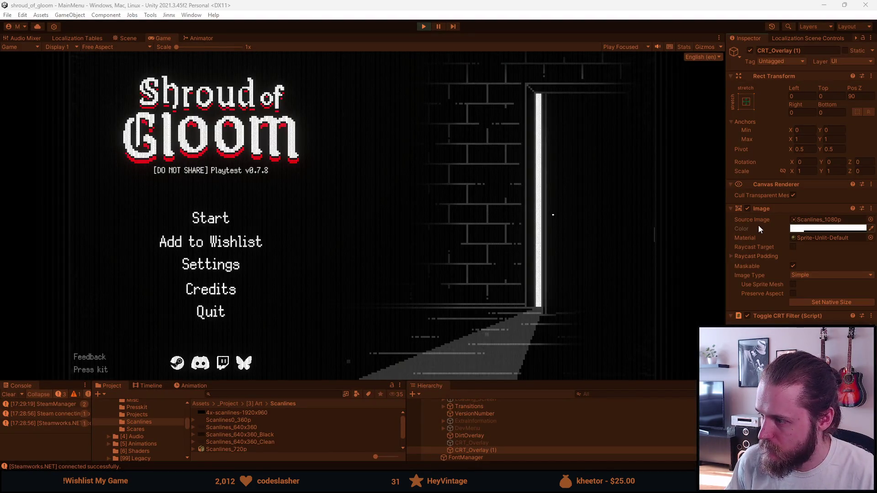
left_click(800, 229)
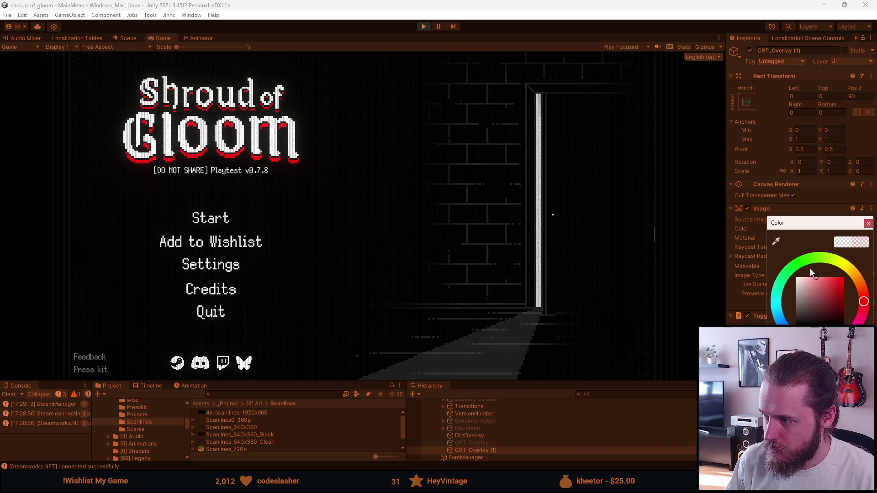
left_click(789, 311)
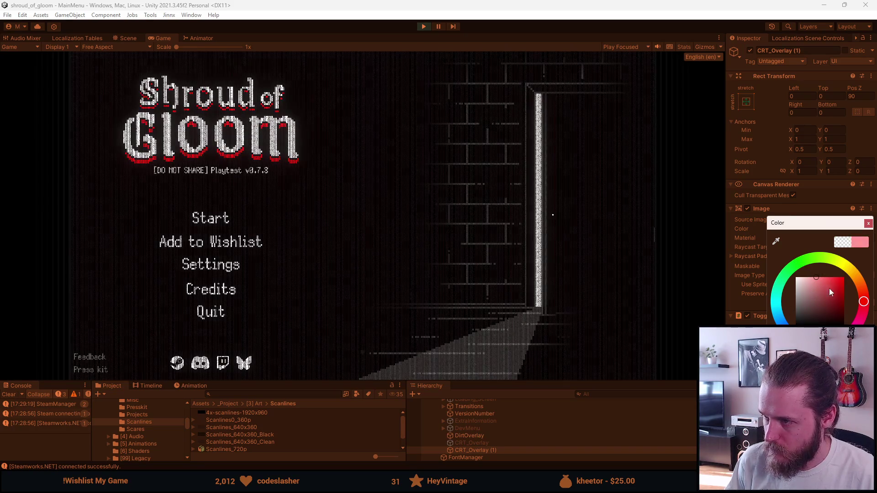
mouse_move(831, 292)
left_mouse_down()
mouse_move(862, 284)
mouse_move(864, 315)
left_mouse_up()
mouse_move(827, 272)
left_mouse_down()
mouse_move(827, 262)
mouse_move(716, 265)
mouse_move(695, 352)
left_mouse_up()
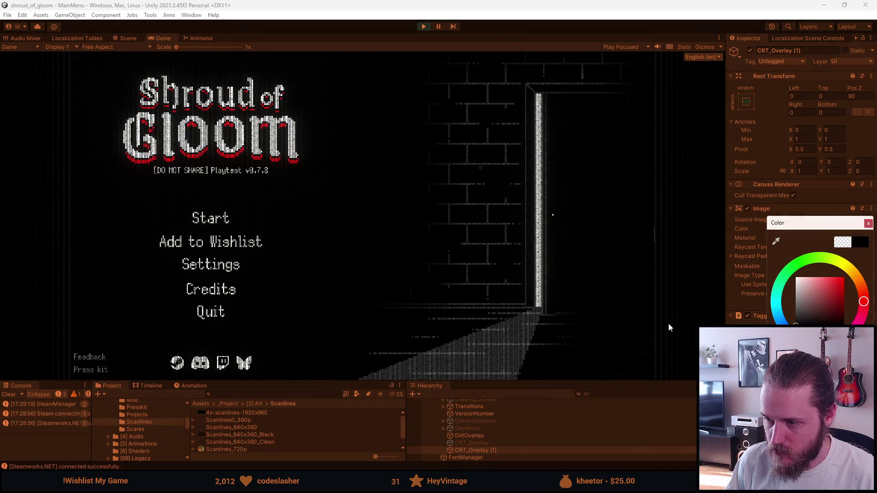
left_click_drag(668, 327, 658, 244)
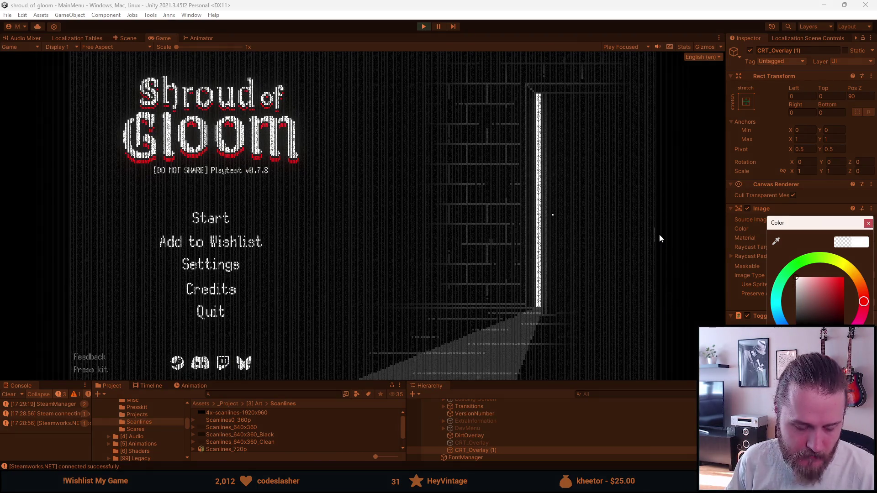
key("alt+Tab")
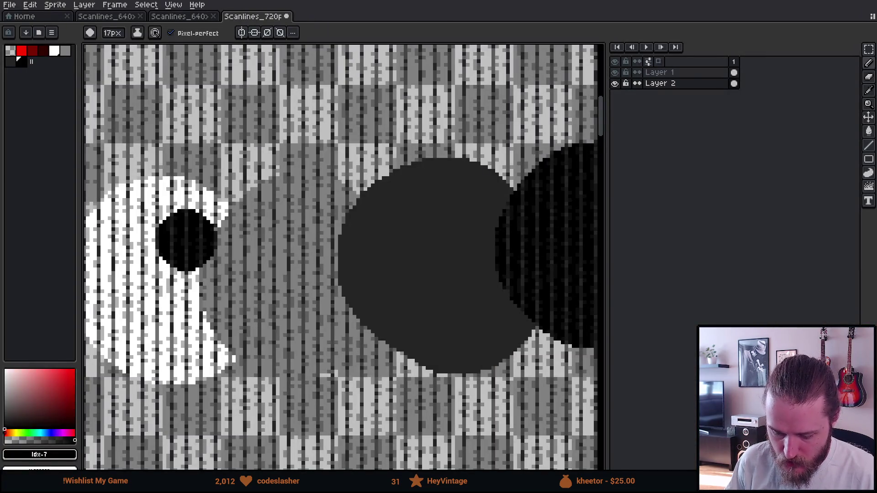
- Make Layer 1 active, undo the two stray black dots, and pan to the sprite's top-left edge
scroll(185, 239, "down", 5)
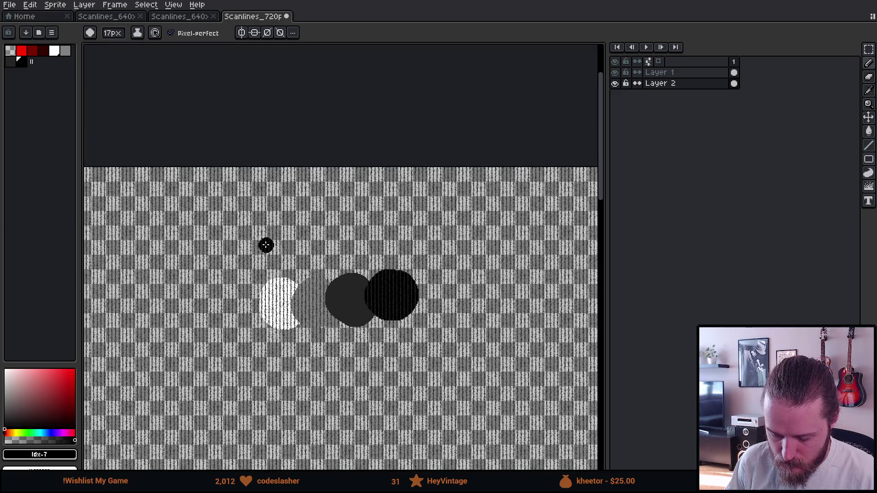
scroll(360, 174, "up", 3)
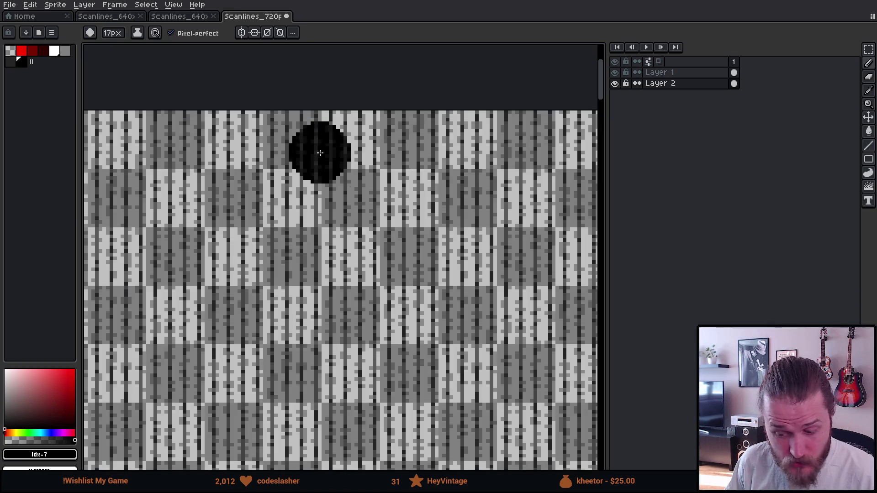
scroll(320, 153, "down", 4)
scroll(337, 145, "up", 3)
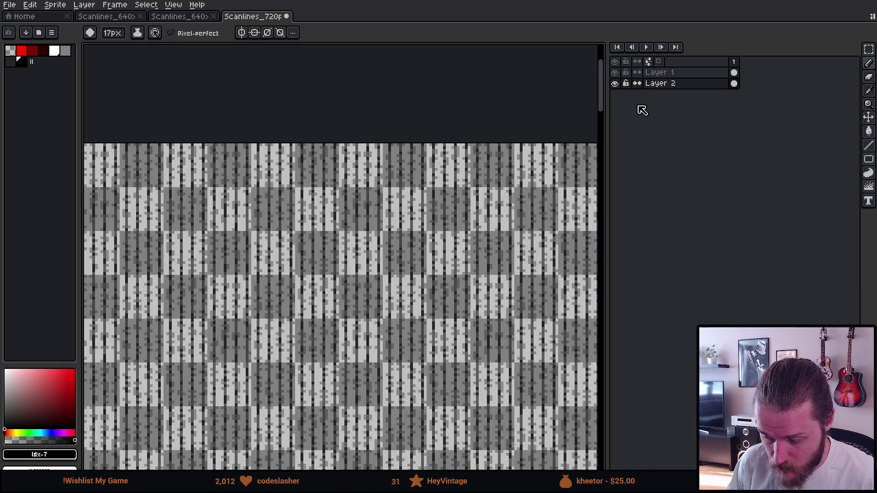
left_click(658, 73)
left_click(228, 232)
left_click(296, 233)
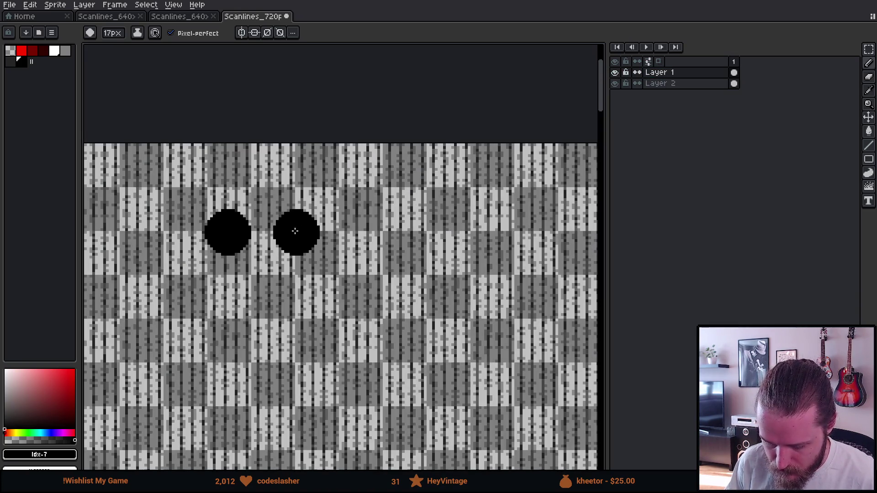
key("ctrl+z")
key("ctrl+z")
left_click_drag(229, 221, 395, 238)
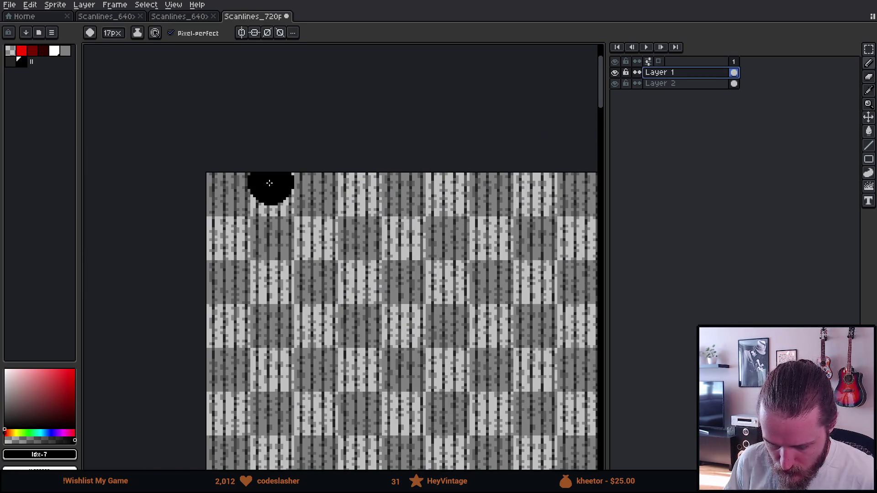
scroll(269, 183, "up", 3)
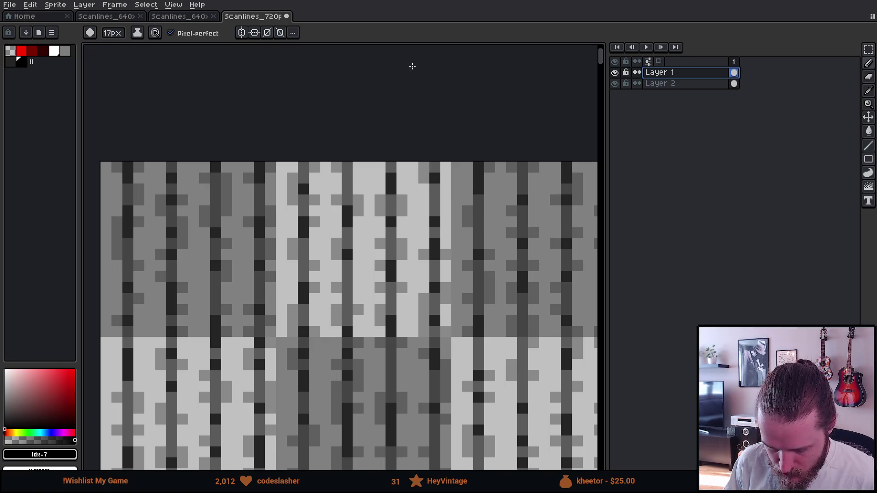
- Eyedrop the dark scanline grey #242424 and return to a 7px pencil
key("i")
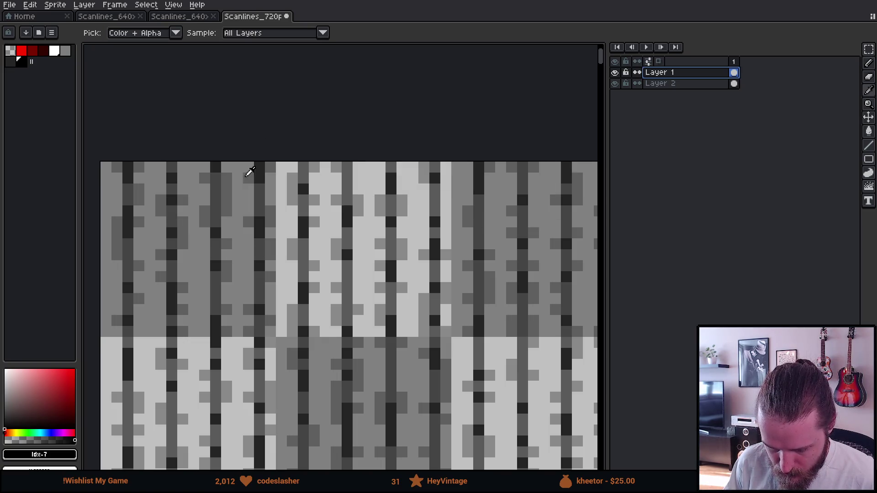
left_click(228, 189)
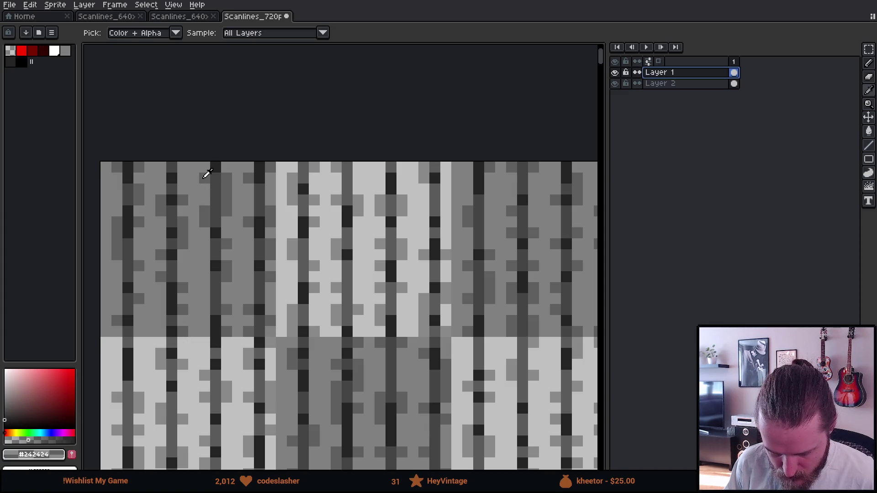
left_click(218, 183)
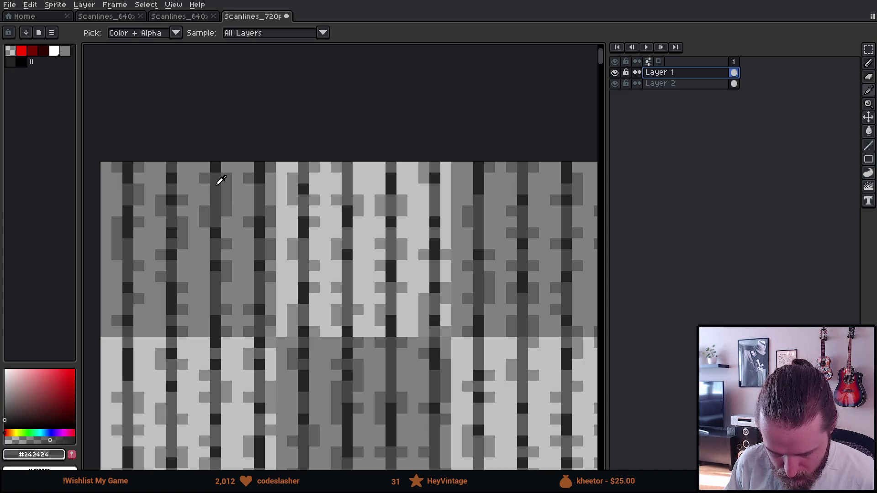
left_click(217, 168)
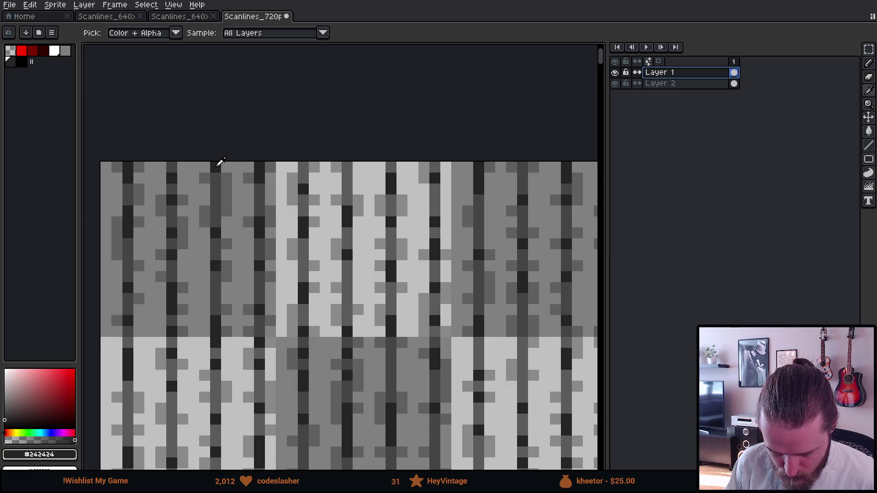
key("b")
key("minus")
key("minus")
key("minus")
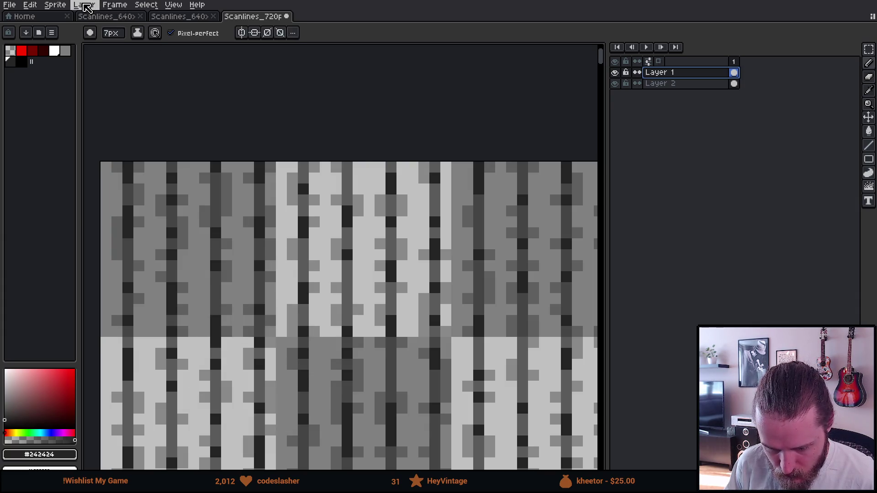
- Check the Color Mode conversion options and cancel, keeping RGB, then browse the Layer menu
left_click(62, 9)
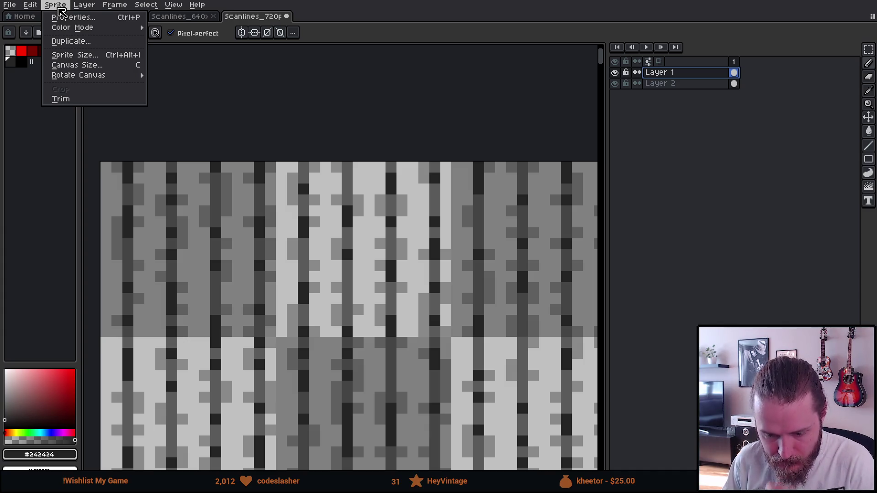
mouse_move(75, 30)
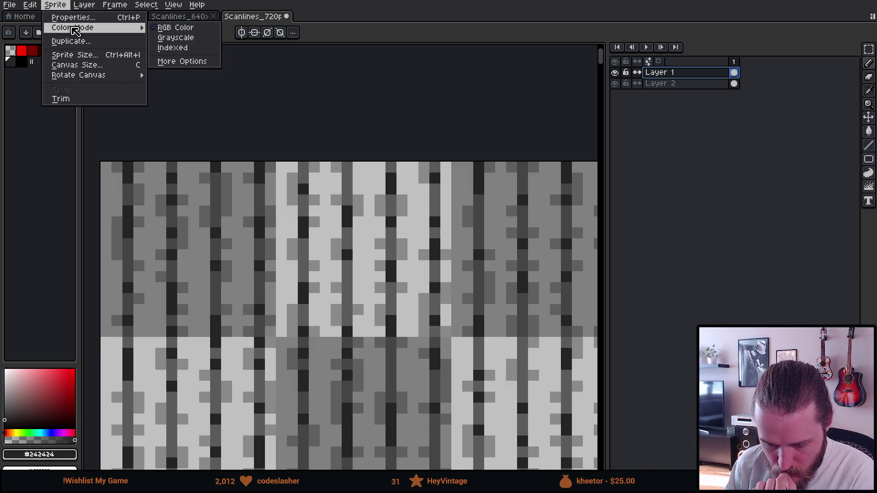
left_click(173, 62)
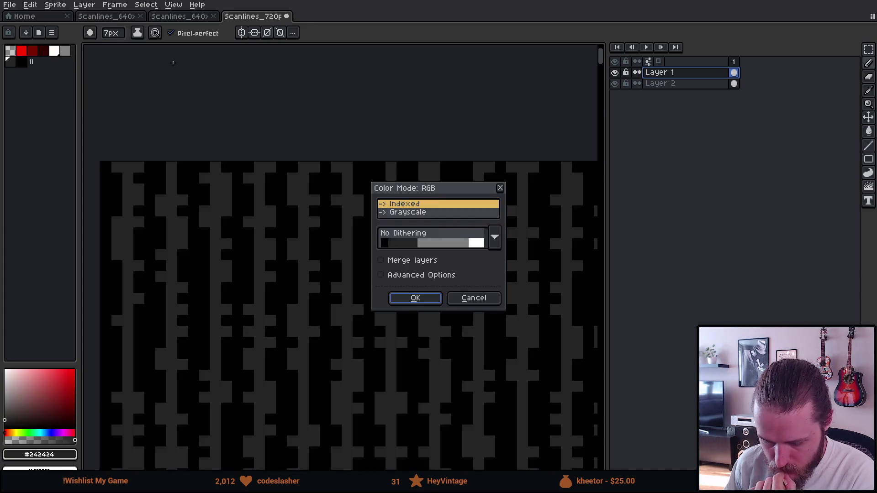
left_click(475, 298)
left_click(87, 7)
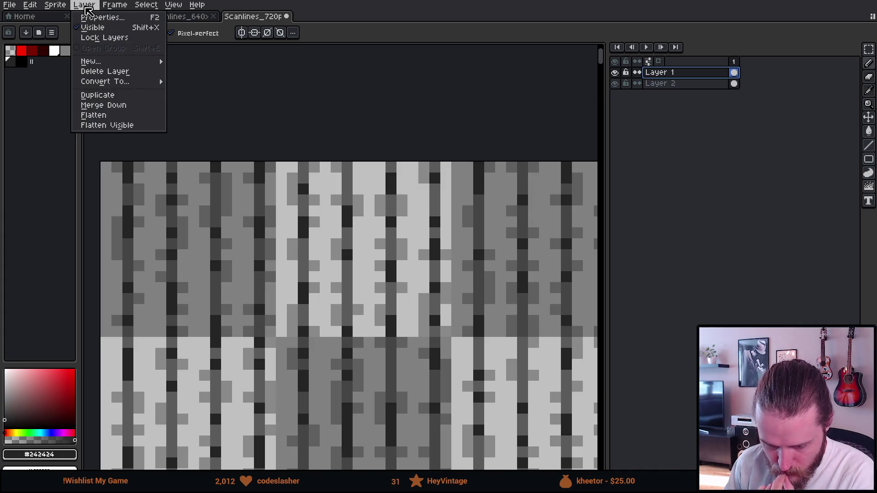
mouse_move(55, 5)
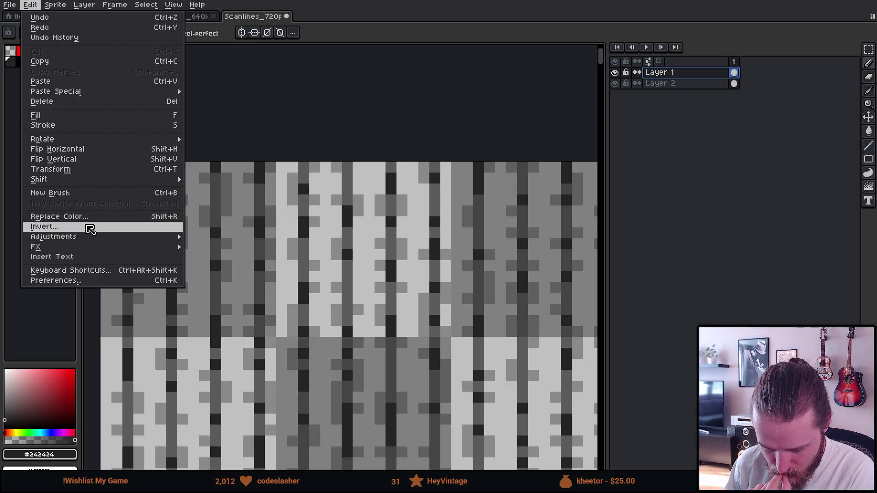
- Invert Layer 1's colours and pick up the light grey #dbdbdb with the pencil
left_click(90, 230)
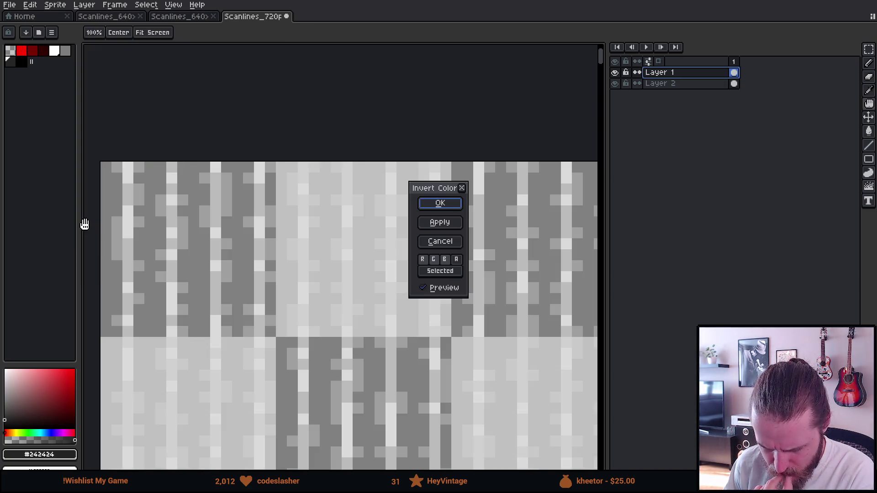
left_click(442, 207)
key("i")
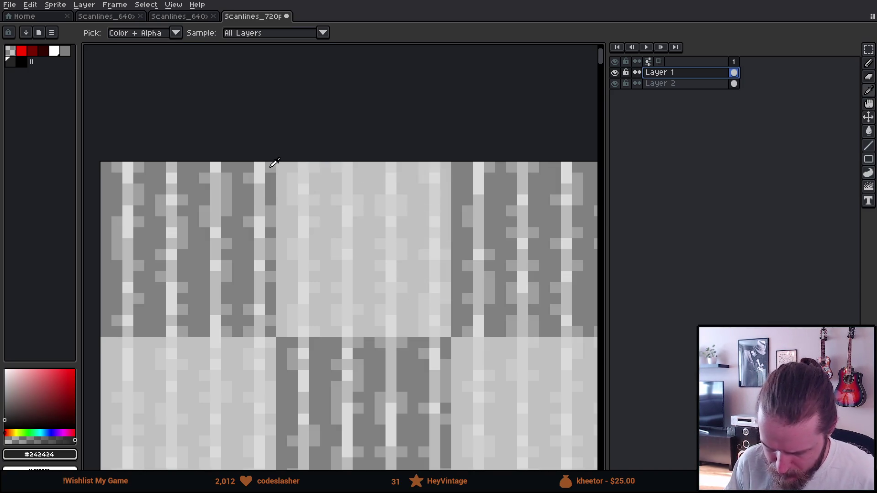
left_click(260, 169)
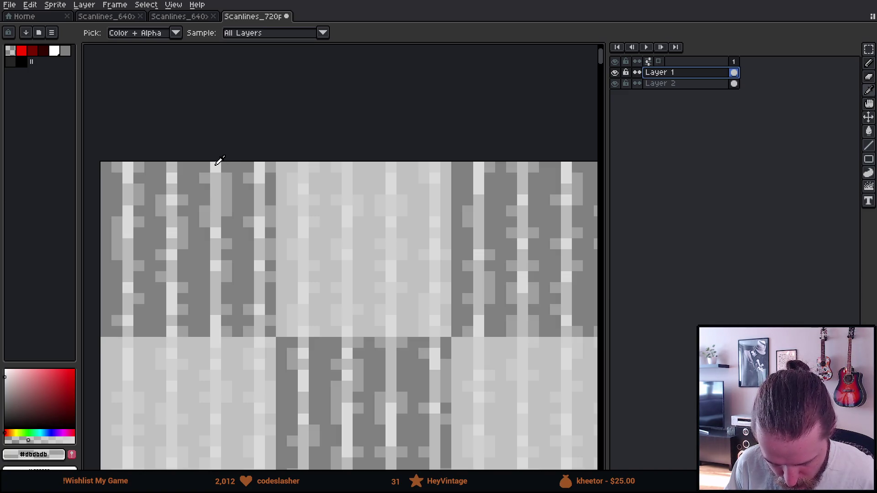
key("b")
- Hide the layer holding the test circles
scroll(214, 166, "down", 5)
scroll(266, 225, "down", 2)
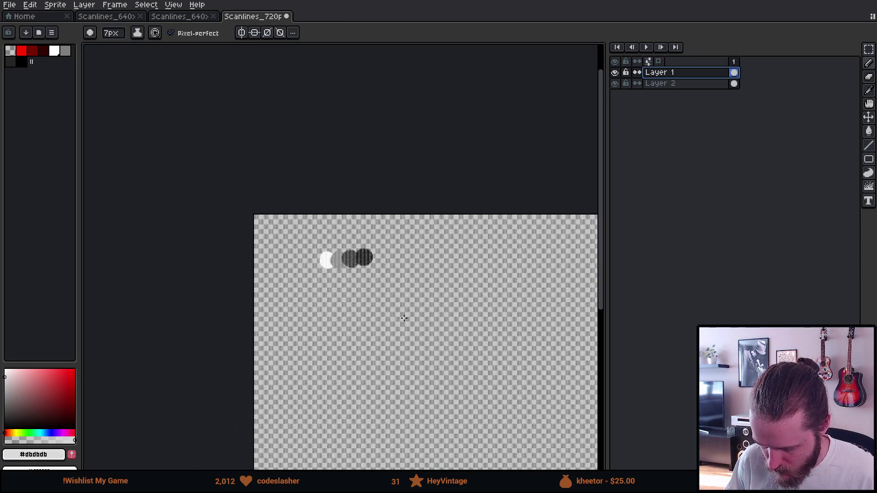
left_click(615, 83)
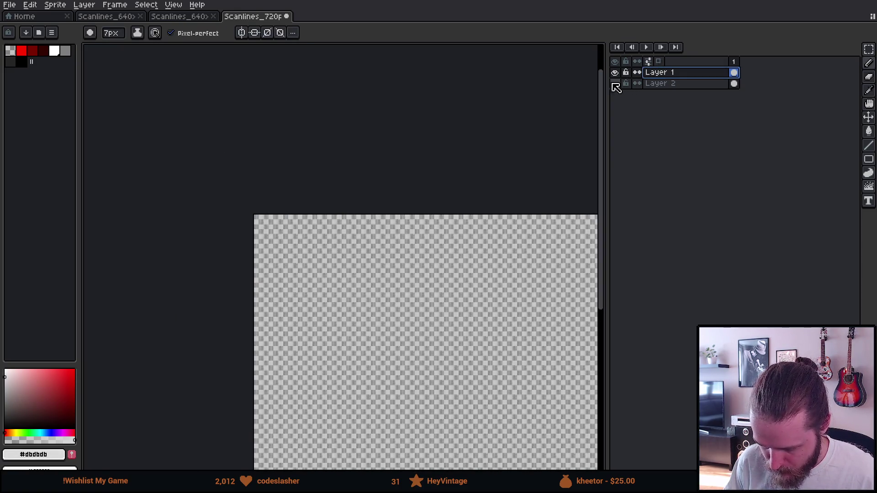
scroll(315, 186, "up", 3)
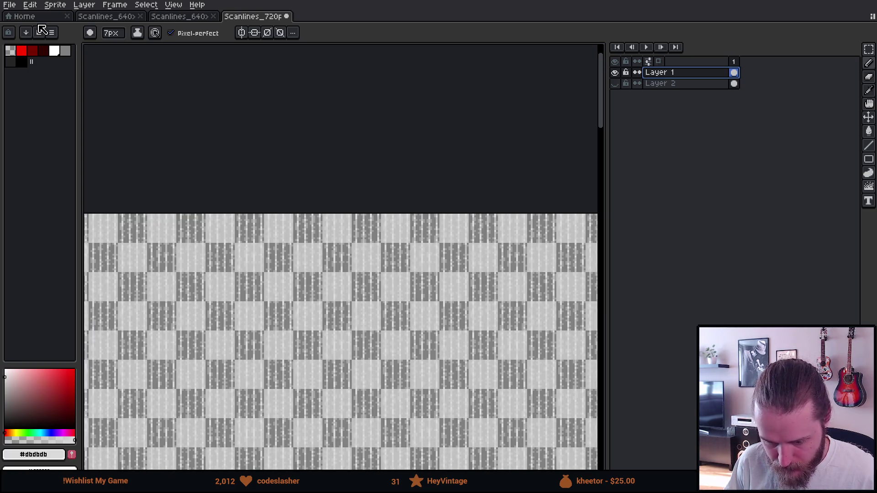
- Export the pattern as Scanlines_1080p_Bright.png and return to Unity
left_click(18, 5)
mouse_move(44, 96)
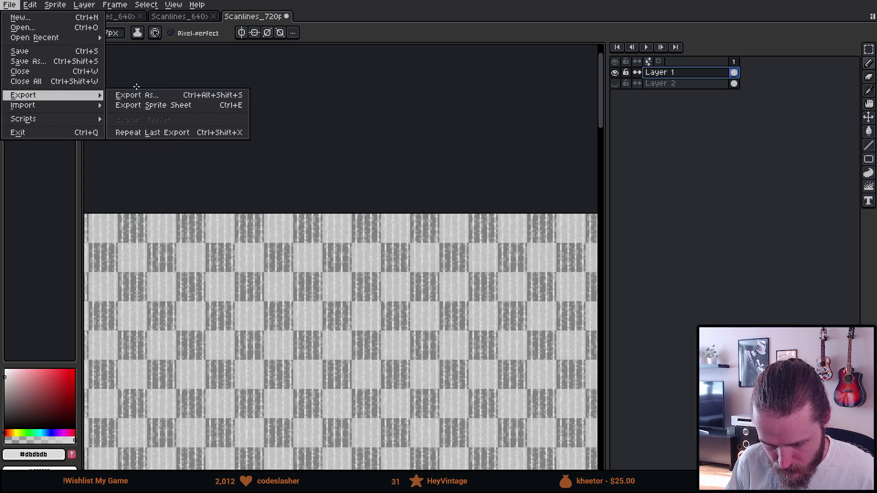
left_click(135, 91)
left_click(279, 120)
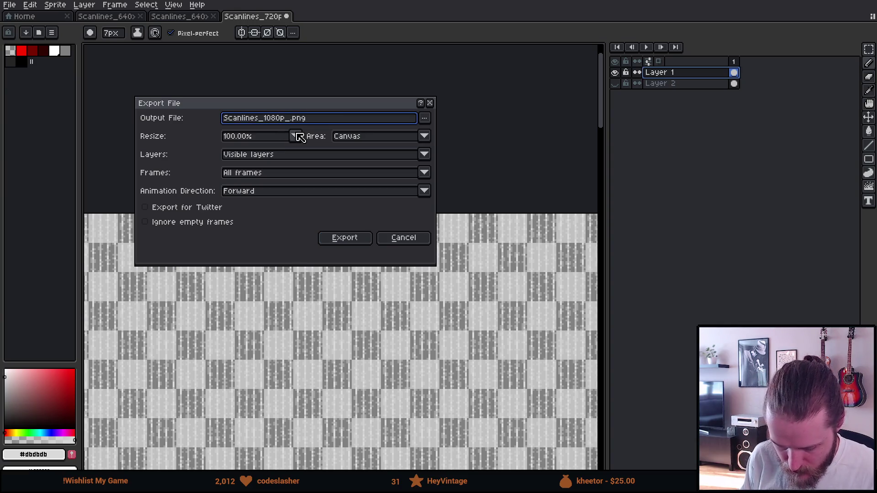
type("Bright")
key("Return")
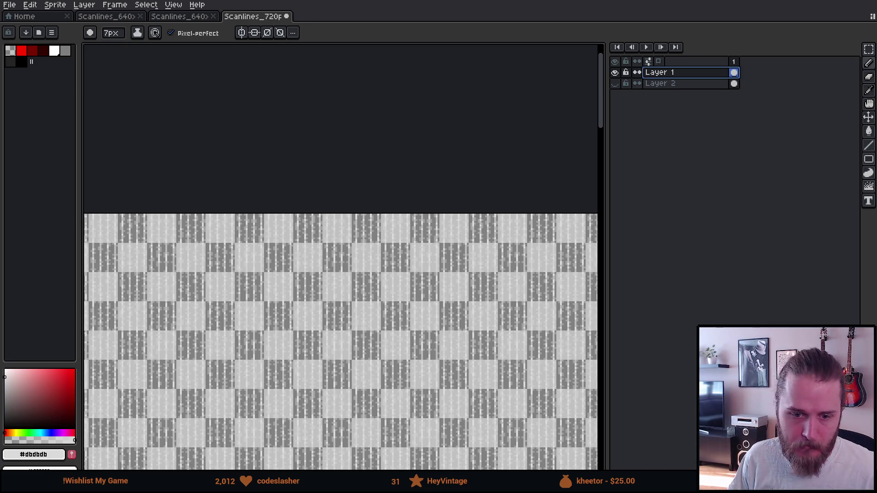
key("alt+Tab")
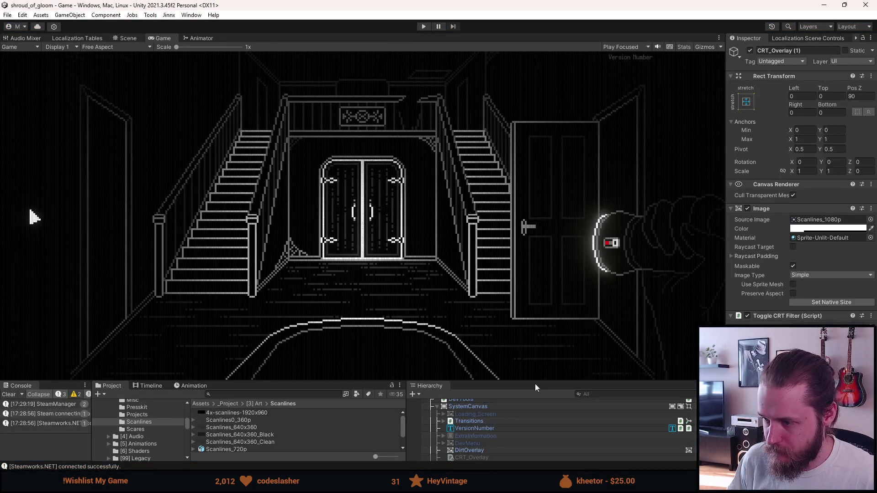
- Set CRT_Overlay (1)'s Source Image to the Scanlines_1080p_Bright sprite
left_click_drag(538, 380, 528, 307)
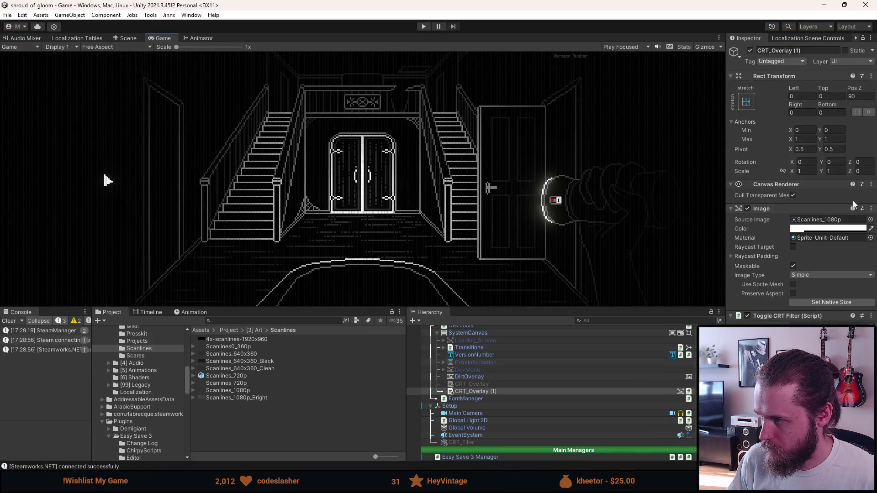
left_click(871, 219)
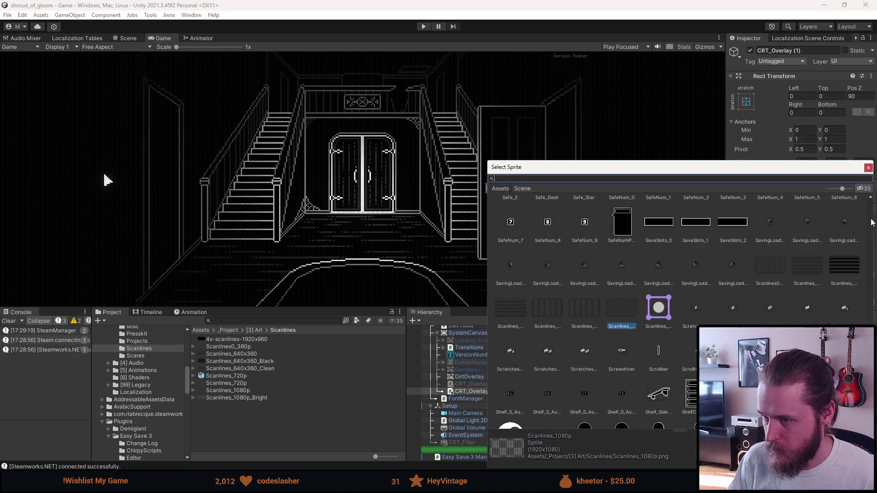
double_click(658, 308)
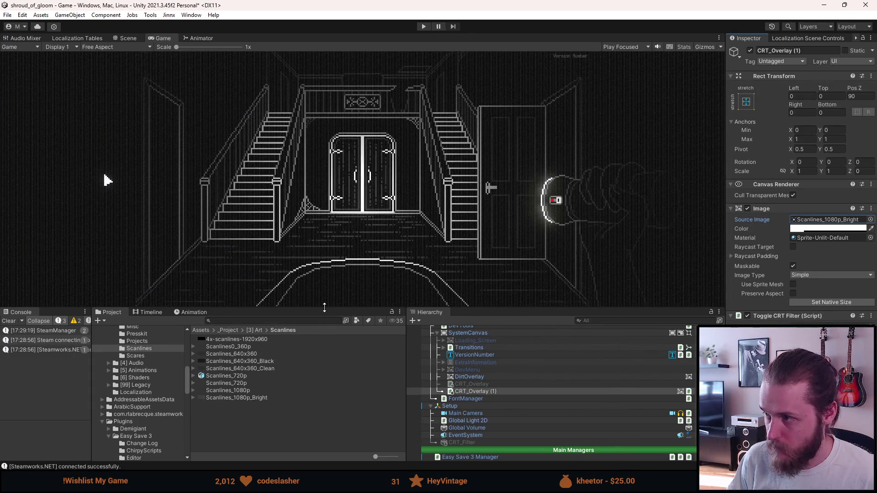
- Enlarge the Game view panel, glancing briefly at the Scene view
left_click_drag(325, 306, 308, 401)
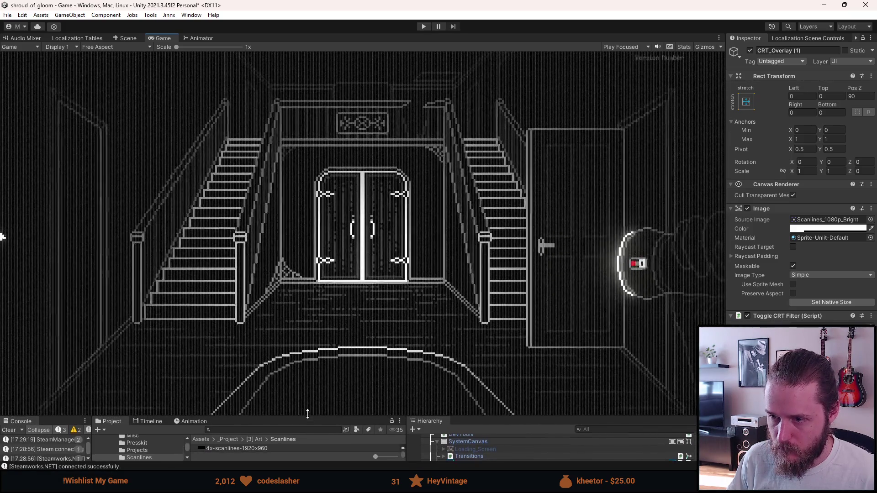
left_click(134, 39)
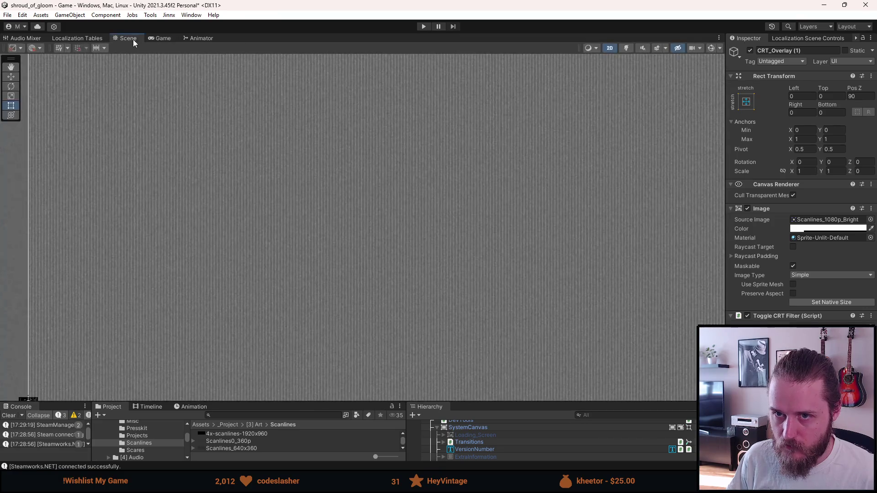
left_click(157, 39)
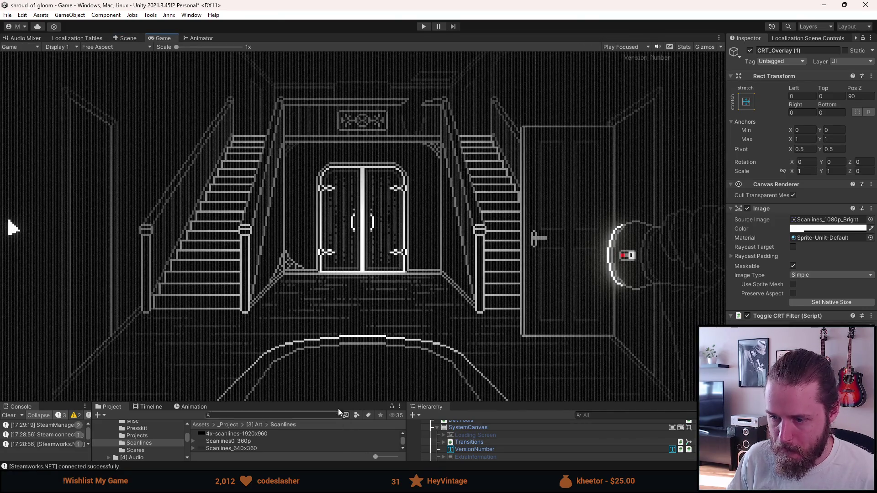
left_click_drag(339, 402, 339, 440)
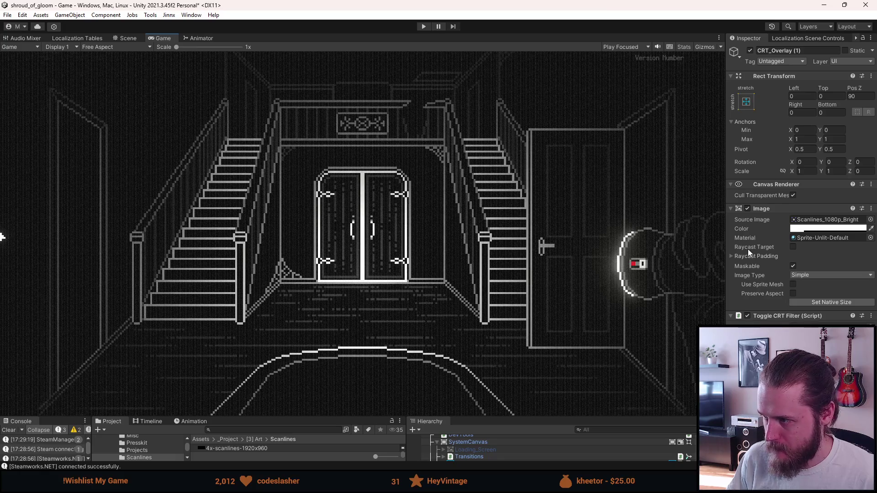
- Darken CRT_Overlay (1)'s Image tint colour in the colour picker
left_click(811, 230)
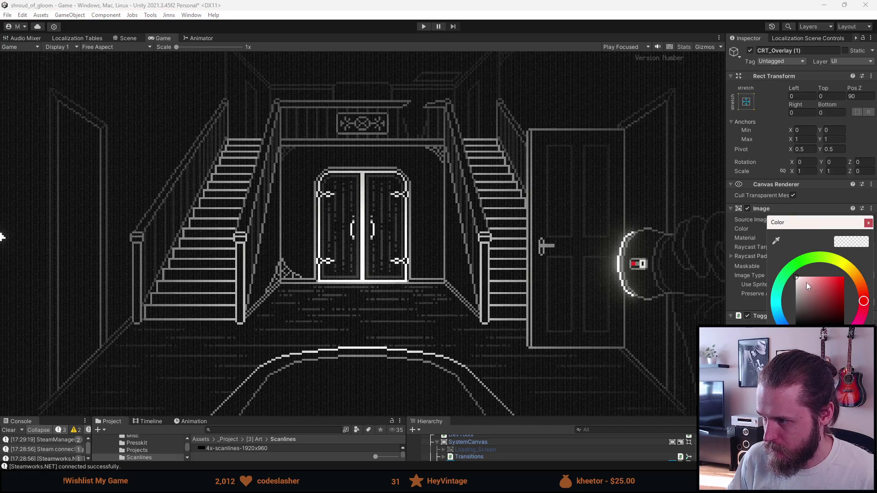
mouse_move(801, 281)
left_mouse_down()
mouse_move(791, 285)
mouse_move(795, 323)
left_mouse_up()
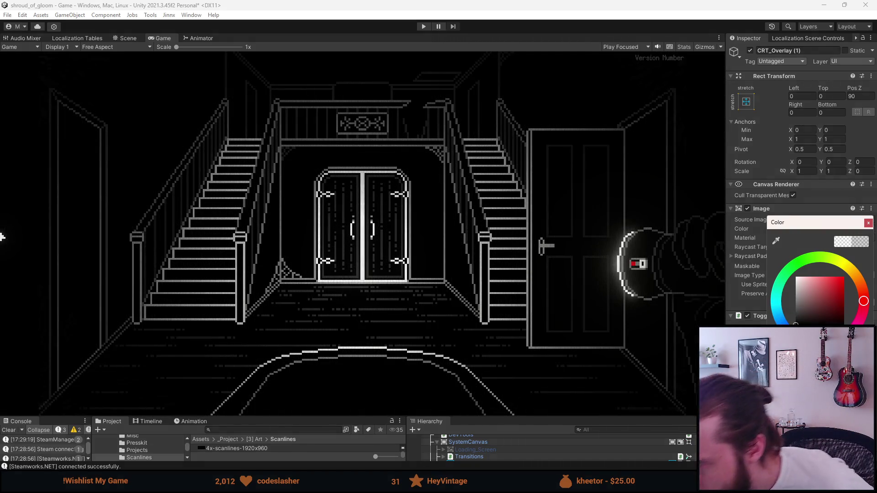
mouse_move(763, 331)
left_mouse_down()
mouse_move(758, 286)
mouse_move(756, 294)
left_mouse_up()
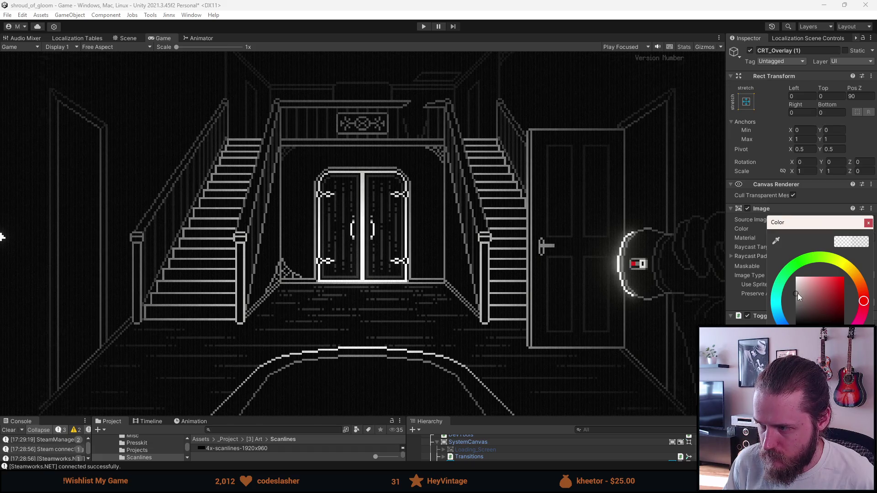
left_click_drag(797, 294, 797, 302)
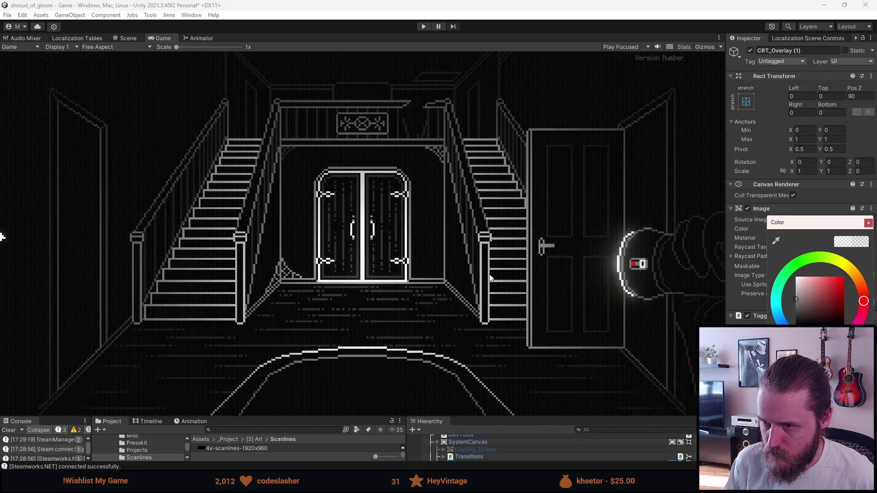
scroll(384, 201, "up", 3)
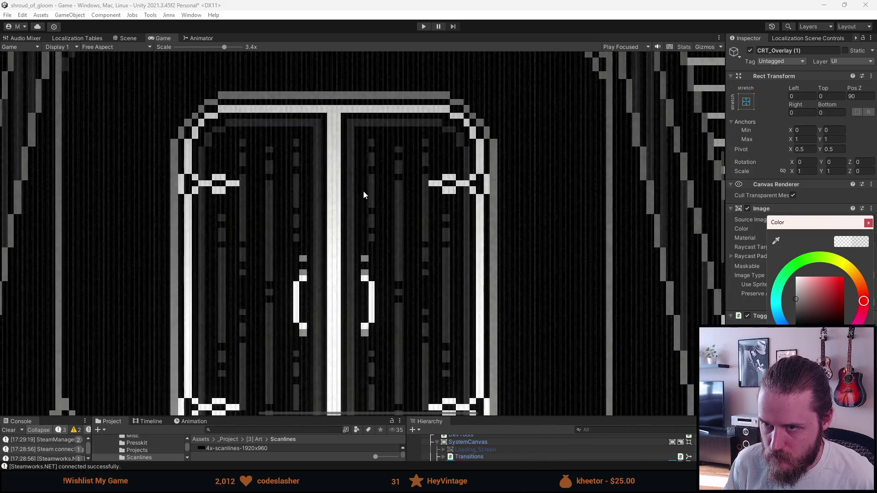
scroll(362, 192, "down", 3)
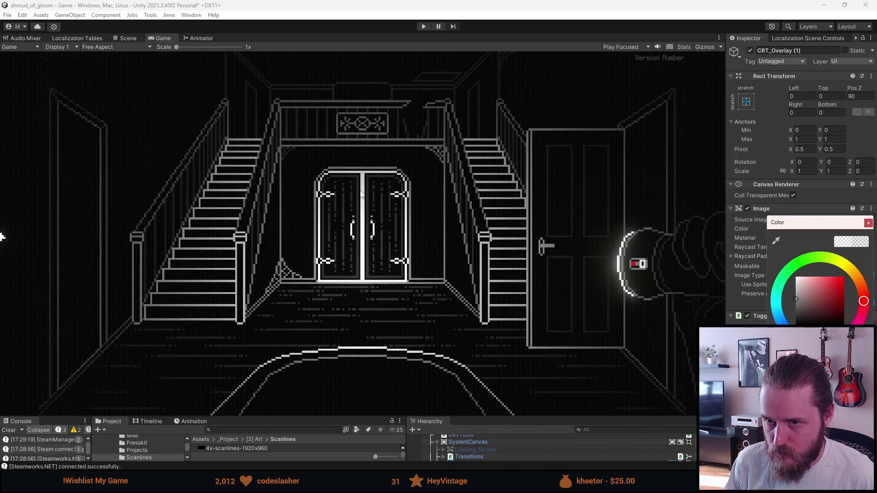
- Close the picker, save the scene and start play-testing
left_click(229, 5)
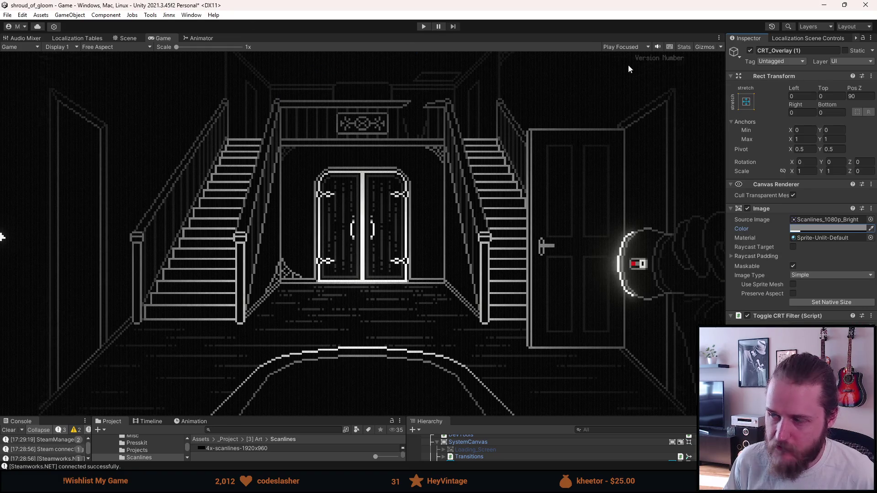
key("ctrl+s")
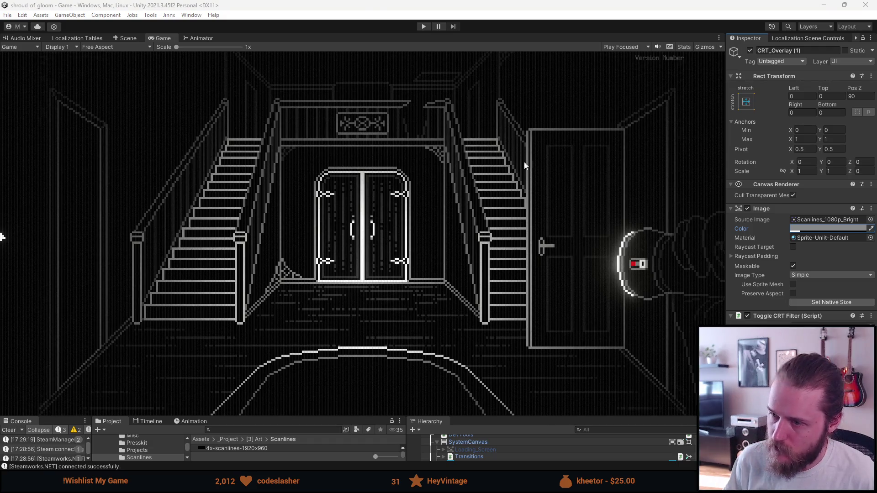
left_click(422, 28)
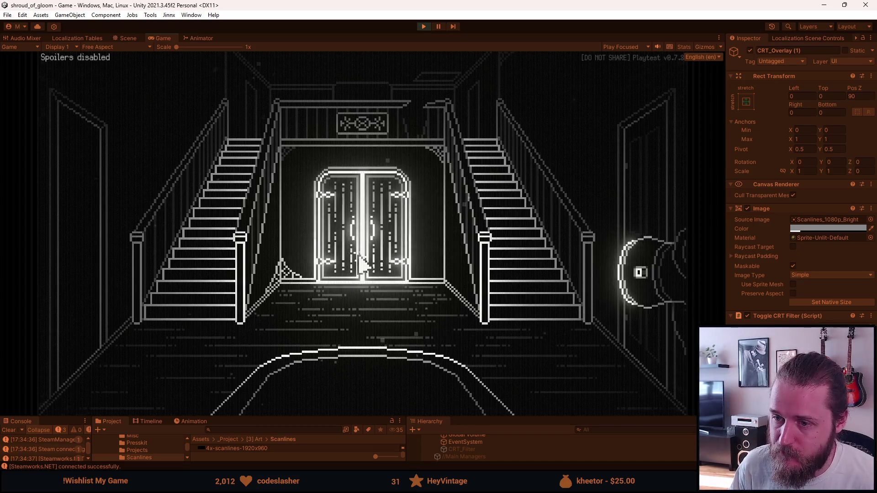
- Walk into the fireplace room, switch its lights off, stop playing and enlarge the bottom panels
left_click(216, 249)
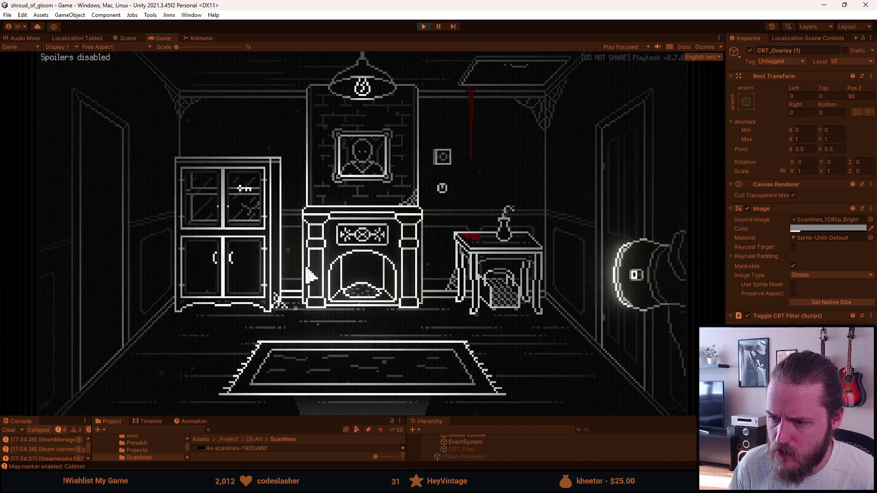
left_click(439, 190)
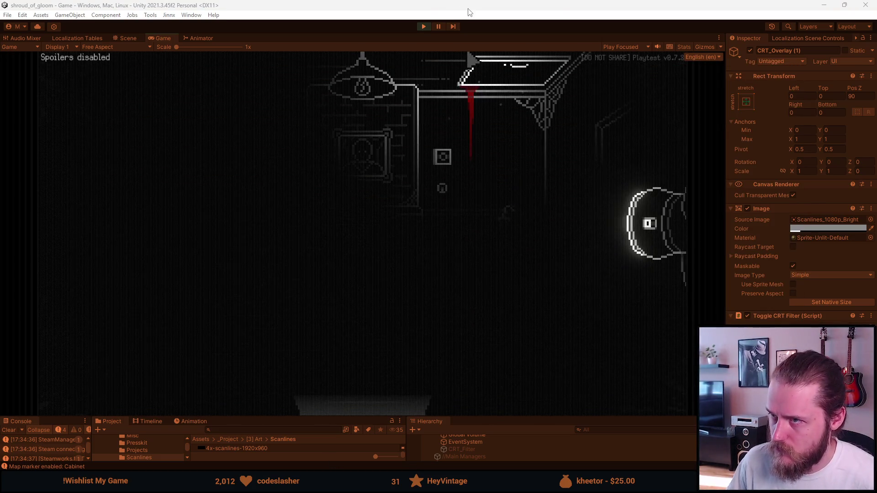
left_click(424, 27)
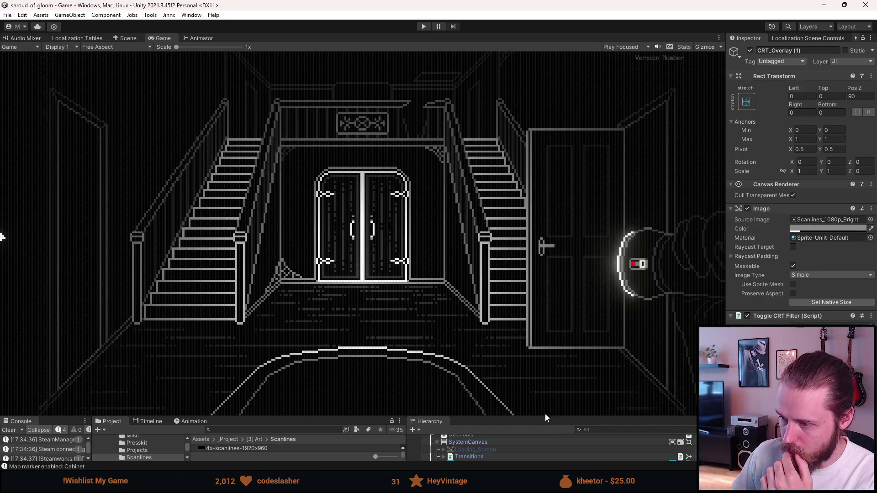
left_click_drag(545, 414, 547, 337)
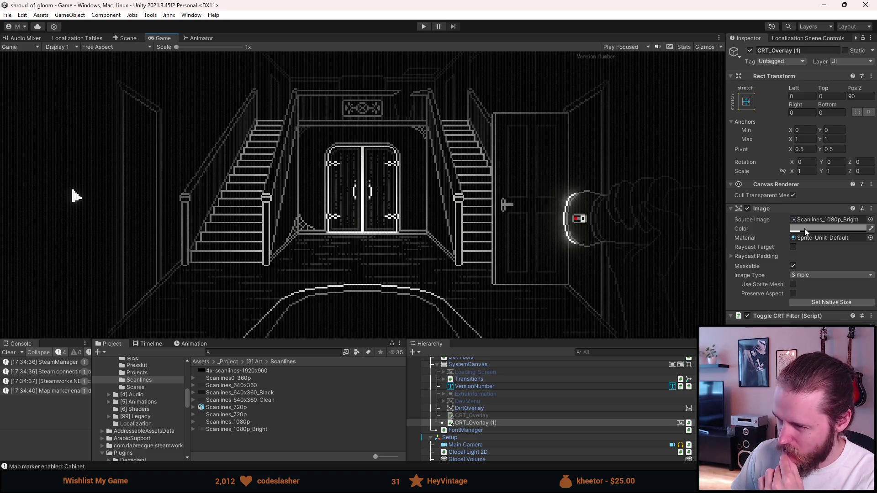
- Reopen the overlay tint picker, compare Scene and Game views, and zoom in on the scanlines
left_click(804, 229)
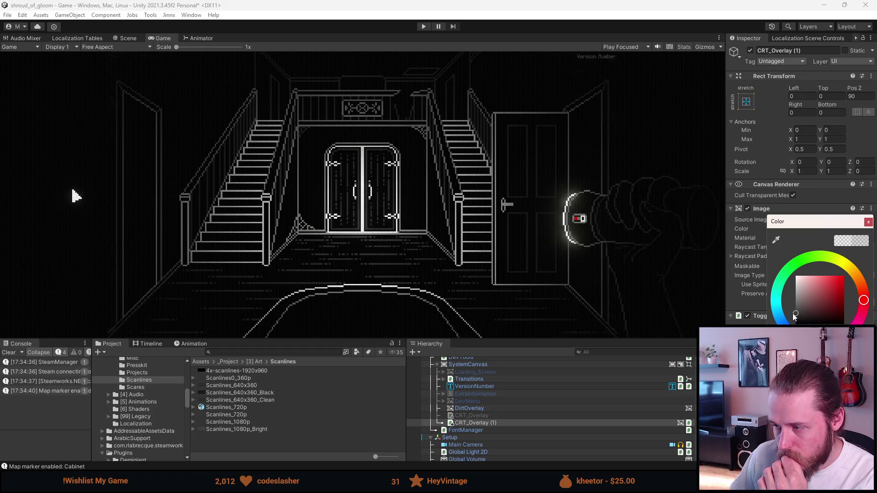
left_click(124, 40)
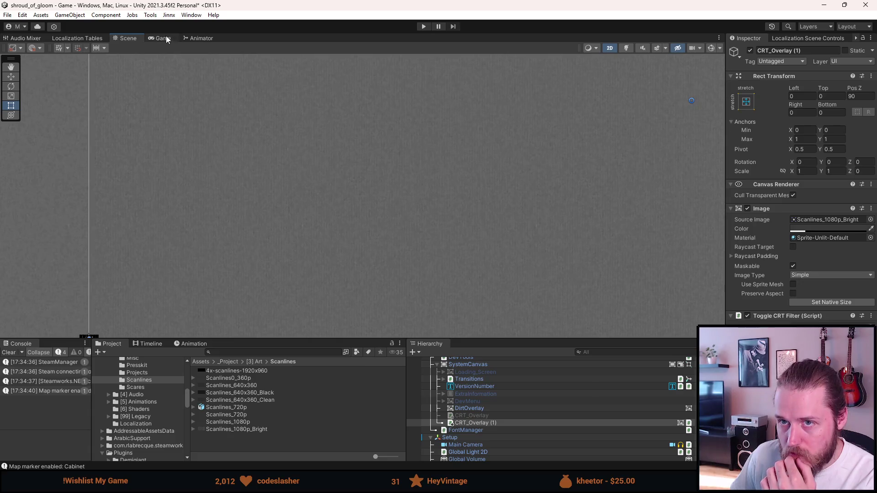
left_click(167, 39)
scroll(342, 211, "up", 5)
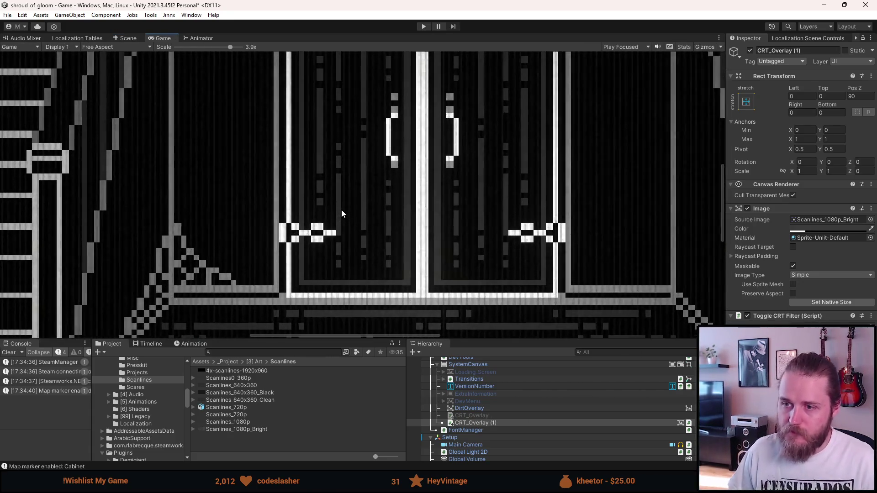
scroll(341, 209, "down", 5)
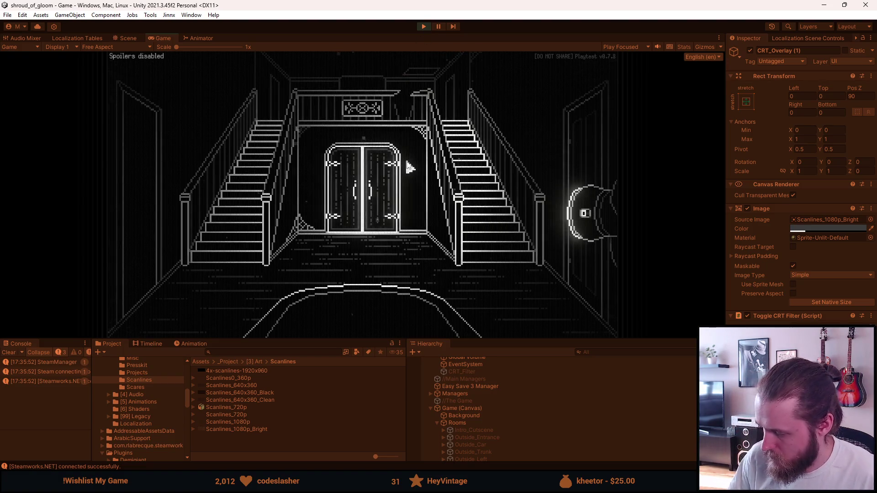
- Maximize the Game view, walk up the right staircase and through the left door, then pause
left_click_drag(338, 341, 320, 414)
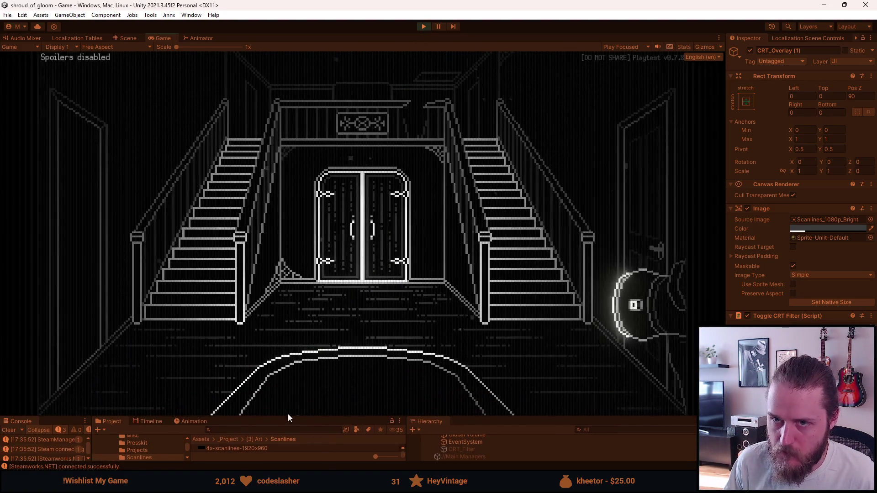
double_click(164, 38)
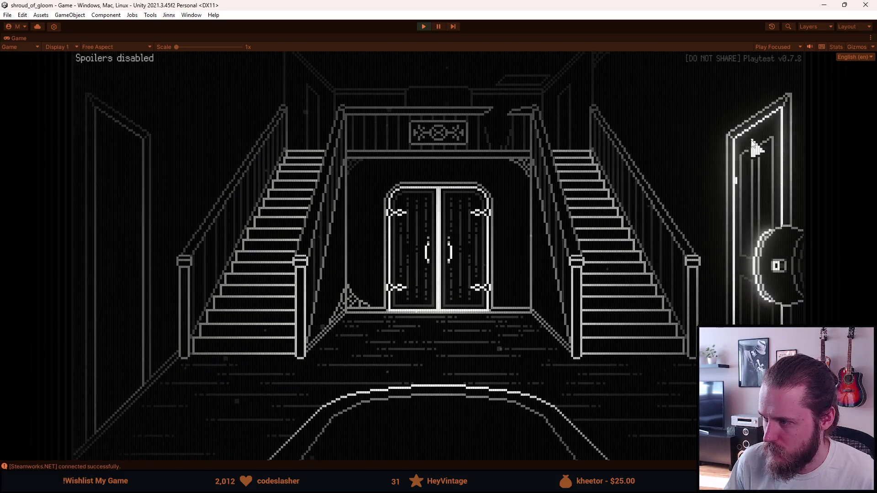
left_click(592, 196)
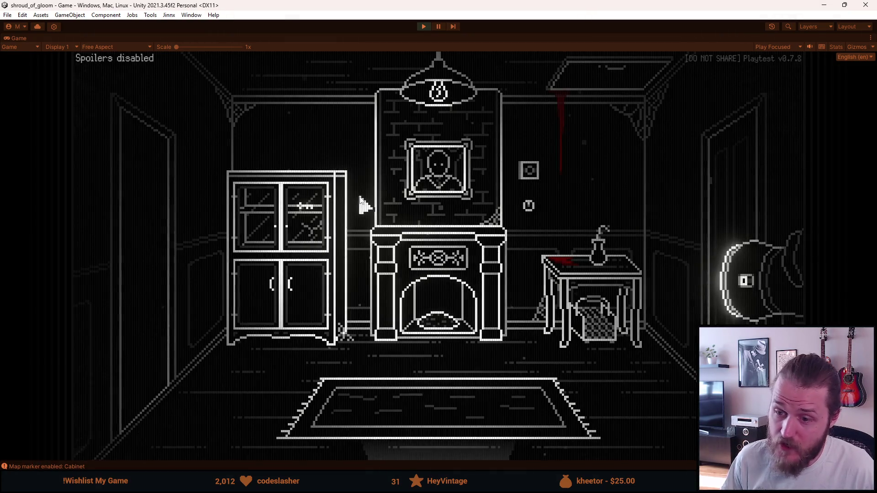
left_click(153, 270)
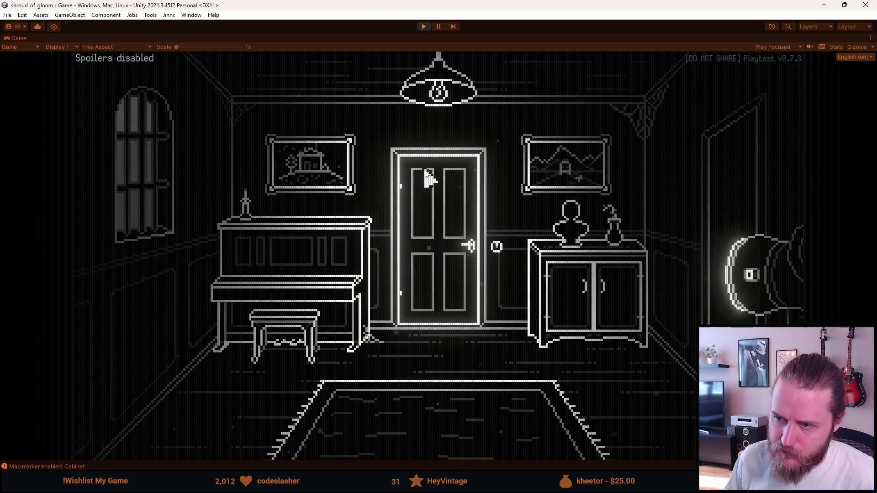
key("Escape")
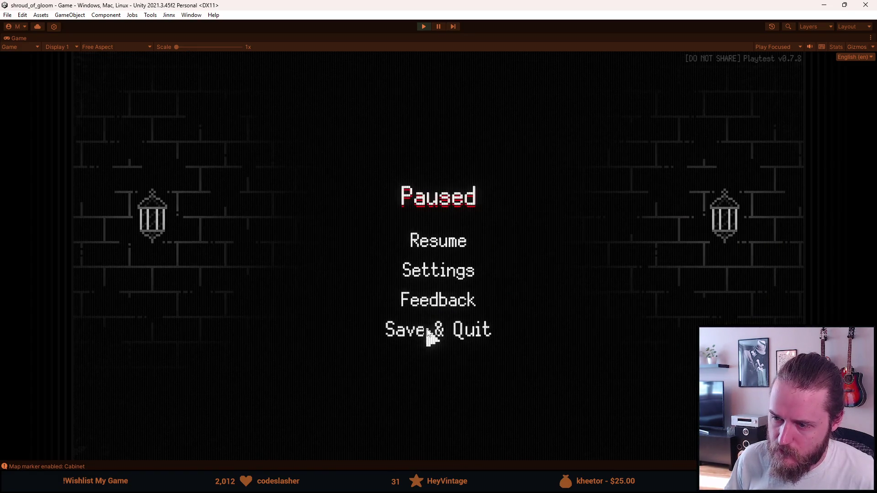
- Save & Quit to the main menu, view the save slots, go back, and exit Play mode
left_click(427, 329)
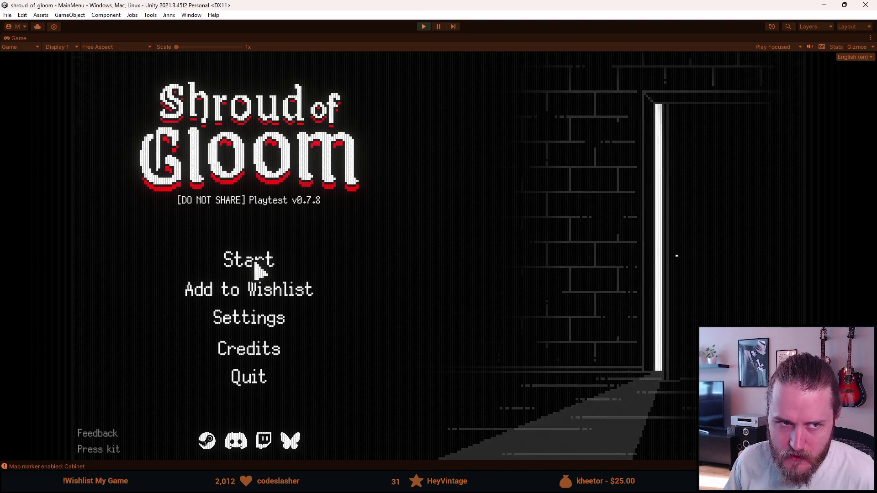
left_click(255, 269)
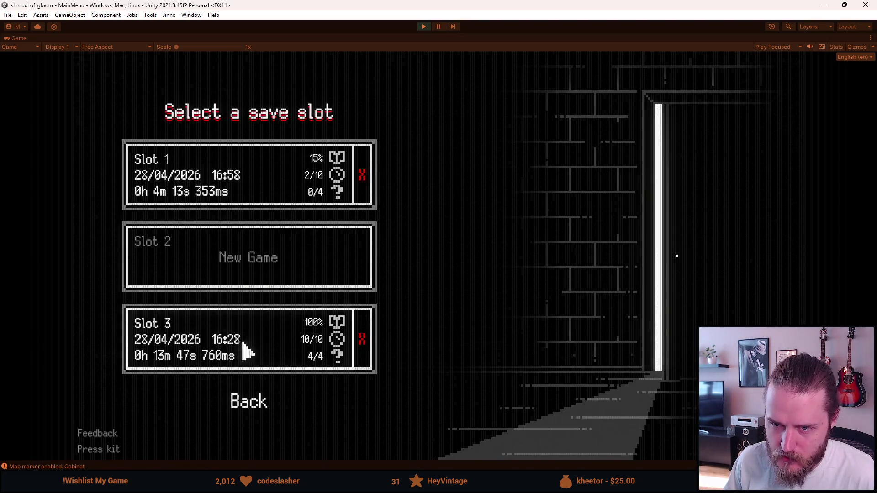
left_click(246, 402)
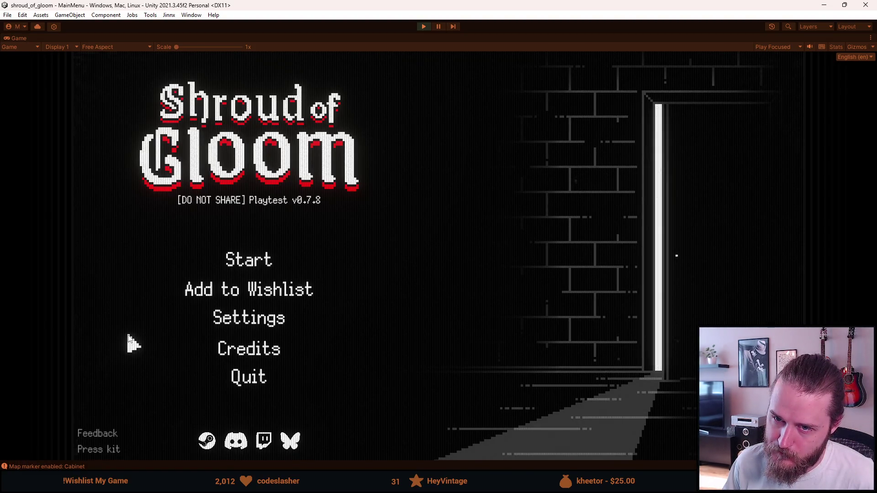
left_click(424, 26)
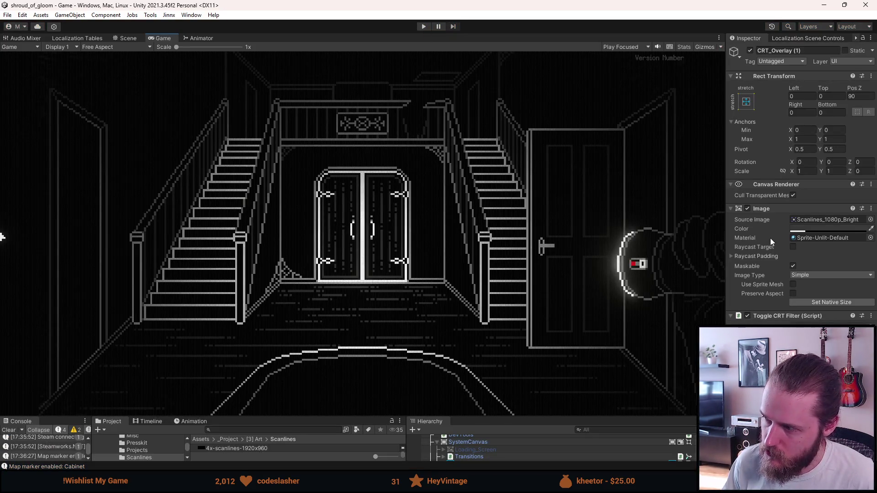
- Raise the value in CRT_Overlay (1)'s Image Color picker to brighten the scanlines
left_click(802, 227)
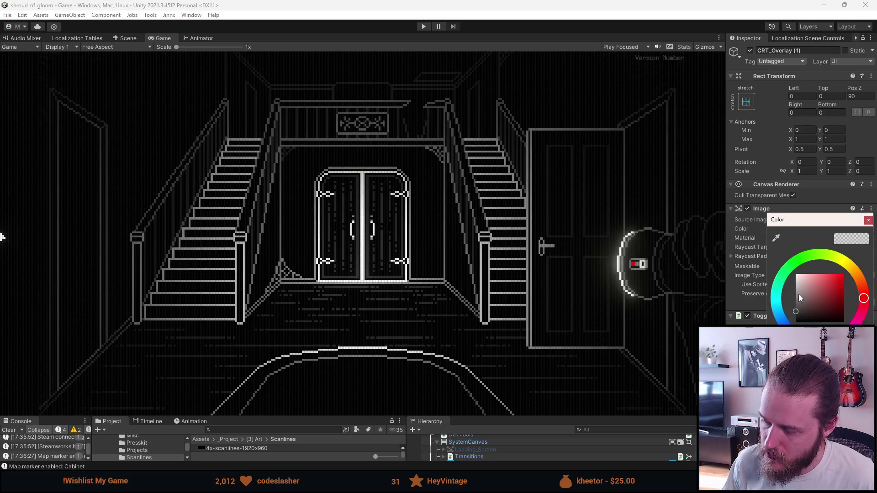
left_click(797, 292)
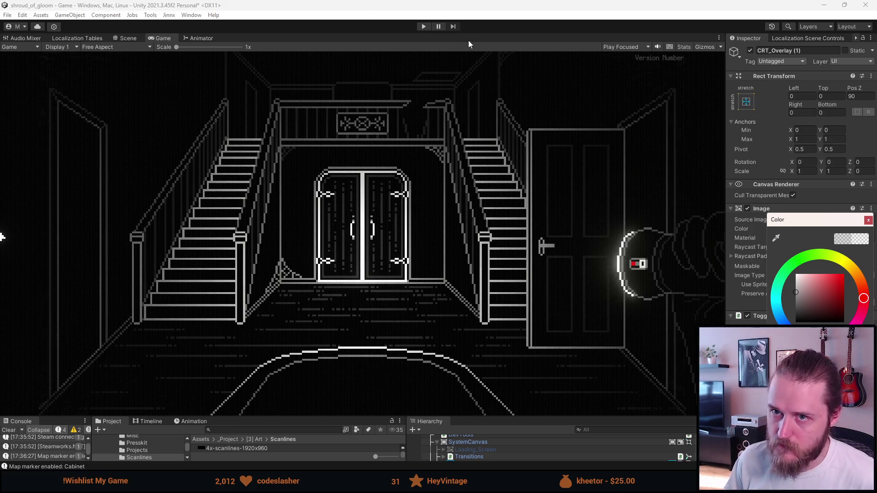
left_click(372, 13)
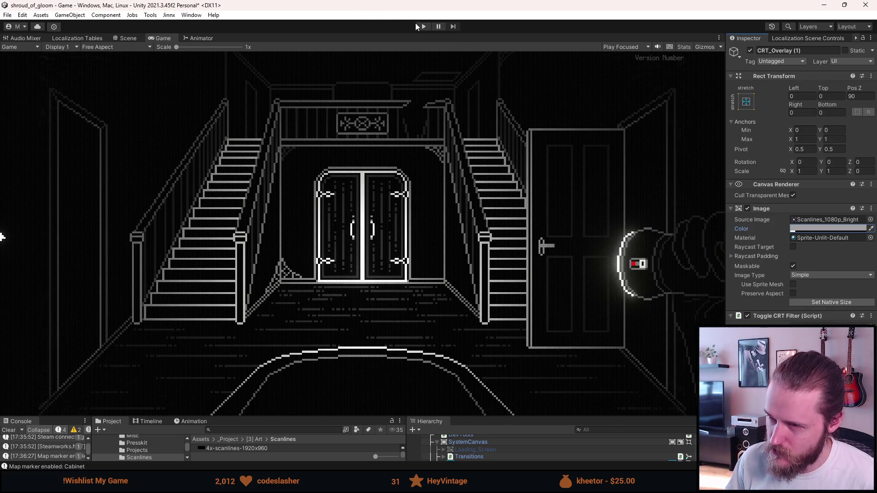
- Play, climb the left staircase, pause and Save & Quit, then maximize the Game view
left_click(422, 28)
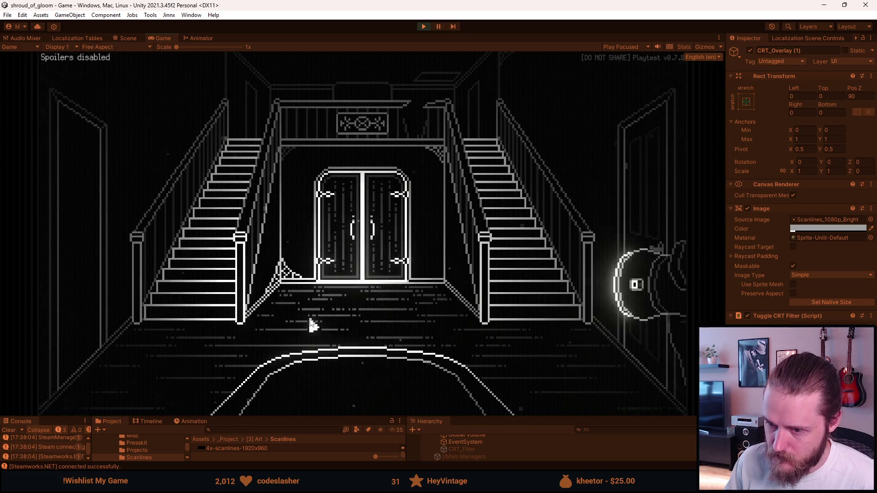
left_click(211, 252)
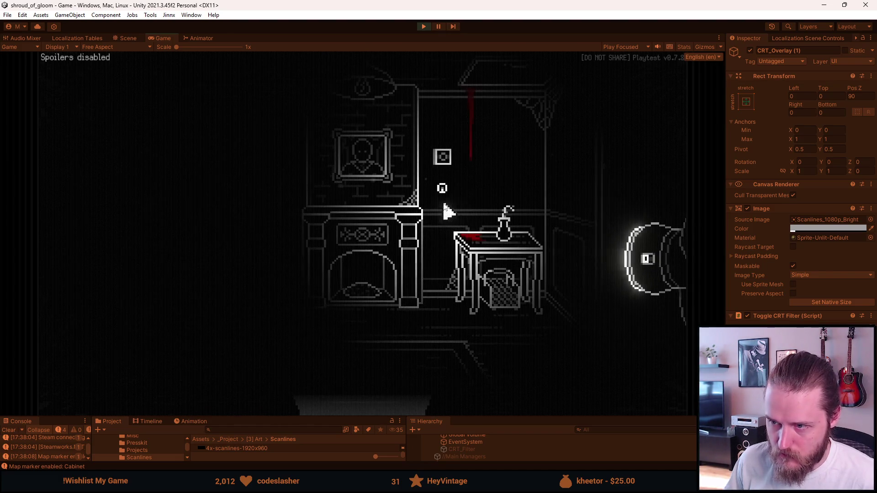
key("Escape")
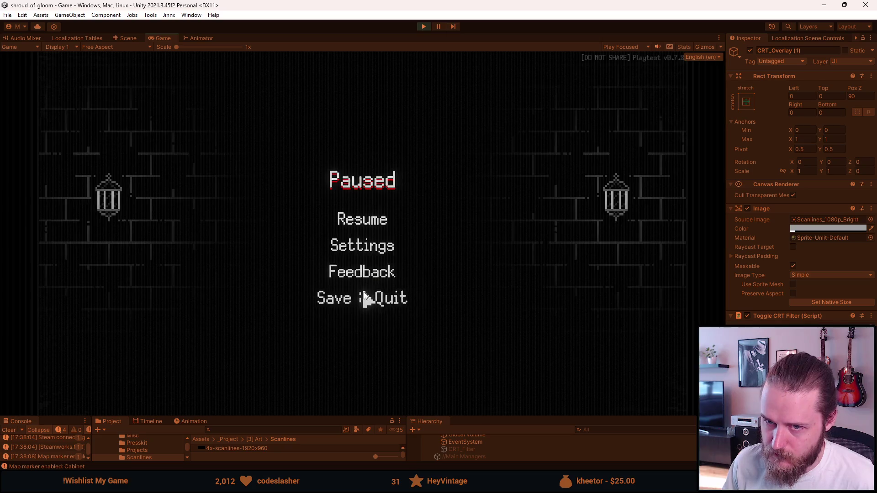
left_click(364, 300)
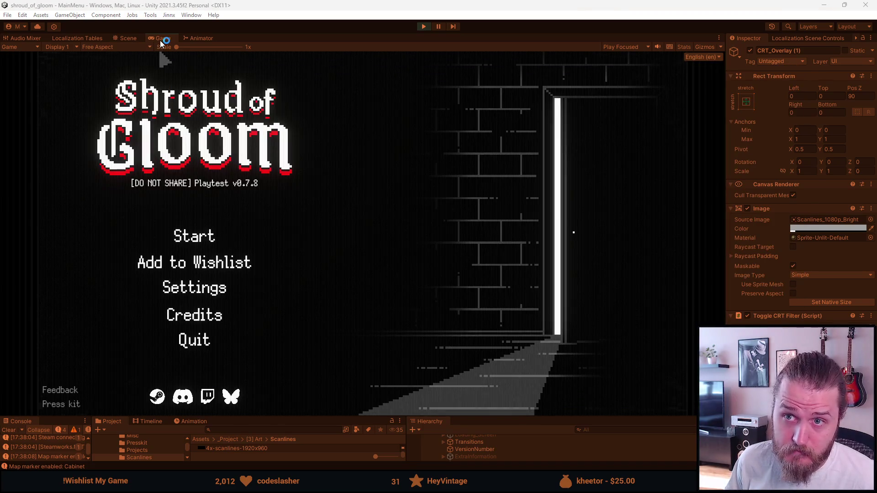
double_click(163, 38)
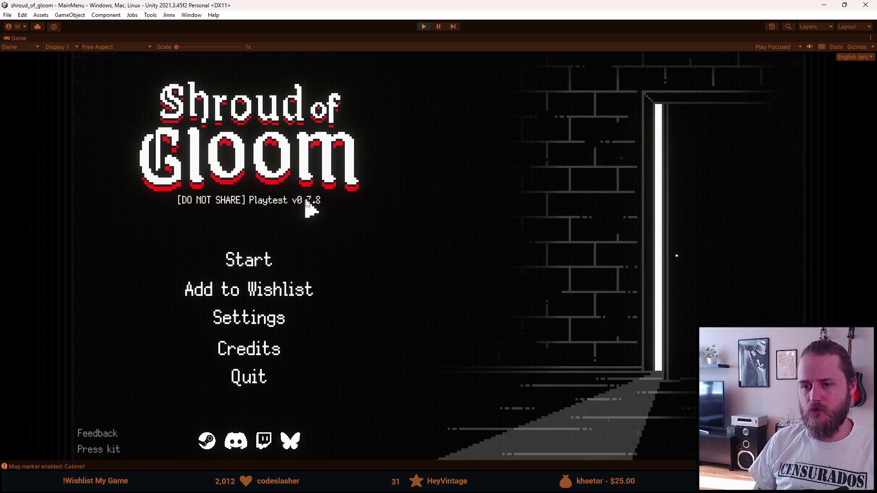
- Switch the Game view preview resolution to Full HD (1920x1080)
left_click(135, 48)
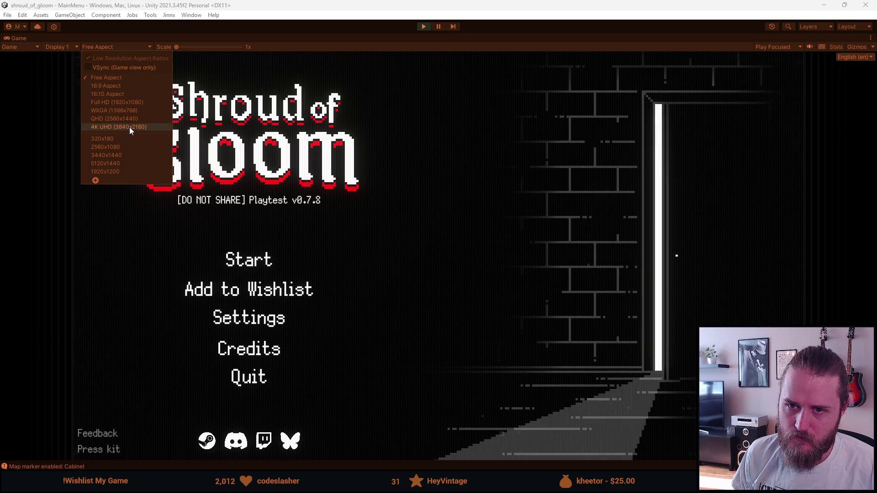
left_click(130, 102)
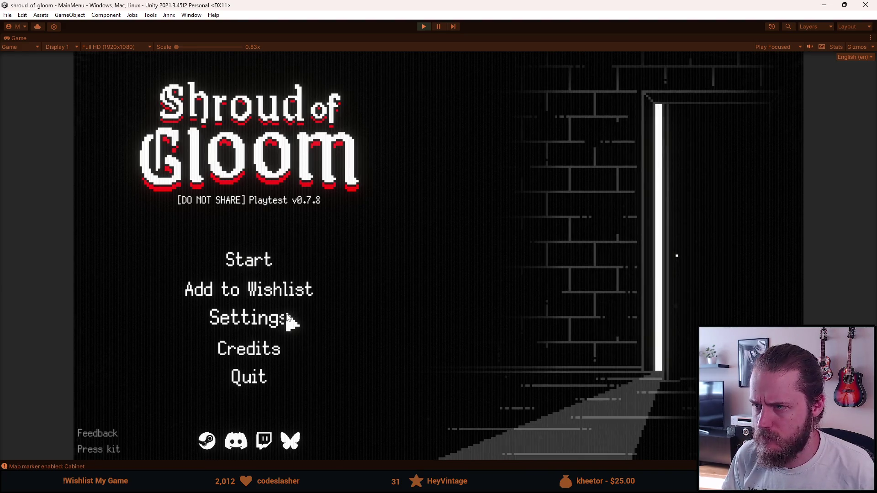
mouse_move(516, 6)
left_mouse_down()
mouse_move(529, 22)
mouse_move(663, 41)
mouse_move(846, 35)
mouse_move(552, 36)
mouse_move(99, 61)
mouse_move(0, 50)
mouse_move(274, 27)
mouse_move(283, 2)
mouse_move(297, 0)
left_mouse_up()
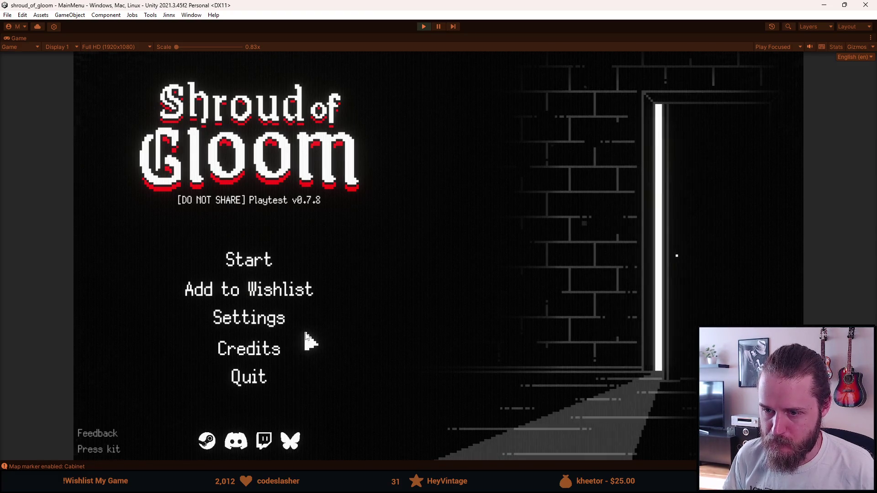
- Visit the game's Settings screen, return to the main menu, and stop the play test
left_click(279, 325)
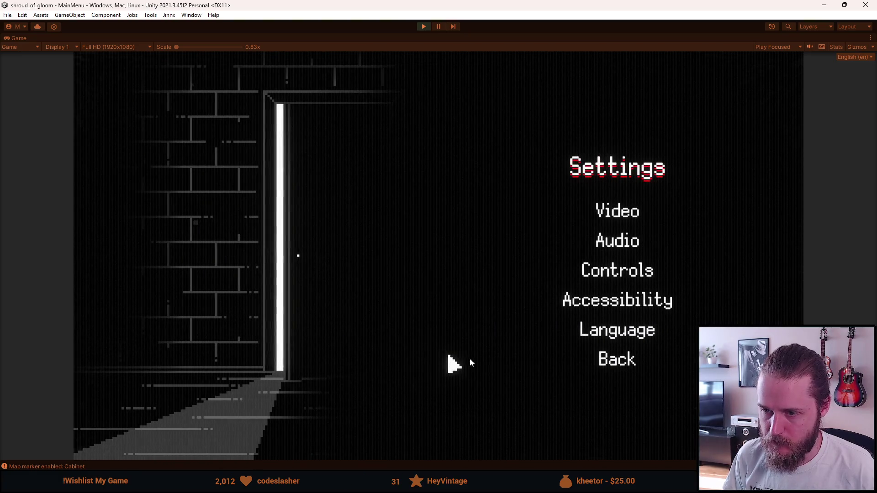
left_click(618, 361)
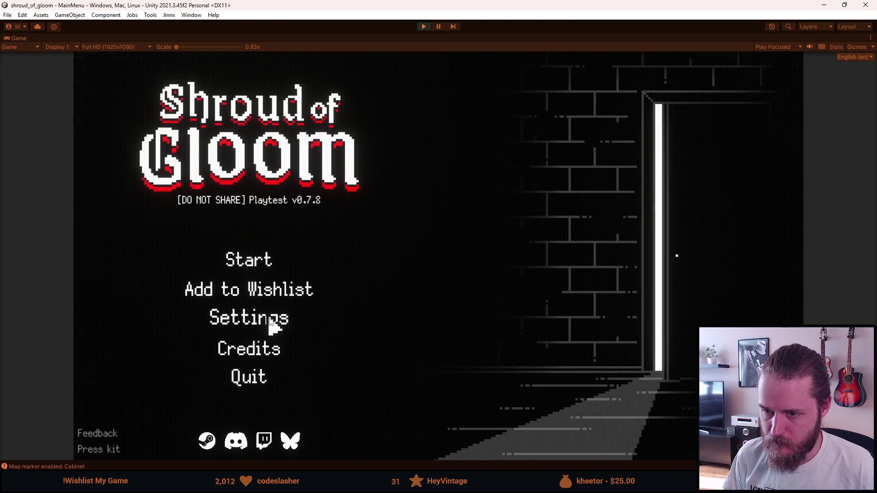
left_click(425, 27)
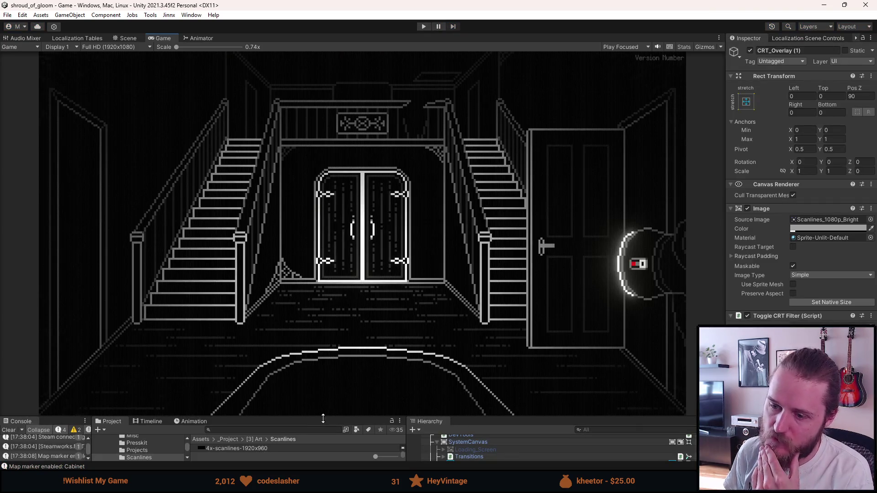
- Enlarge the bottom panels, retune the CRT_Overlay (1) image tint colour, and restart play mode
left_click_drag(323, 419, 317, 338)
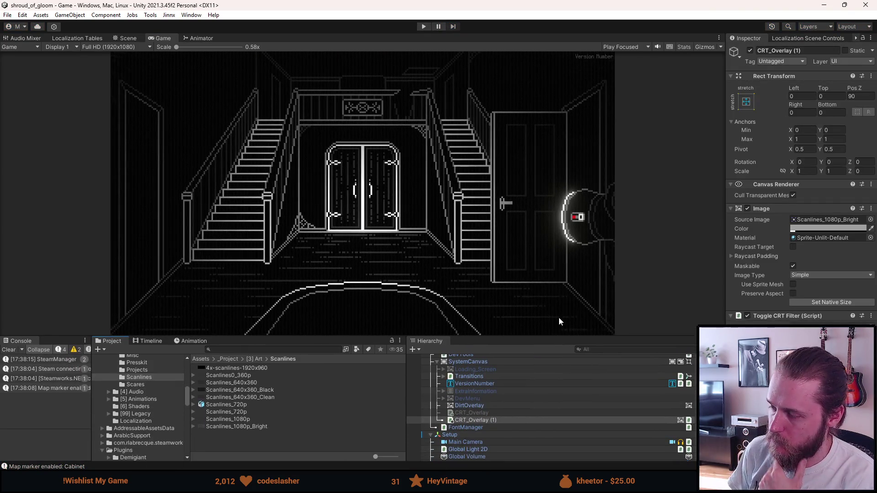
left_click(794, 228)
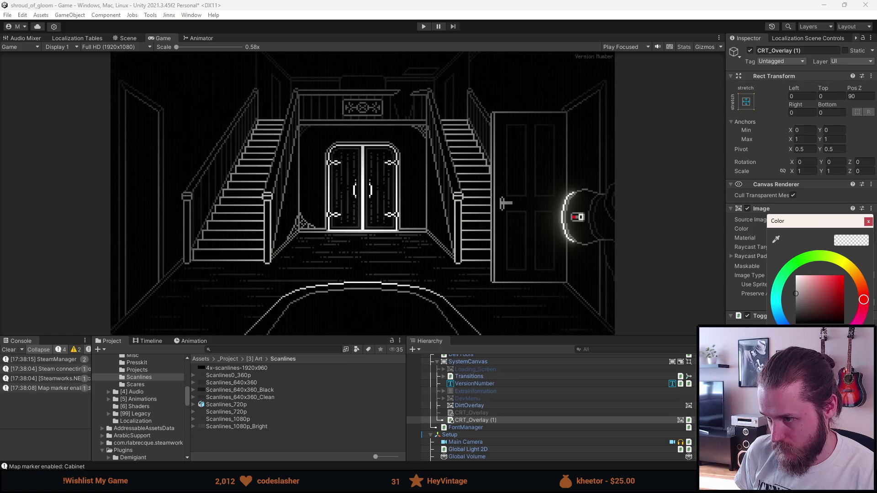
left_click(350, 32)
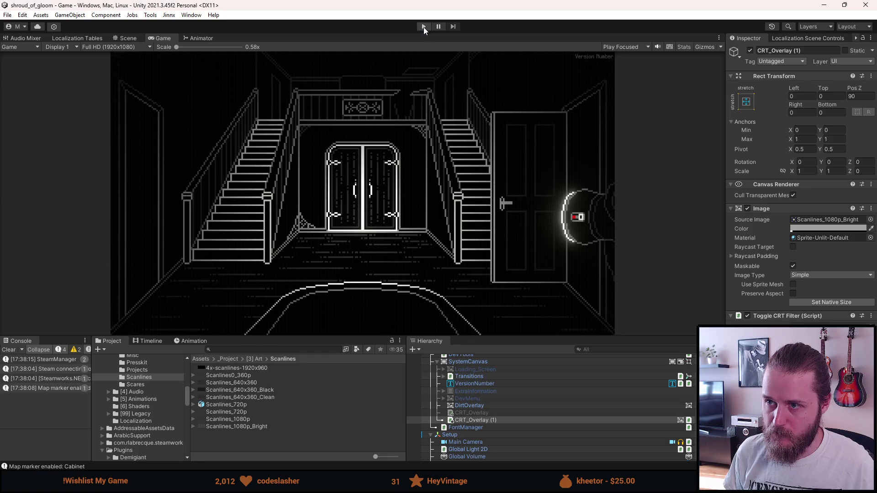
left_click(424, 27)
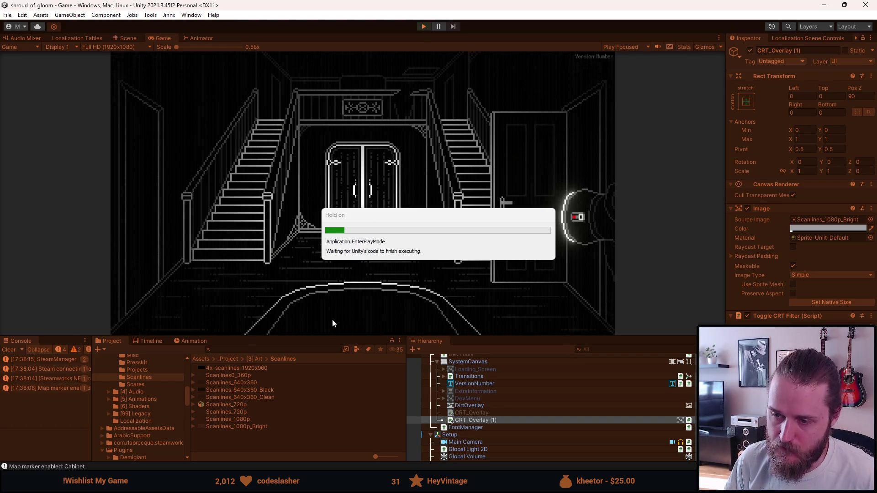
- Maximize the running Game view and walk into the room with the static-filled TV and cabinet
double_click(163, 39)
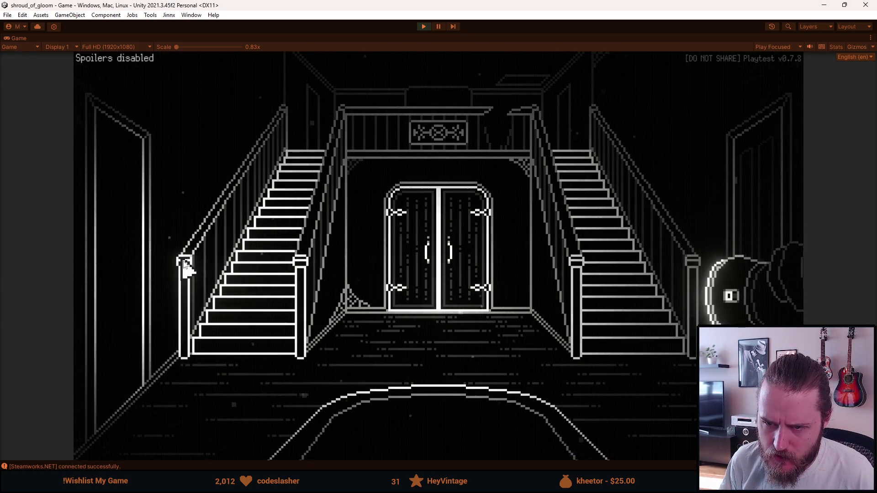
left_click(129, 275)
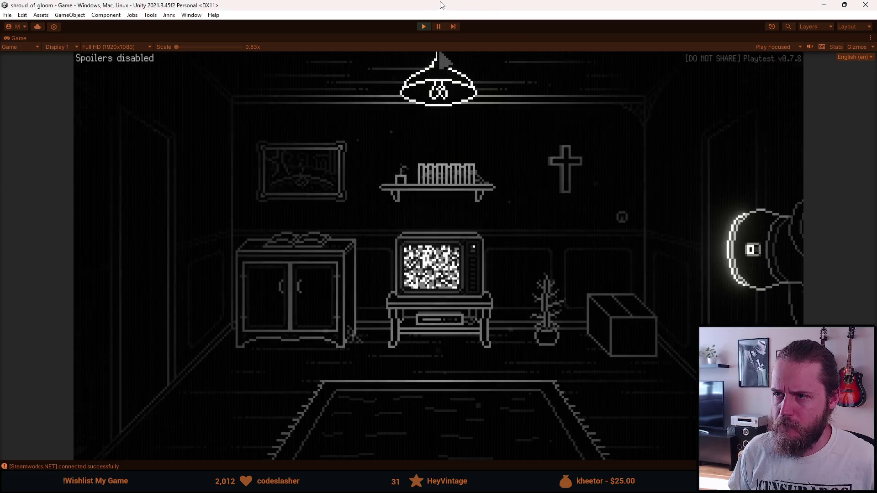
mouse_move(439, 6)
left_mouse_down()
mouse_move(413, 19)
mouse_move(0, 68)
mouse_move(0, 29)
left_mouse_up()
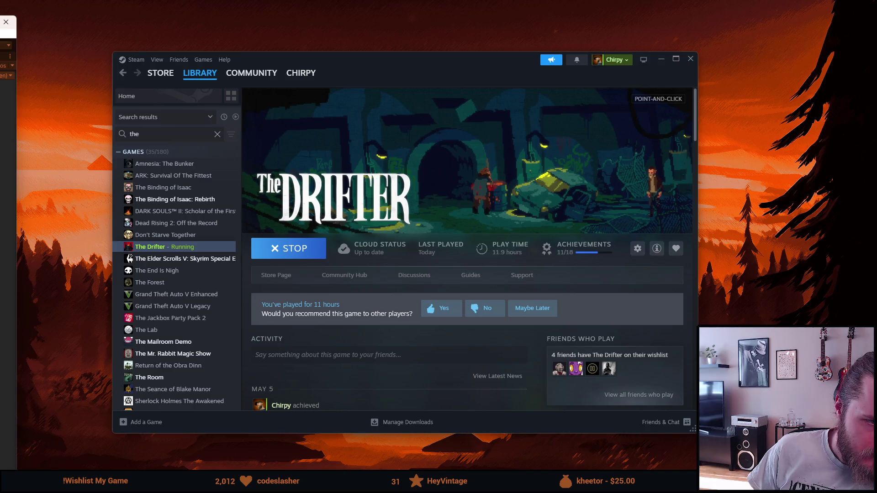
- Drag the Unity editor back over the Steam library and maximize it
mouse_move(0, 30)
left_mouse_down()
mouse_move(19, 89)
mouse_move(349, 92)
mouse_move(348, 0)
left_mouse_up()
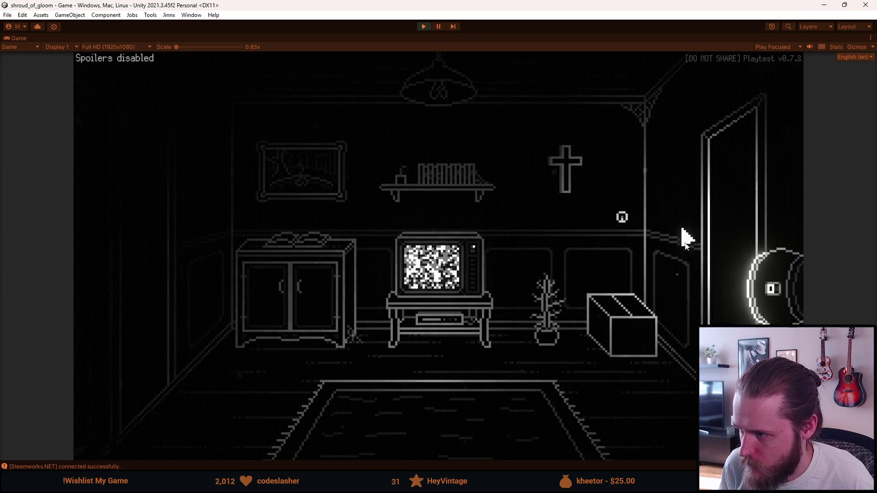
- Walk through the garage, living room and staircase hall, then pause and stop play mode
left_click(721, 244)
left_click(161, 260)
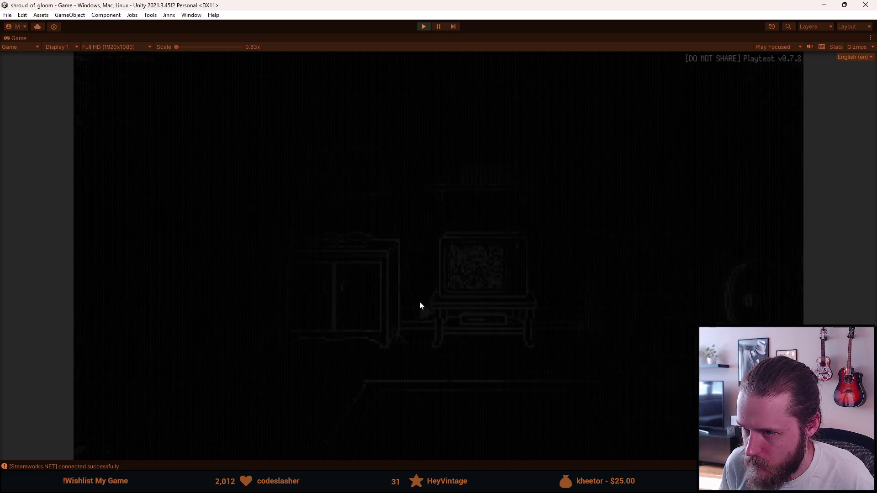
left_click(642, 258)
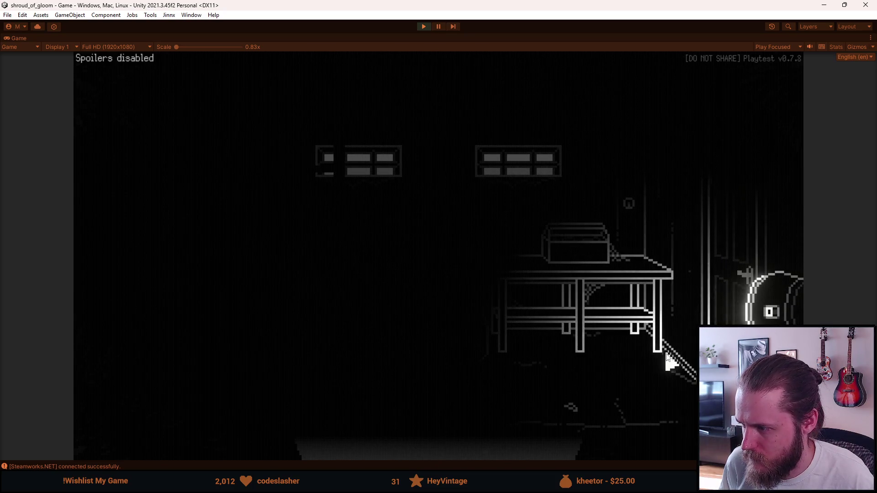
left_click(757, 204)
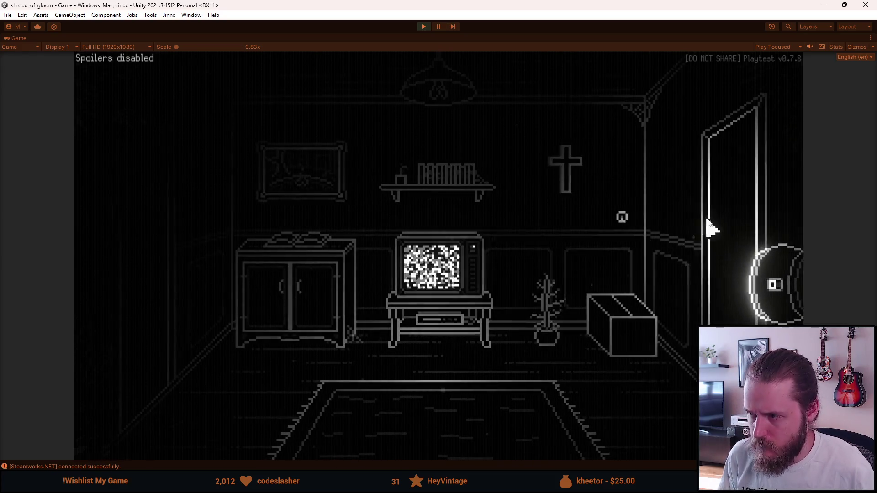
left_click(709, 224)
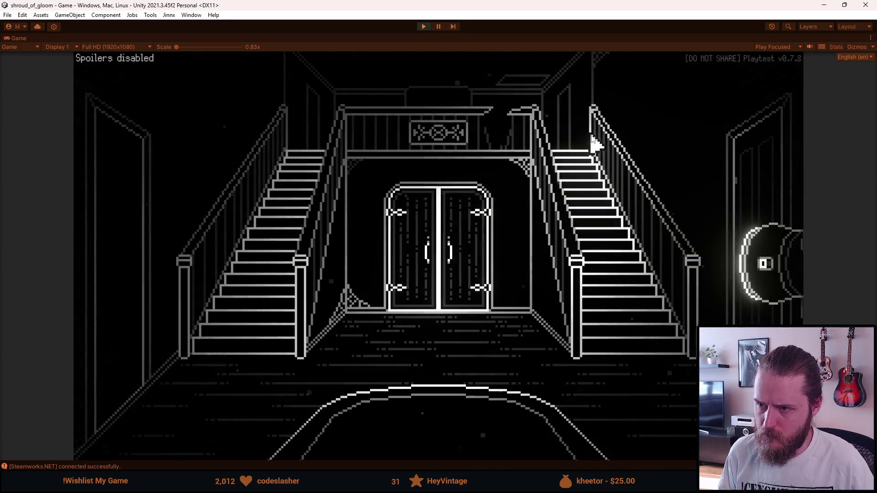
key("Escape")
left_click(423, 25)
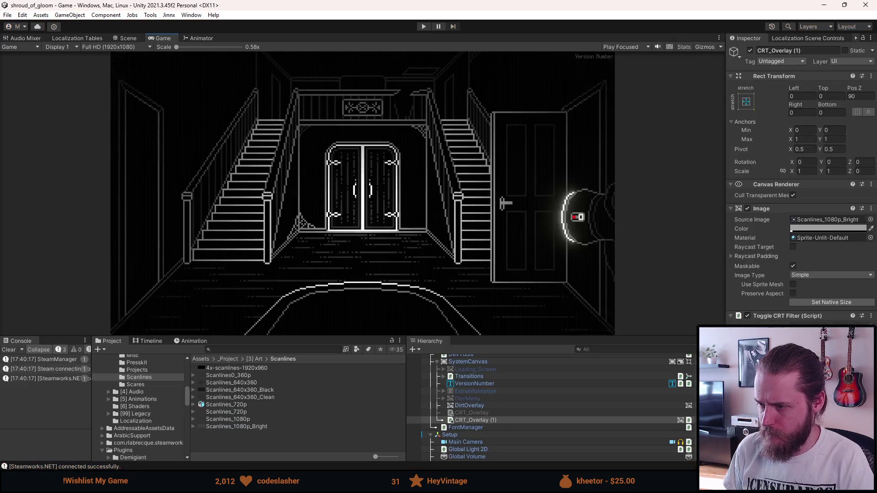
- Open and dismiss the CRT_Overlay (1) Image colour picker, then start play mode again
left_click(807, 229)
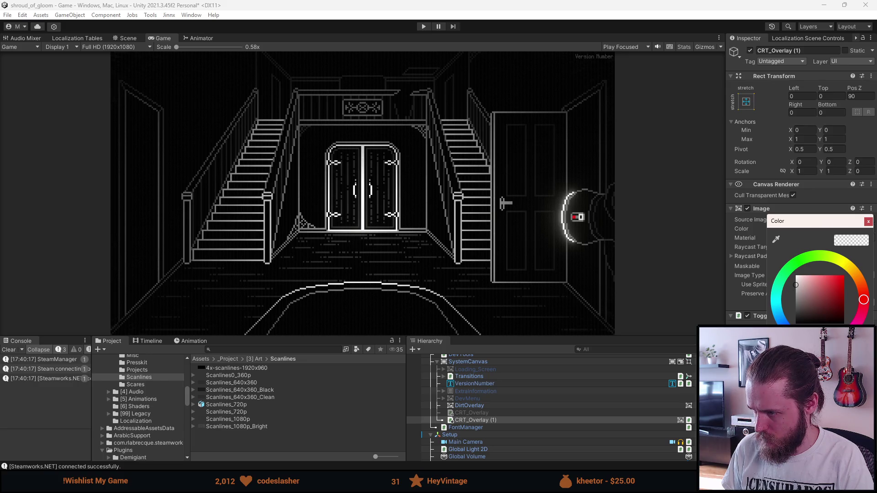
key("Escape")
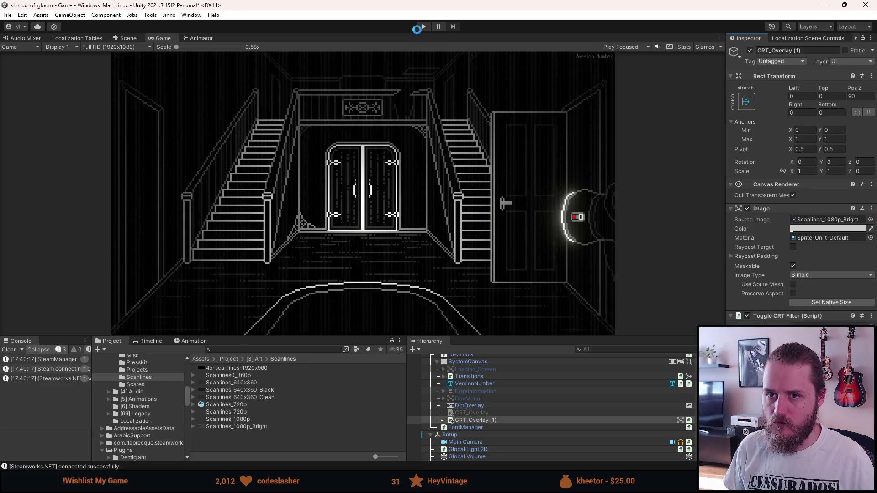
left_click(424, 27)
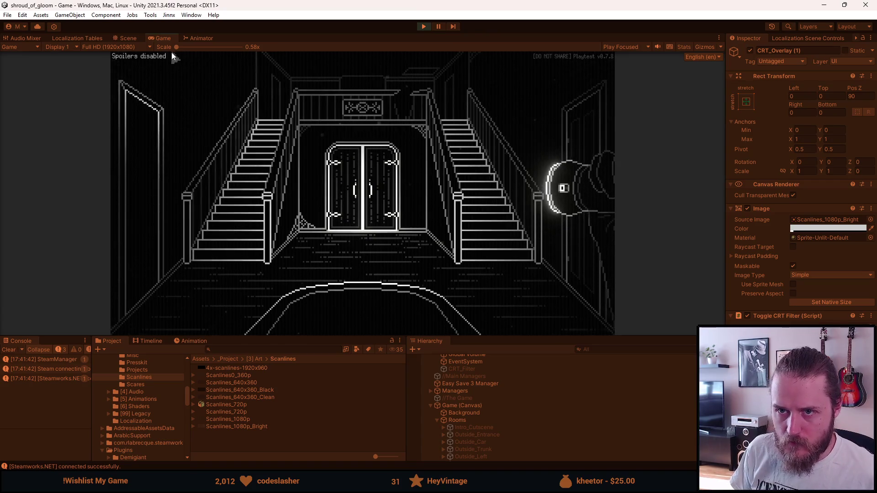
- Maximize the Game view and explore the piano and fireplace rooms, toggling lights and a cabinet door
double_click(160, 38)
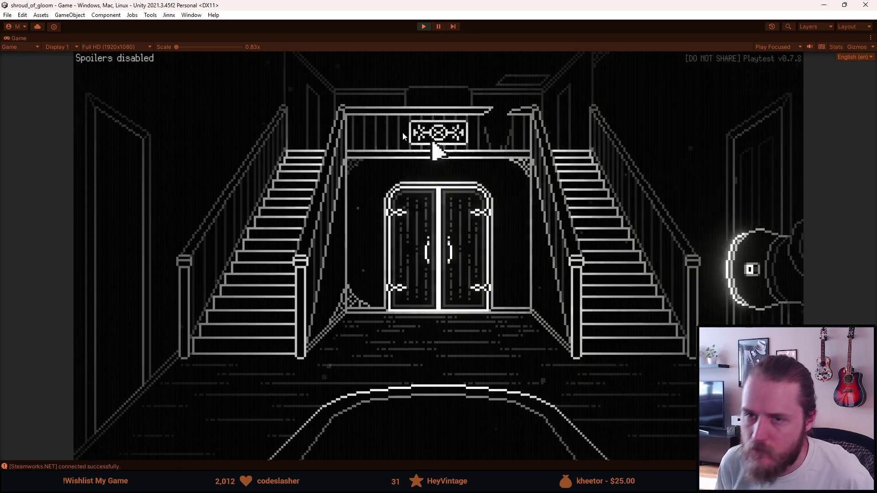
left_click(247, 237)
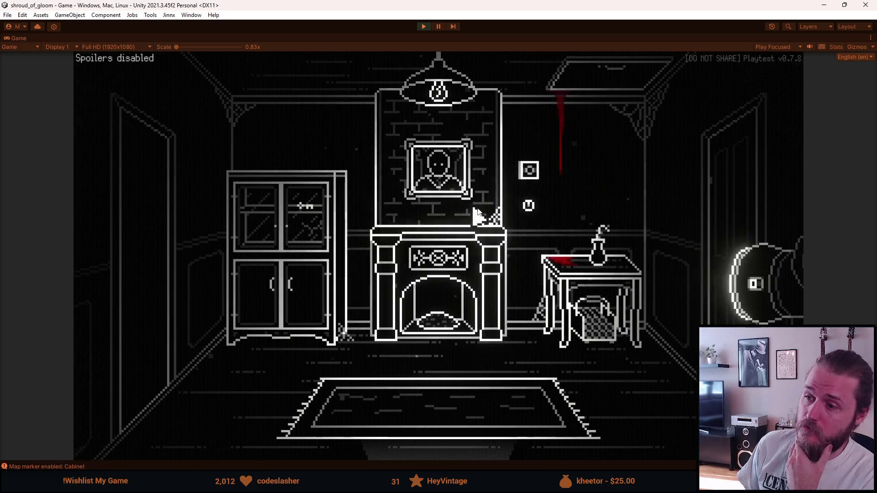
left_click(526, 205)
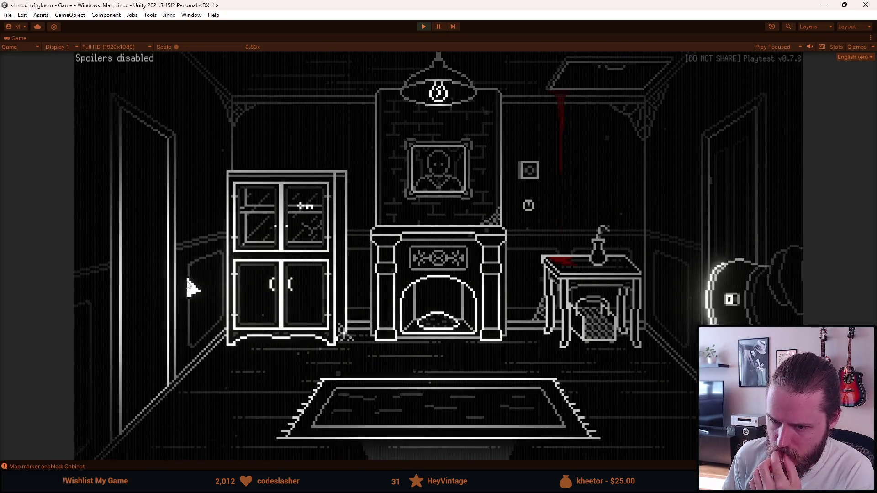
left_click(165, 287)
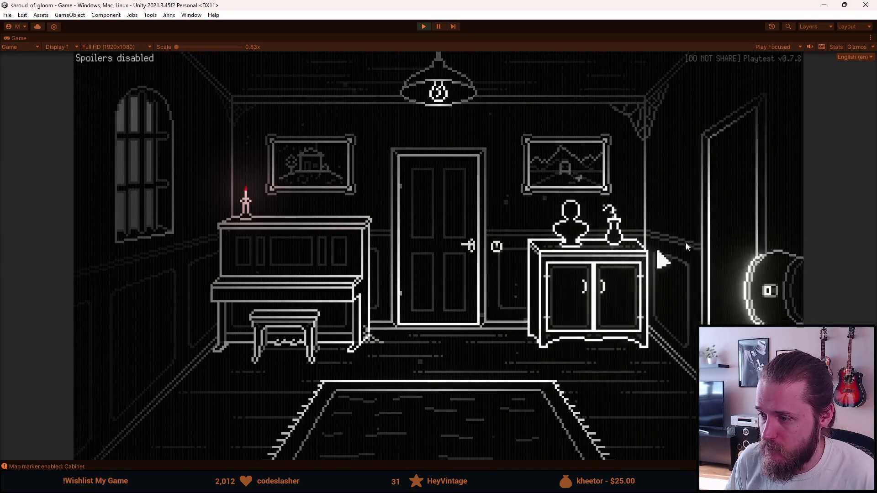
left_click(726, 224)
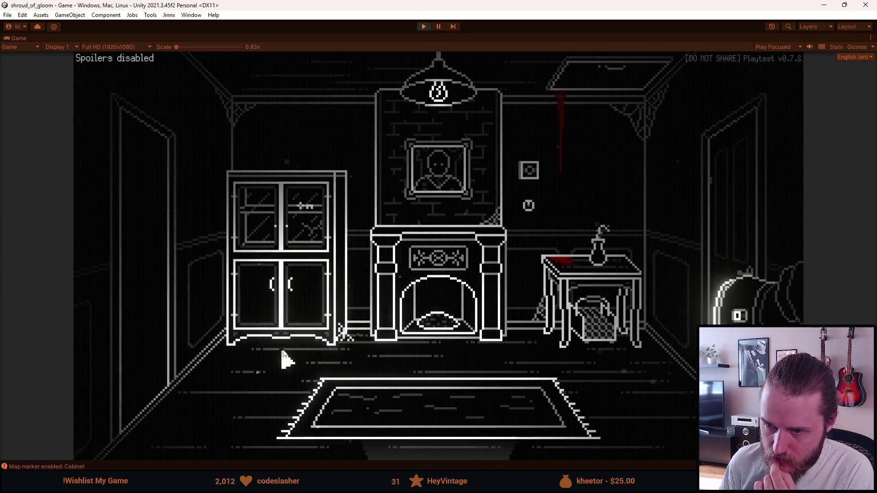
left_click(301, 288)
left_click(333, 314)
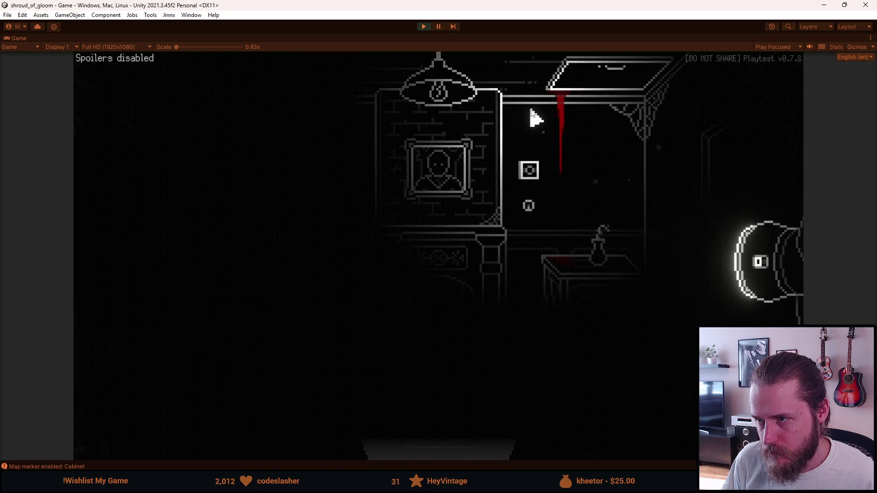
left_click(530, 208)
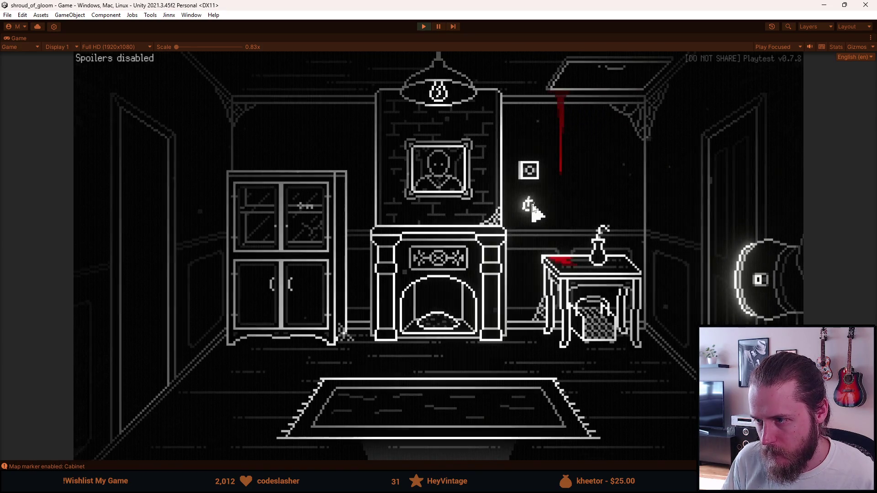
left_click(449, 438)
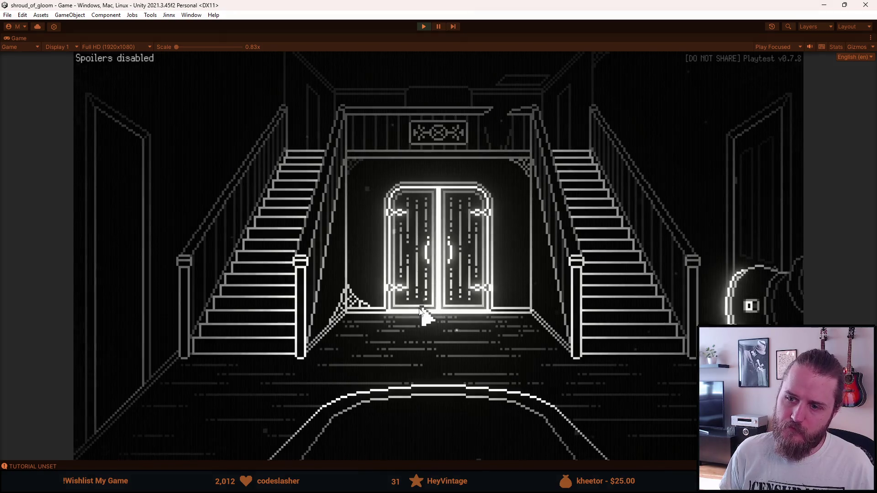
- Walk back and forth between the staircase hall, living room, fireplace room and TV room
left_click(133, 297)
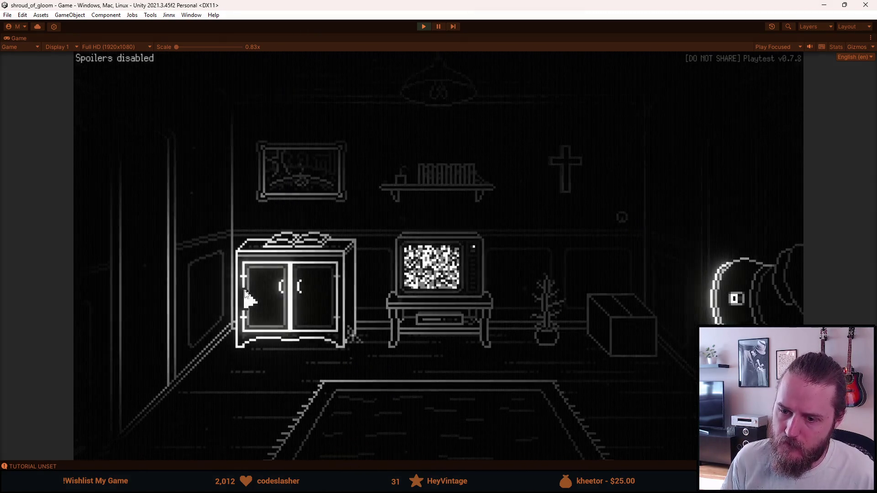
left_click(744, 195)
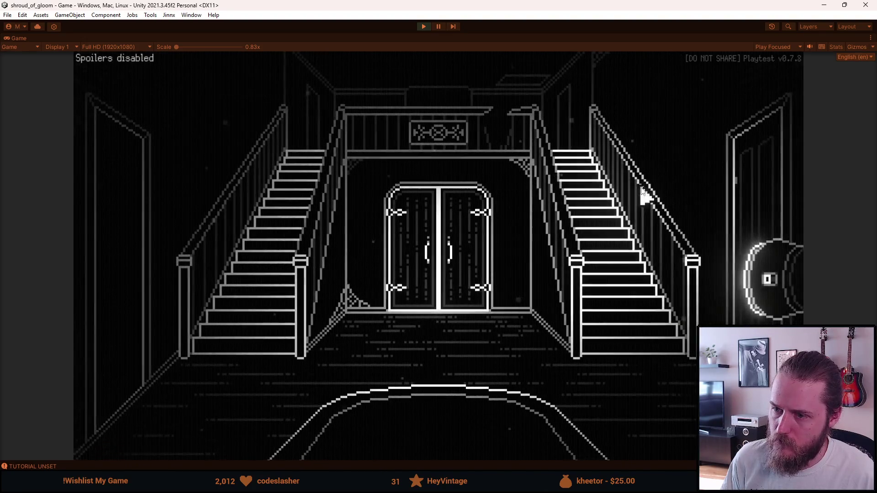
left_click(128, 196)
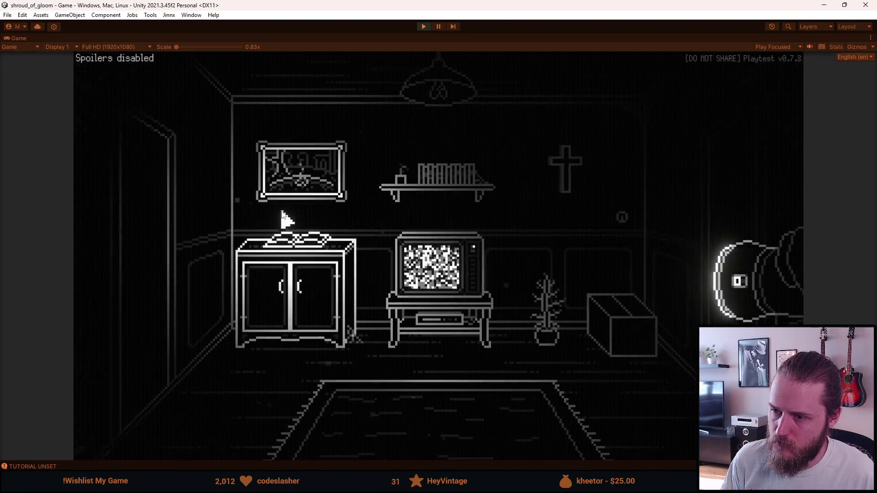
left_click(728, 188)
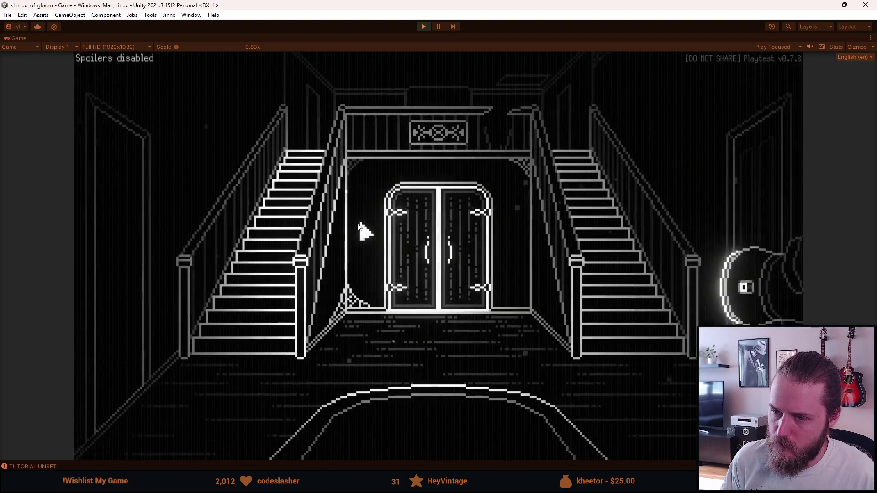
left_click(358, 225)
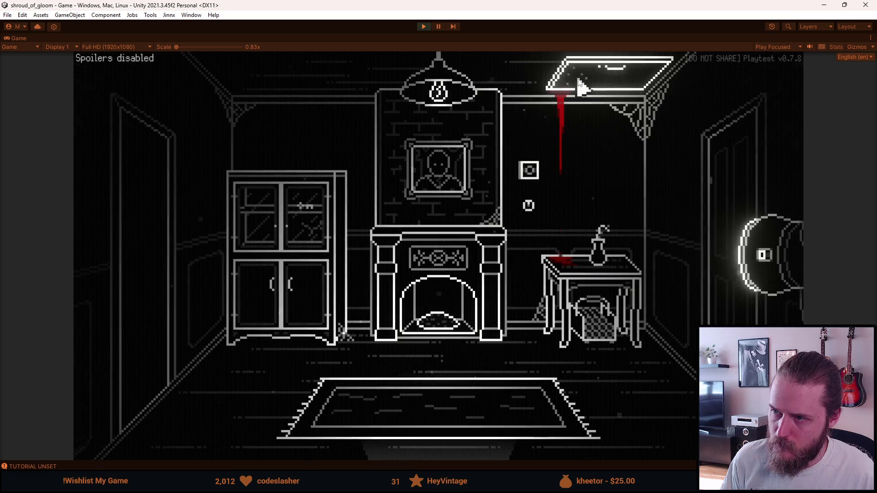
left_click(441, 420)
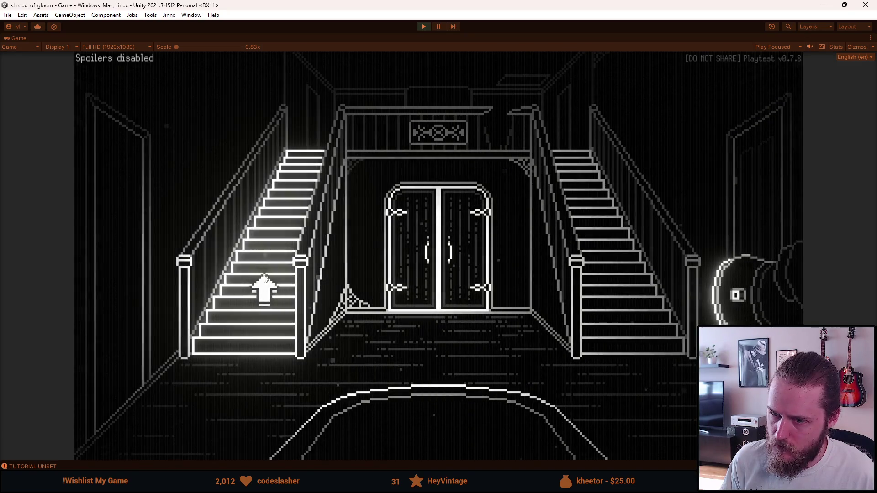
left_click(129, 274)
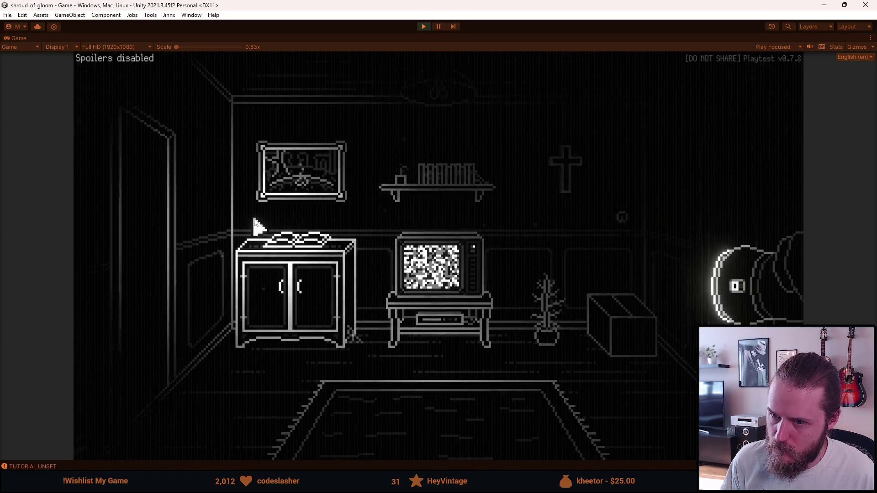
left_click(143, 239)
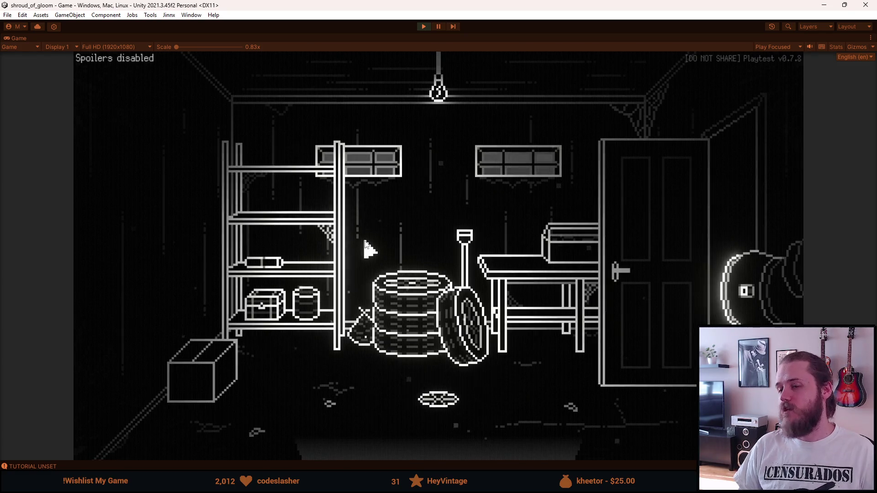
- Pause and resume in the garage, walk through to the piano room, then open the Paused menu
key("Escape")
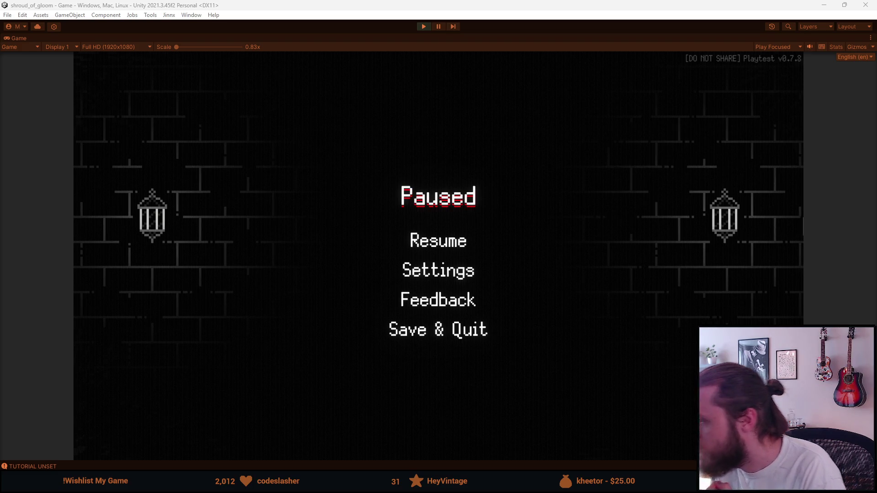
left_click(451, 246)
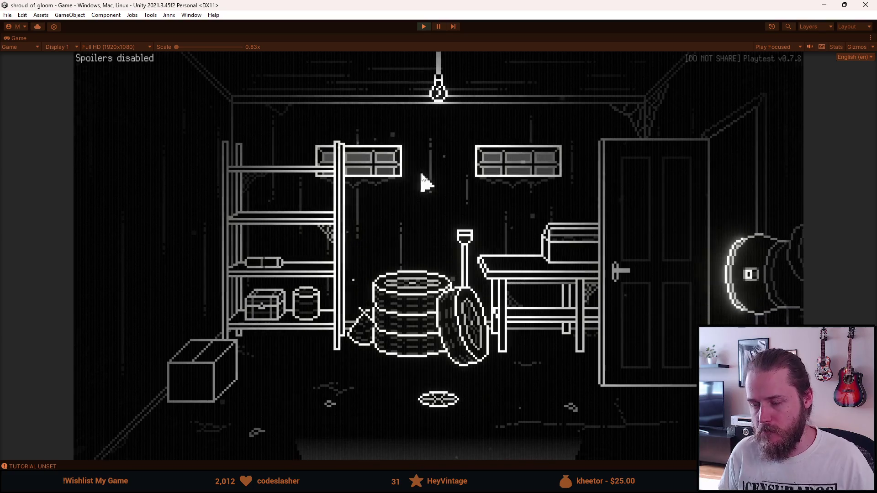
left_click(699, 183)
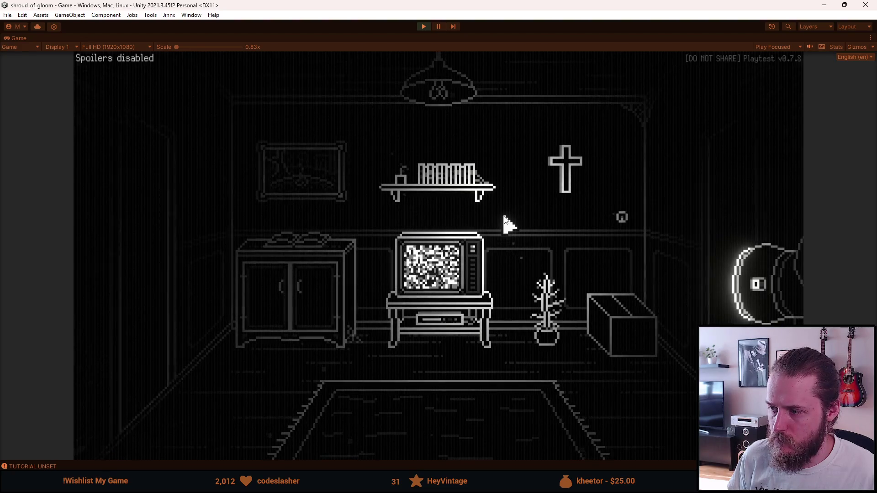
left_click(714, 180)
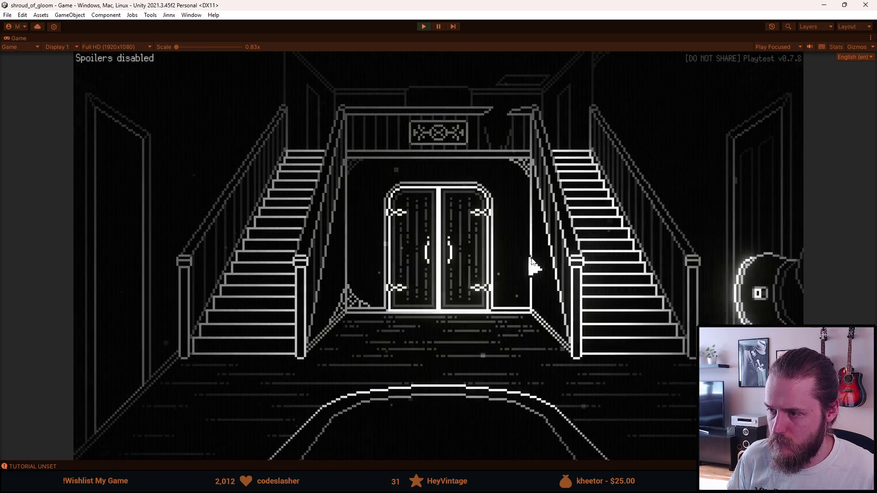
left_click(600, 256)
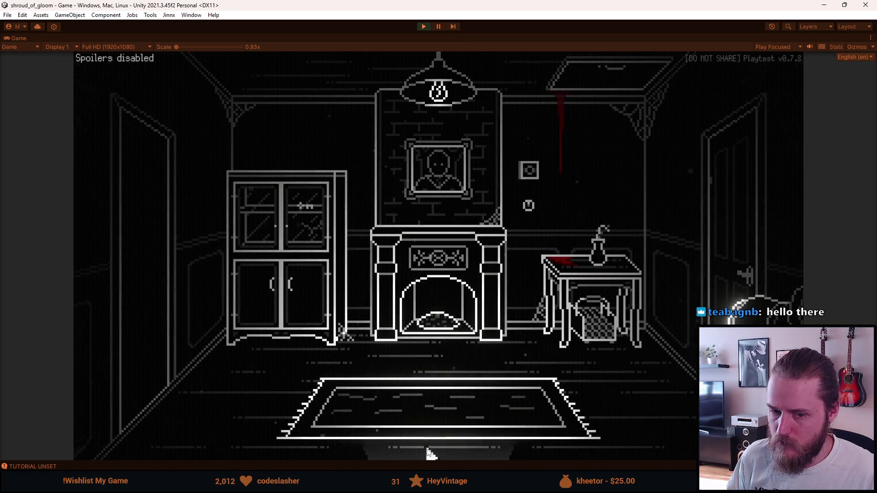
left_click(427, 452)
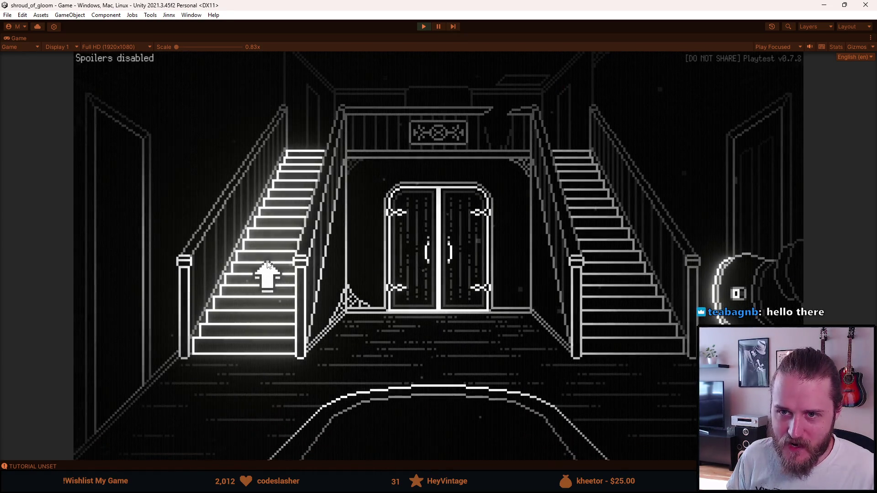
left_click(268, 265)
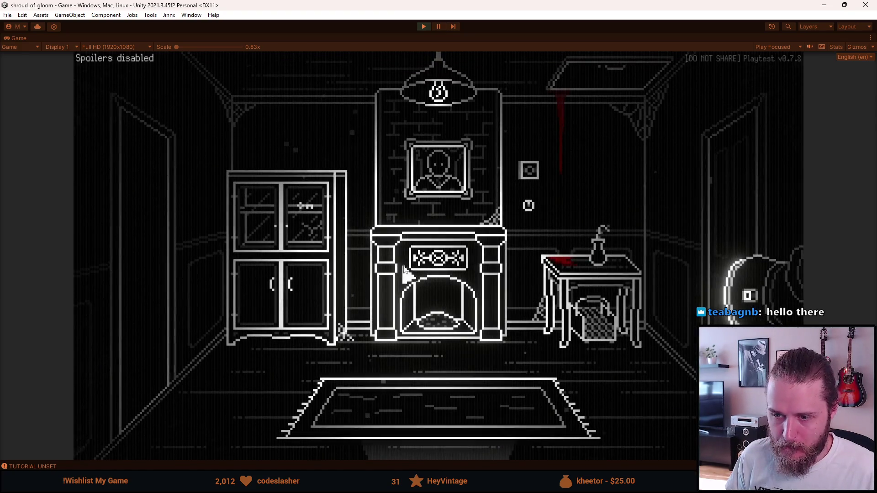
left_click(172, 274)
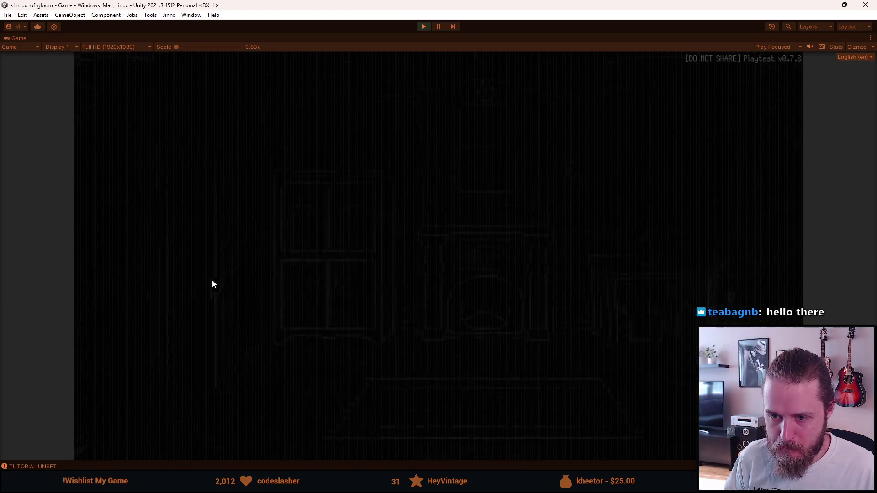
key("Escape")
key("Escape")
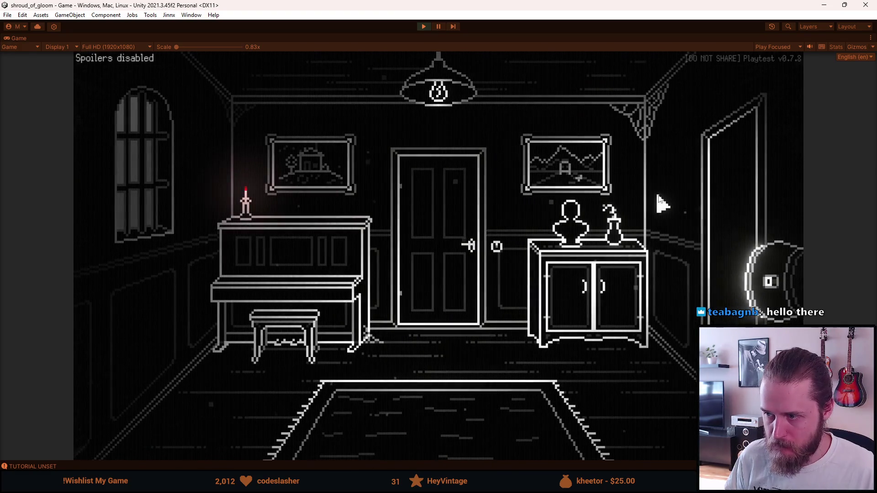
key("Escape")
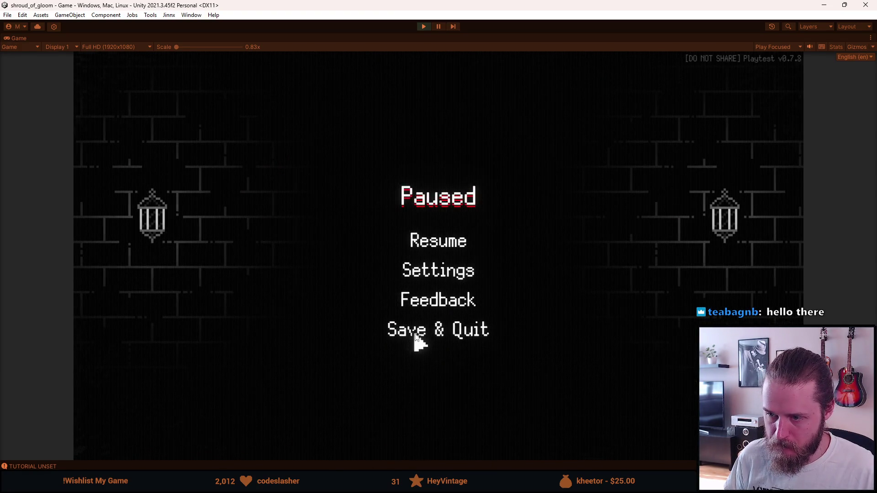
- Save & Quit to the main menu and try the Simpler font and Low contrast accessibility options
left_click(416, 335)
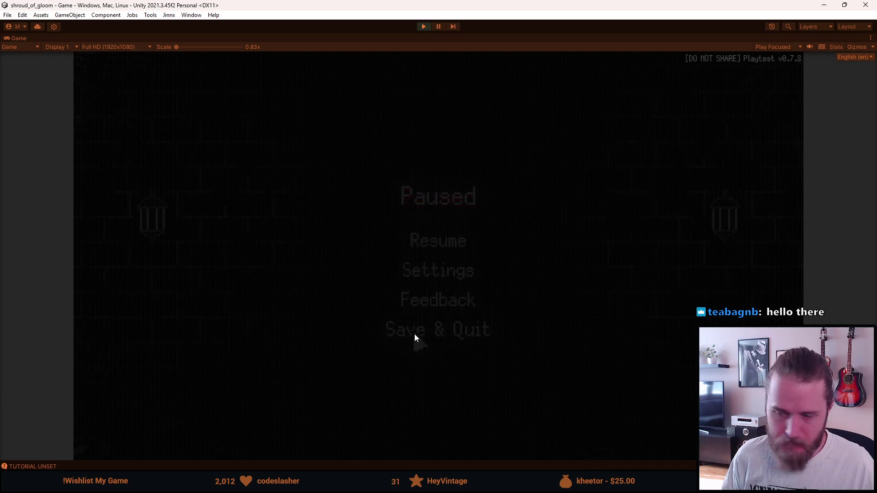
left_click(392, 333)
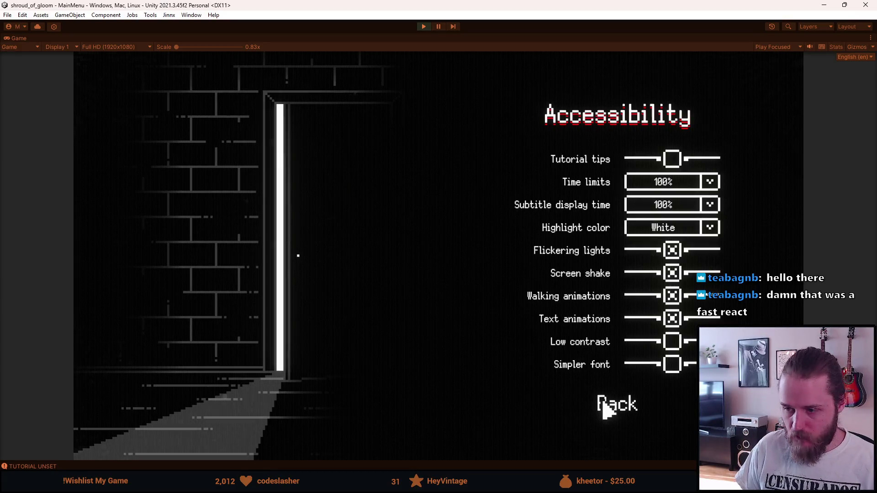
left_click(672, 365)
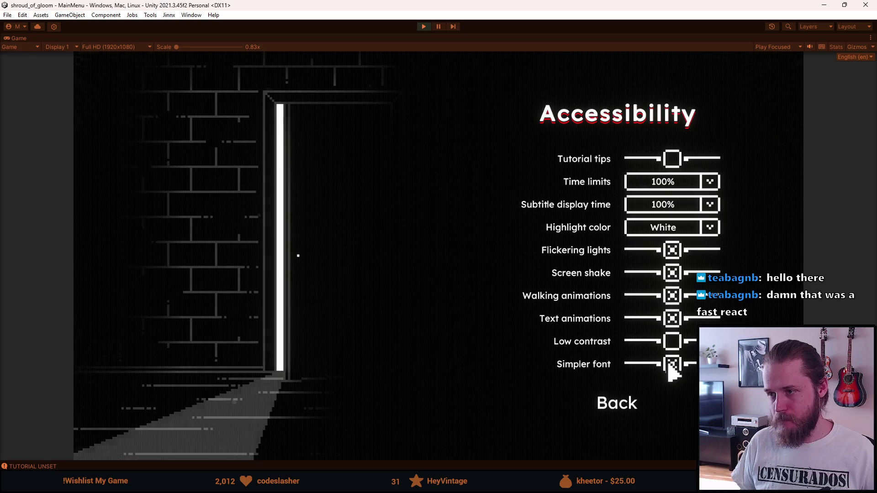
left_click(681, 350)
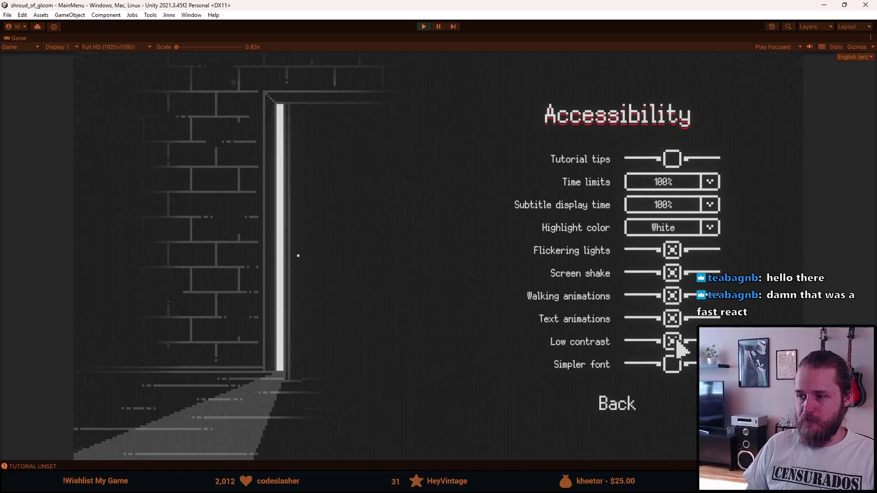
left_click(678, 345)
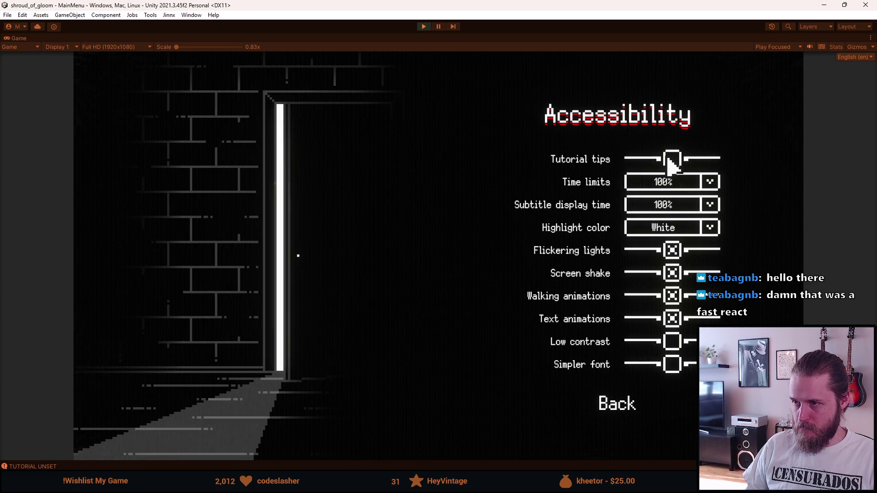
left_click(629, 410)
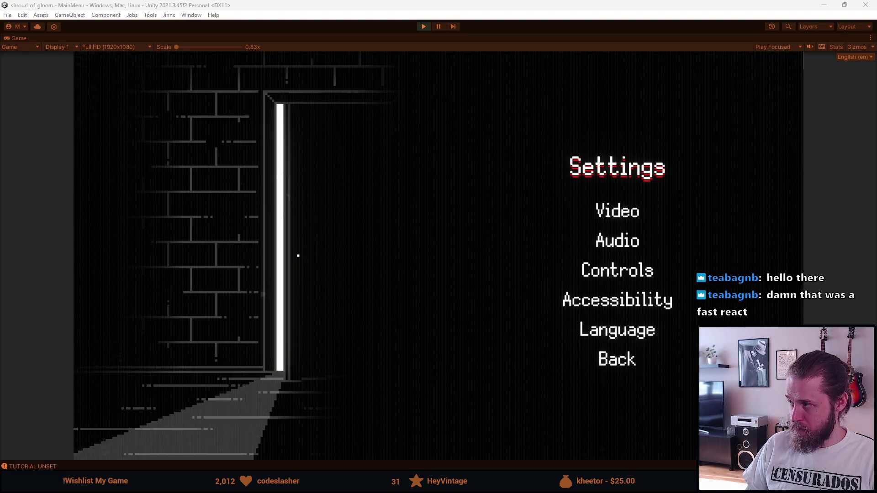
- On the Video settings page, turn Lens dirt off and toggle Film grain, then exit and stop play mode
left_click(635, 241)
left_click(630, 215)
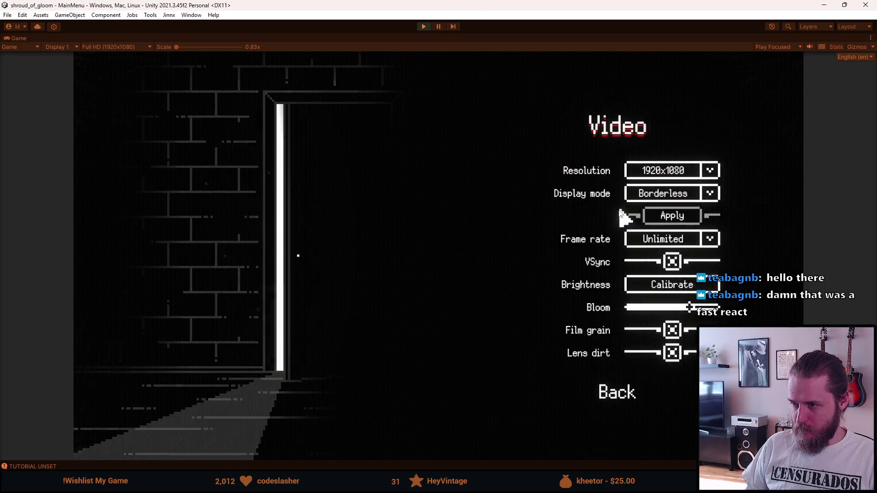
left_click(672, 357)
left_click(672, 354)
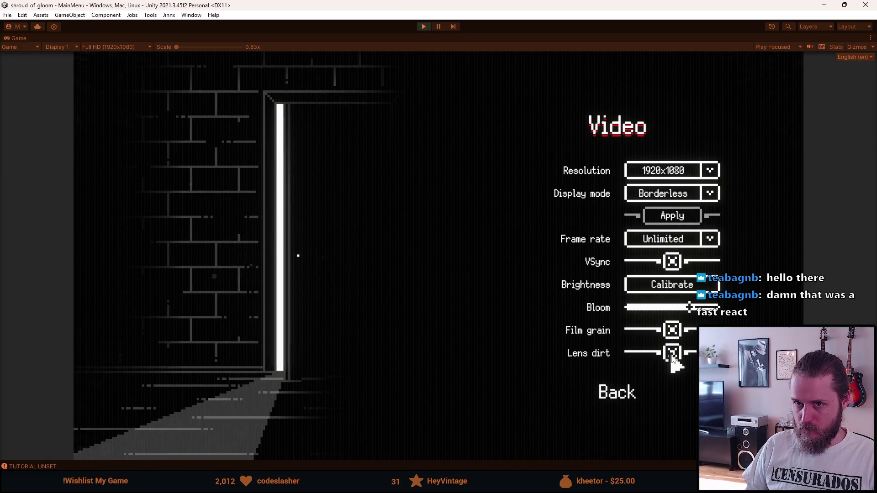
left_click(672, 356)
left_click(671, 356)
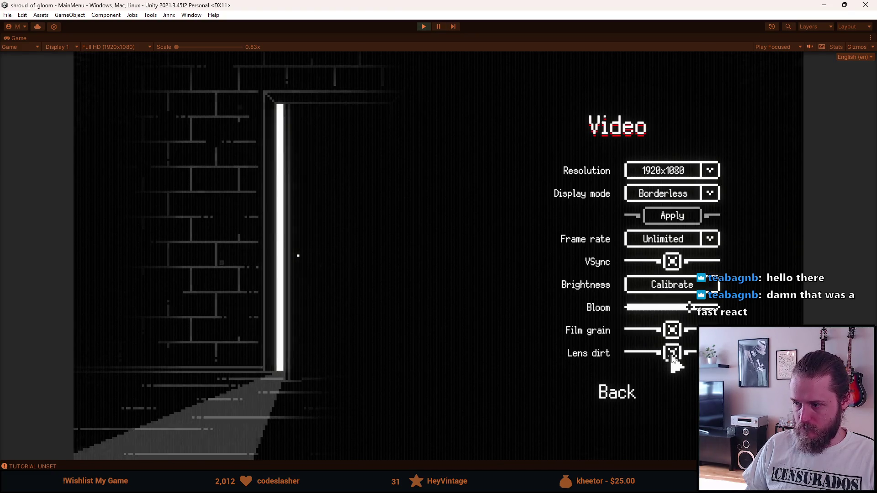
left_click(673, 359)
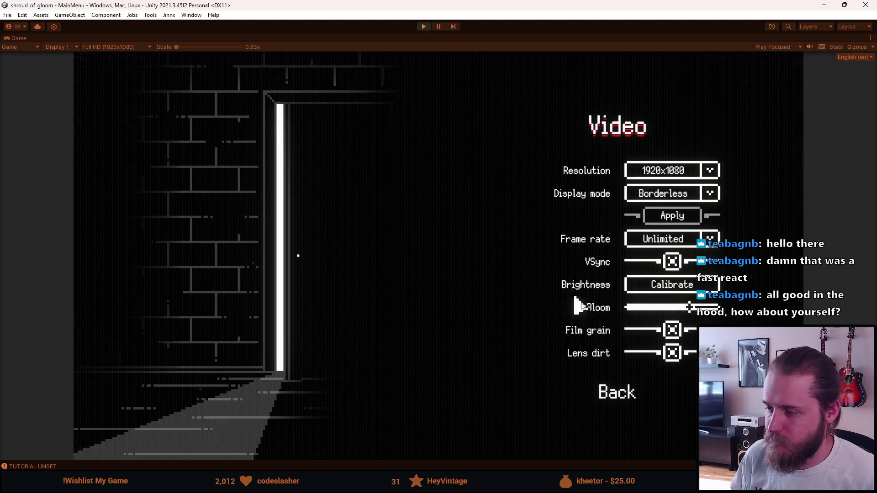
left_click(672, 331)
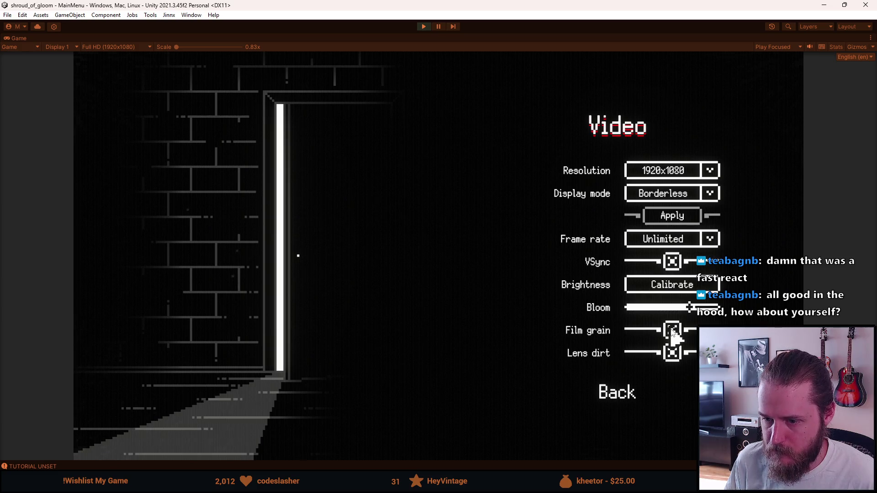
key("Escape")
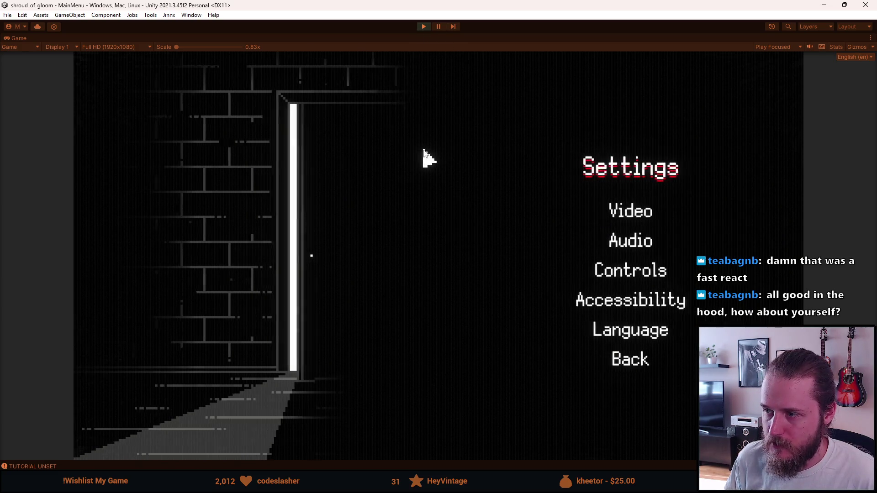
key("Escape")
left_click(423, 27)
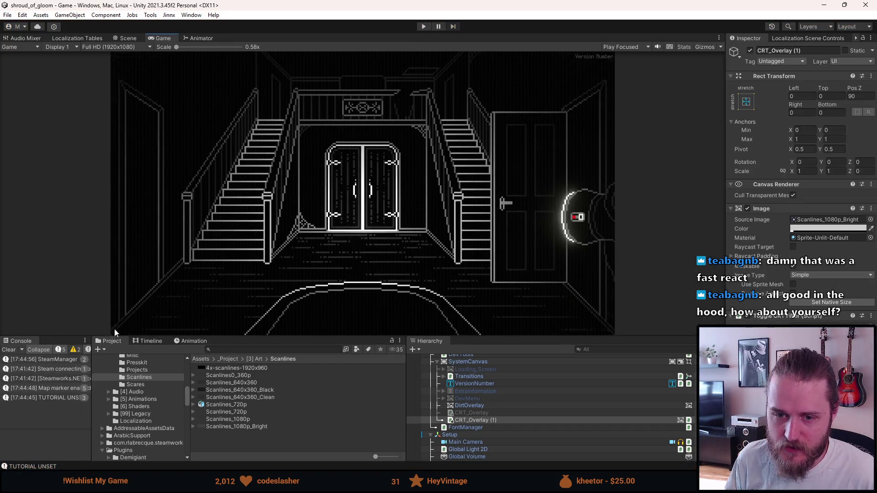
- Clear the Console, resize the Game view against the bottom panels, and select the original CRT_Overlay
left_click(9, 350)
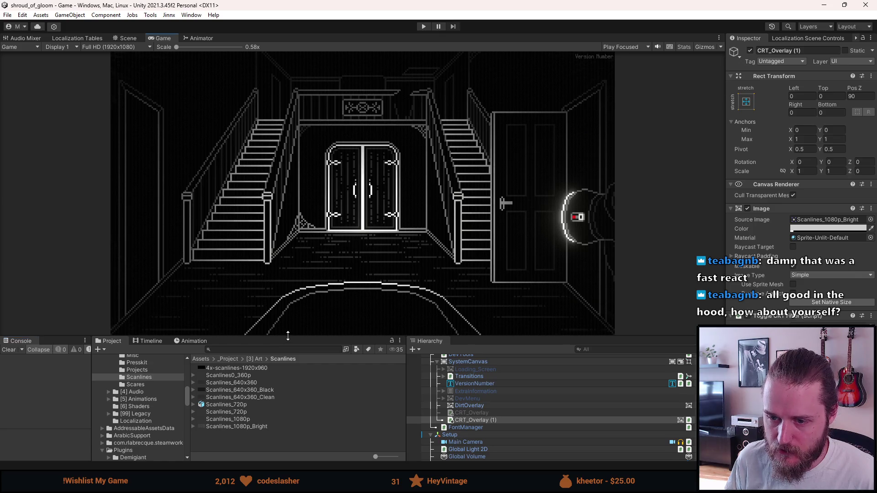
left_click_drag(288, 336, 286, 303)
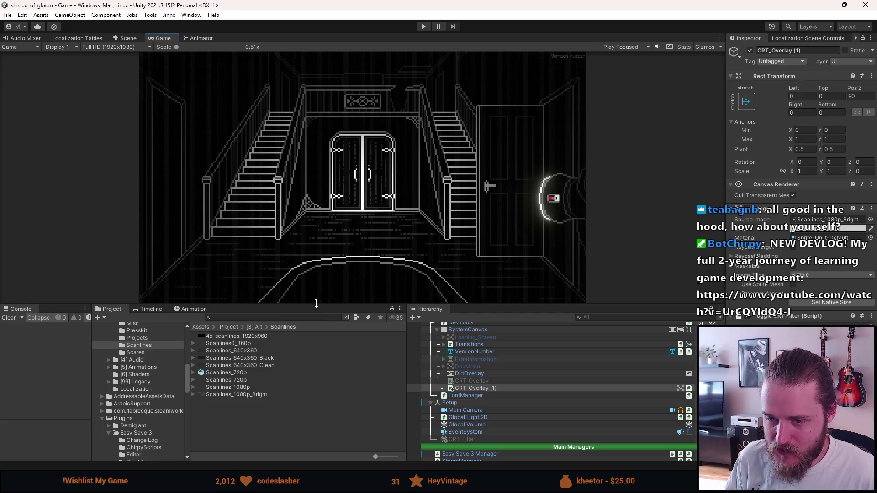
mouse_move(316, 303)
left_mouse_down()
mouse_move(316, 293)
mouse_move(315, 333)
left_mouse_up()
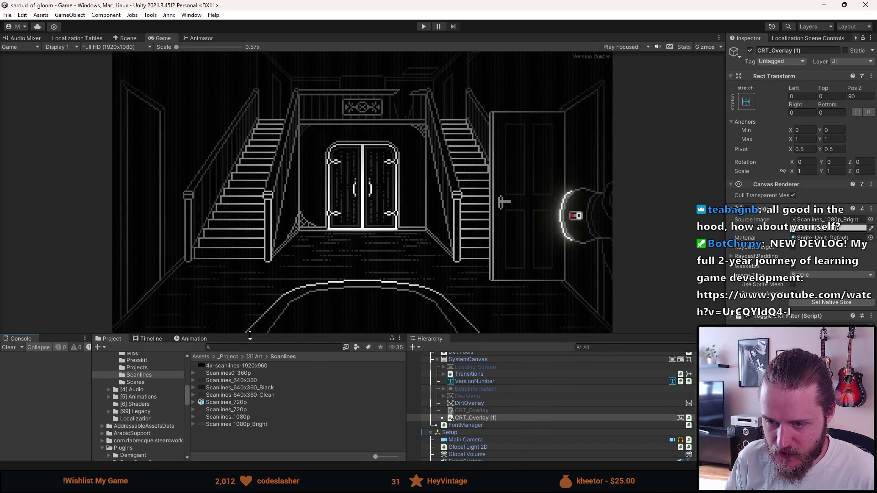
left_click_drag(250, 335, 254, 309)
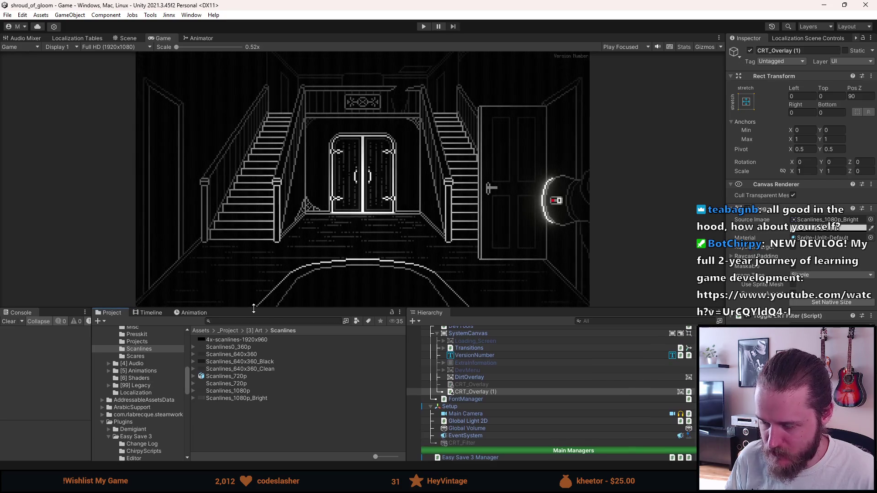
left_click(480, 385)
- Activate the original CRT_Overlay with Alt+Shift+A, enlarge the Game view, and start play mode
key("alt+shift+a")
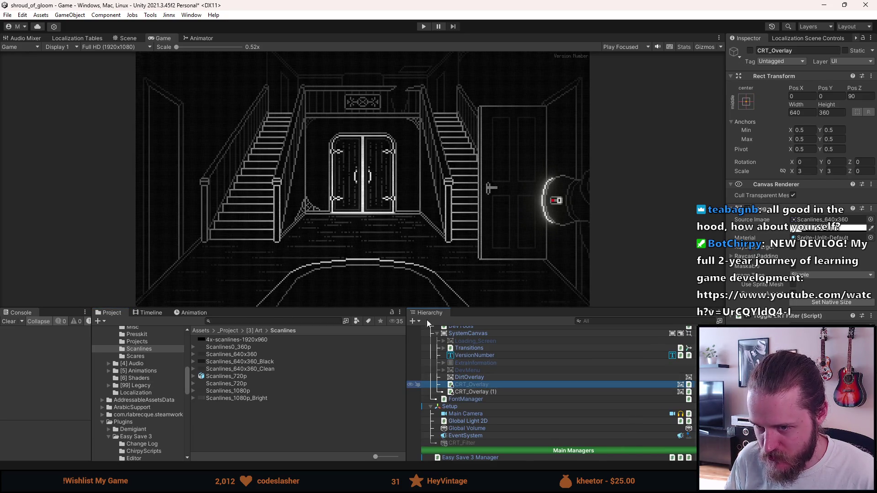
left_click_drag(332, 307, 313, 436)
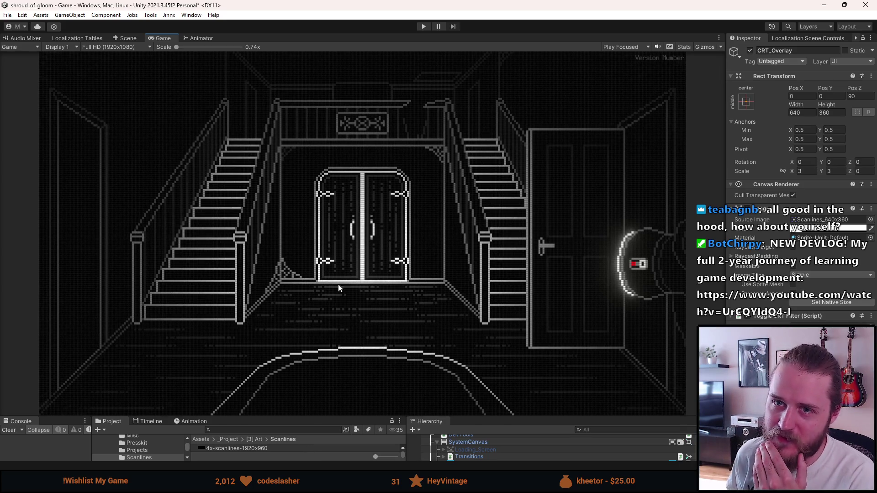
left_click(425, 26)
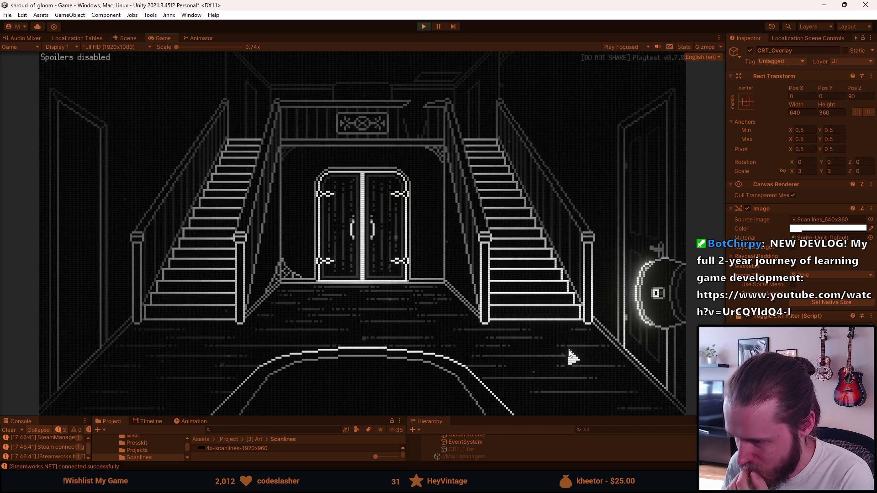
- Walk into the next room, then maximize the Game view and resume from the pause menu
left_click(531, 246)
key("Escape")
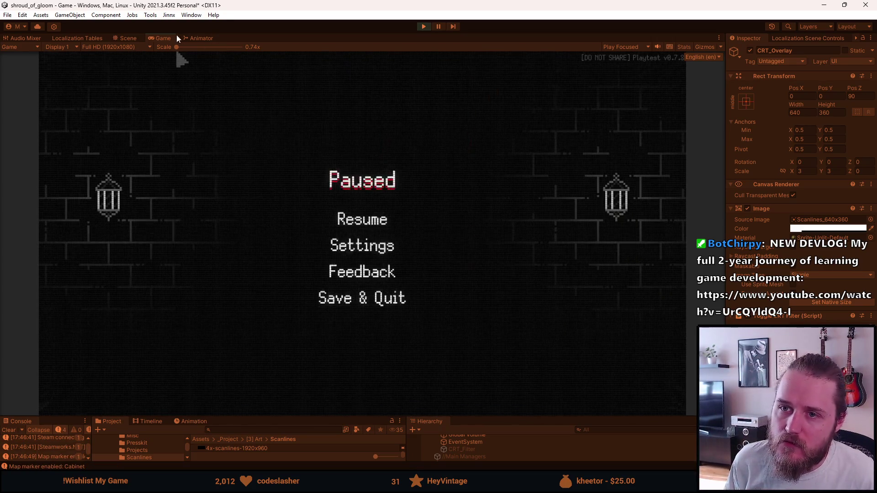
double_click(163, 38)
left_click(405, 241)
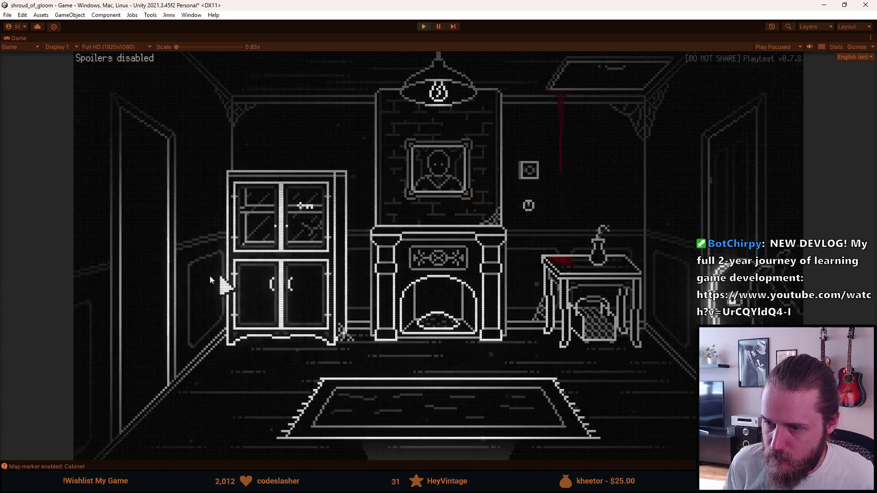
- Walk through the piano room into the fireplace room, then pause and exit Play mode
left_click(156, 266)
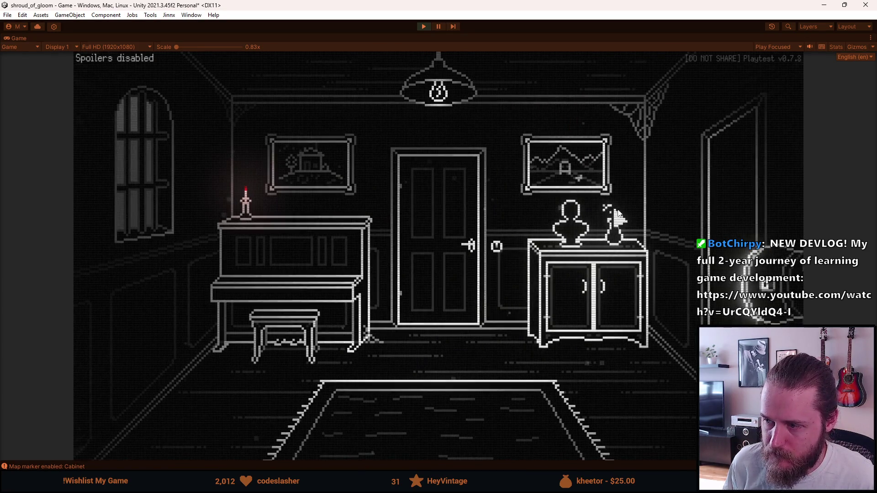
left_click(740, 194)
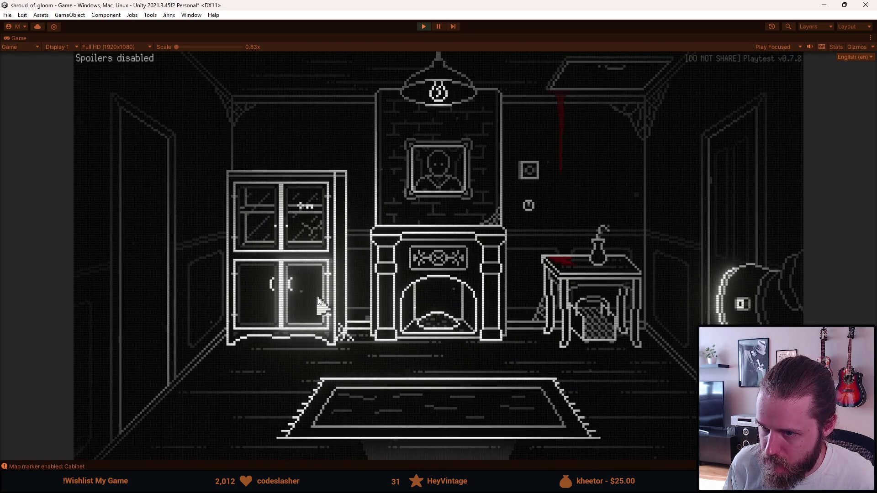
key("Escape")
left_click(424, 27)
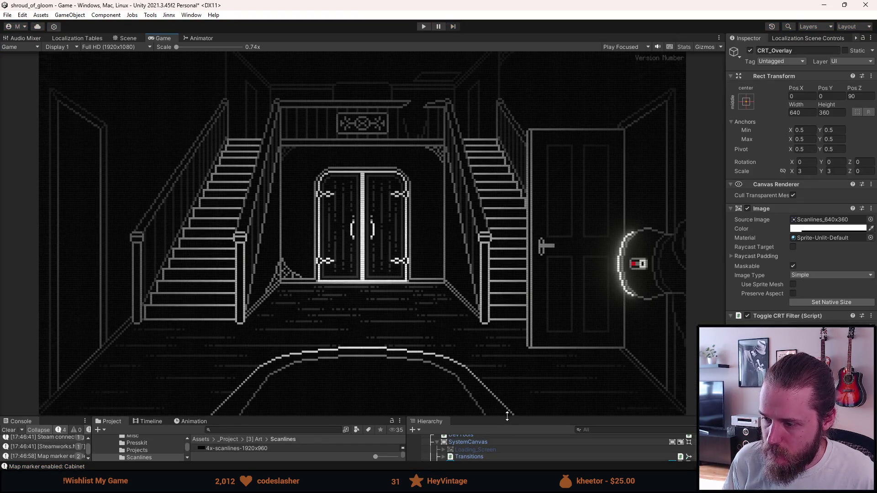
- Set CRT_Overlay's Source Image to Scanlines_1080p, then select CRT_Overlay (1) in the Hierarchy
left_click_drag(507, 417, 507, 305)
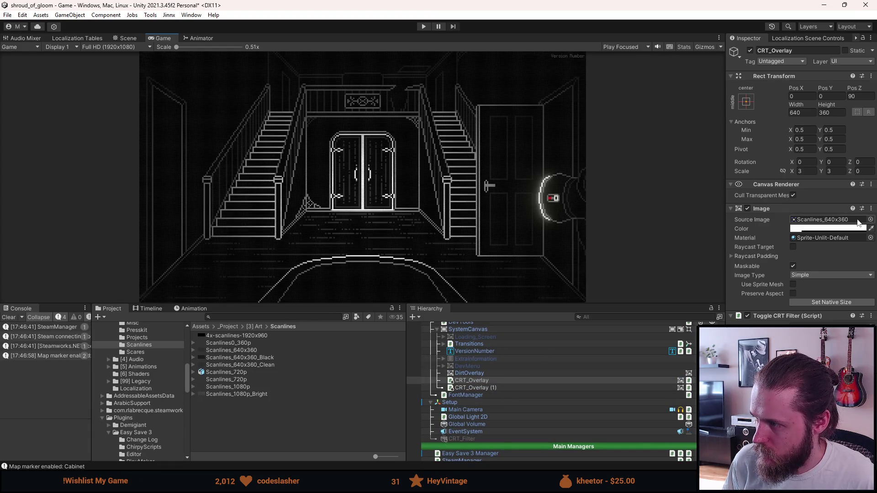
left_click(871, 219)
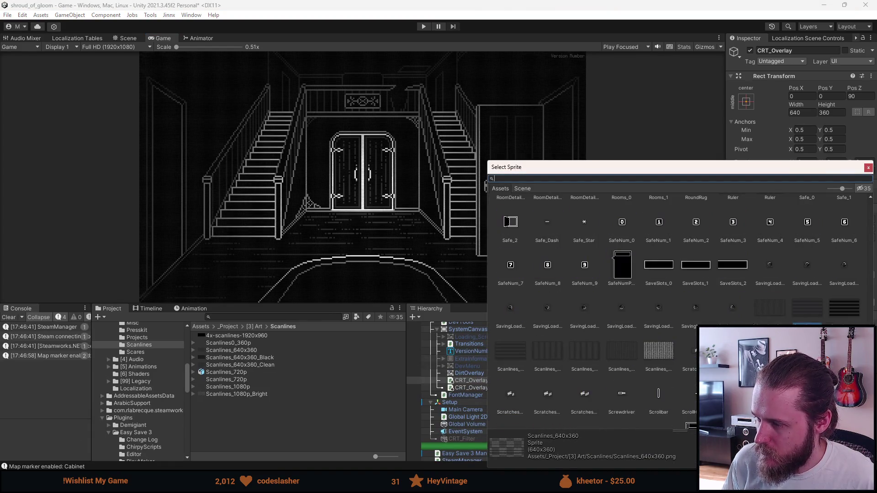
left_click(618, 349)
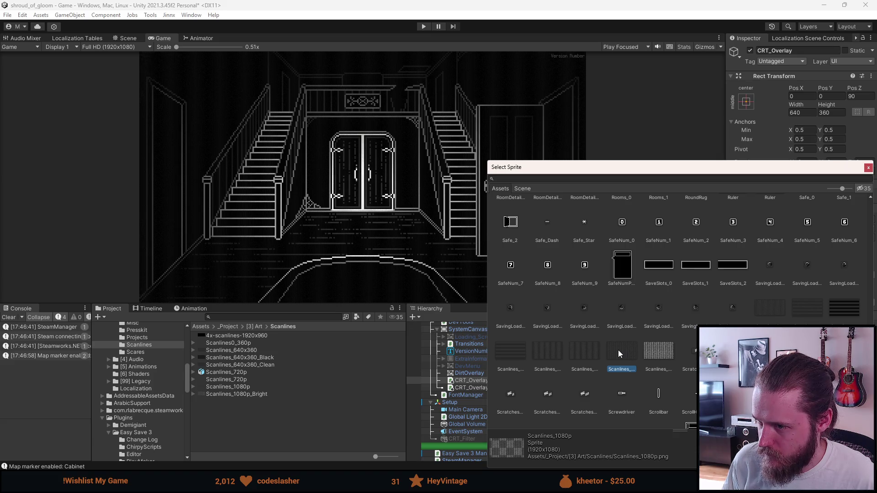
double_click(618, 350)
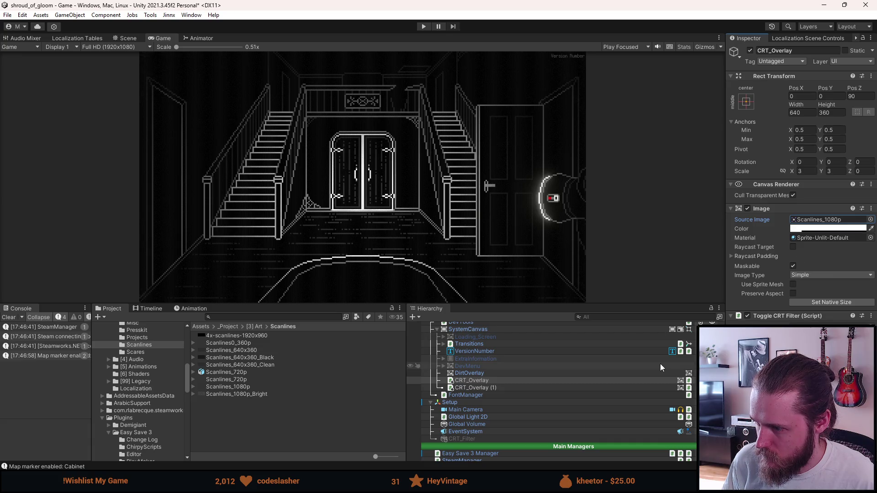
left_click(515, 388)
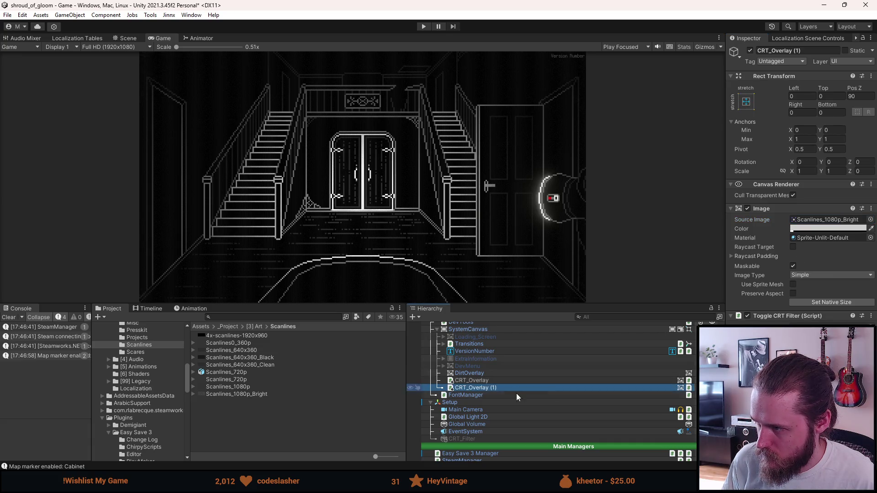
- Copy CRT_Overlay (1)'s image Color and paste it onto CRT_Overlay
right_click(811, 228)
left_click(825, 233)
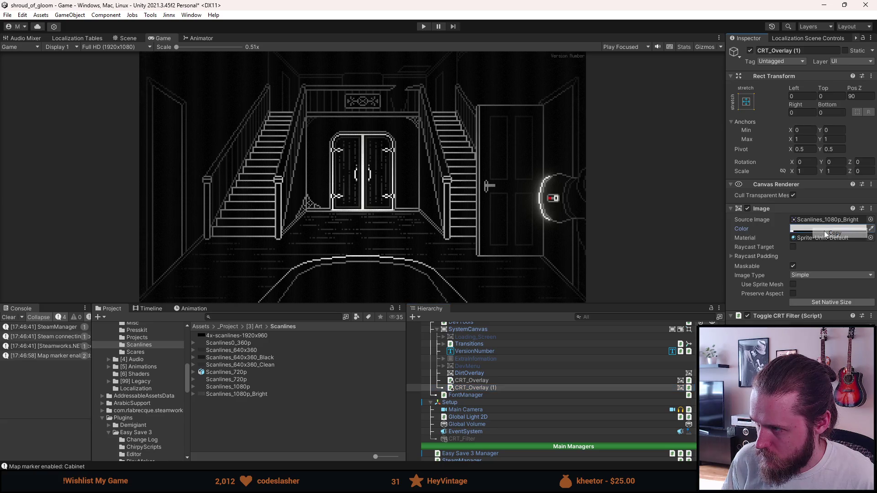
left_click(475, 381)
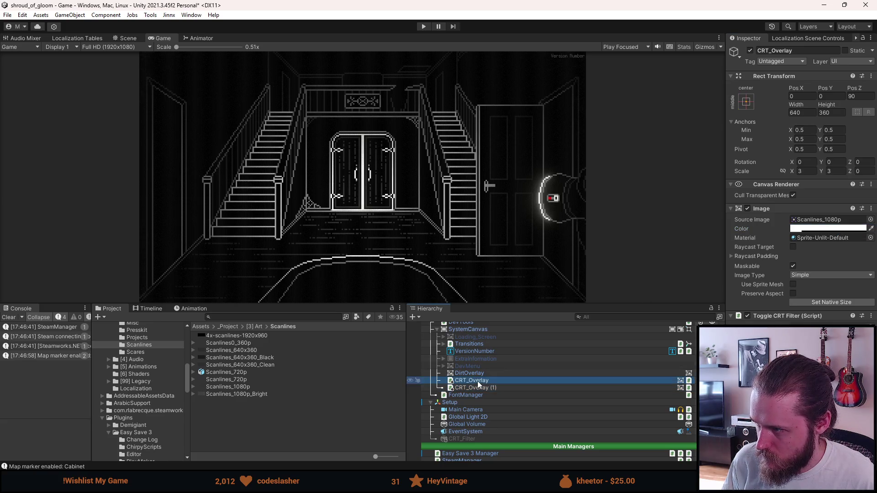
right_click(818, 229)
left_click(830, 242)
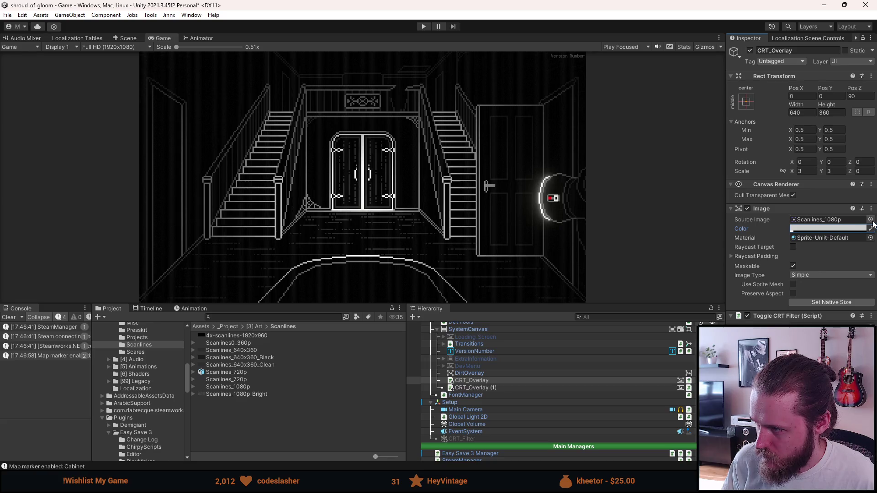
- Set CRT_Overlay's Source Image to the Scanlines_1080p_Bright sprite
left_click(870, 220)
left_click(655, 309)
double_click(655, 309)
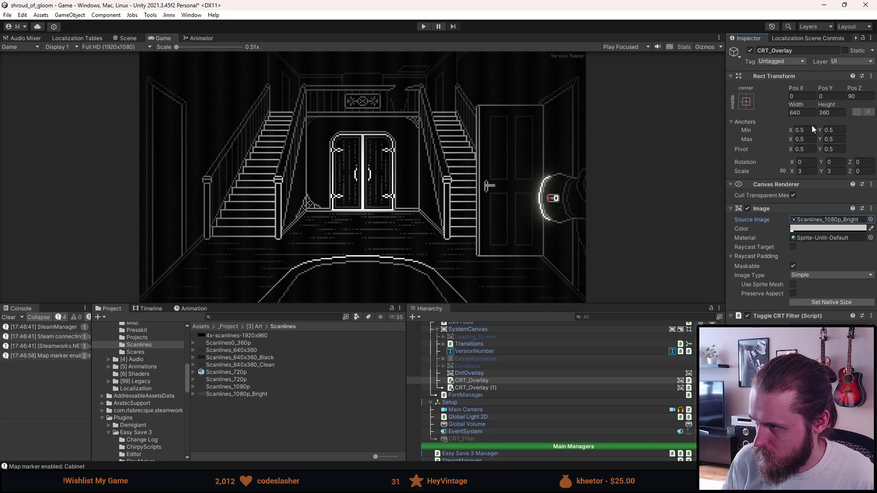
left_click(746, 101)
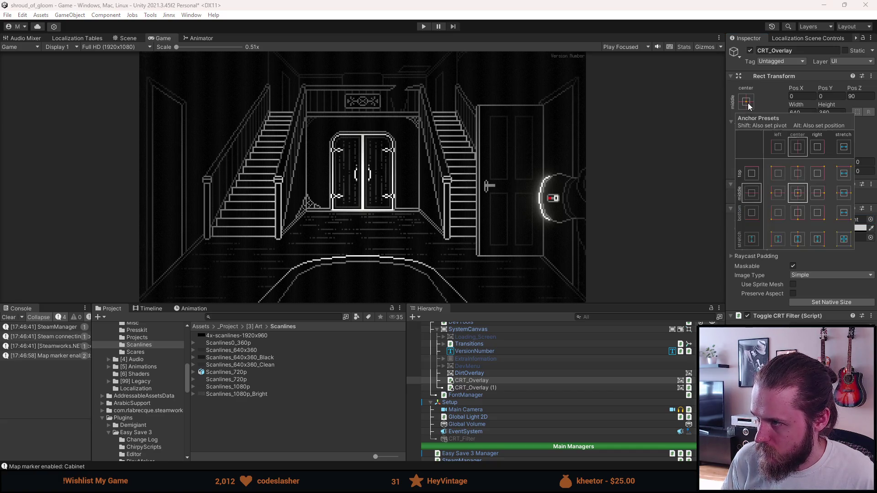
- Apply the stretch-stretch anchor preset and set Left, Top, Right and Bottom offsets to 0
left_click(844, 239)
left_click(806, 96)
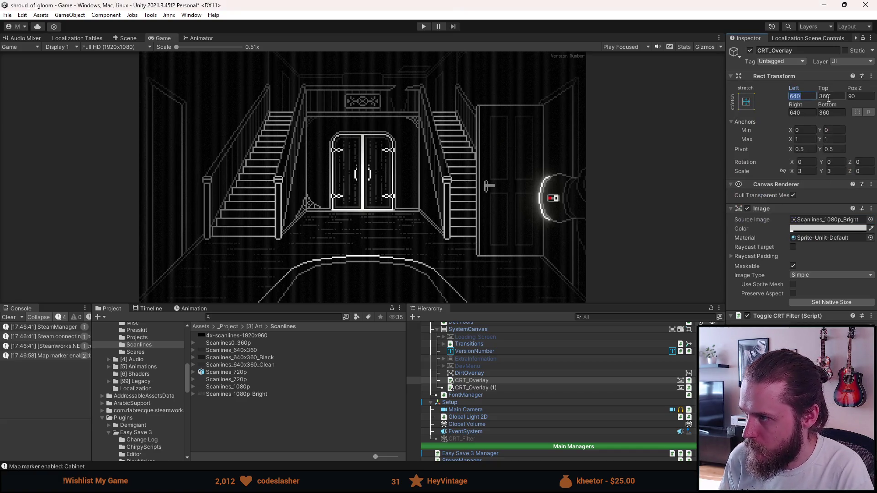
type("0")
key("Tab")
type("0")
key("Tab")
type("0")
left_click(795, 113)
type("0")
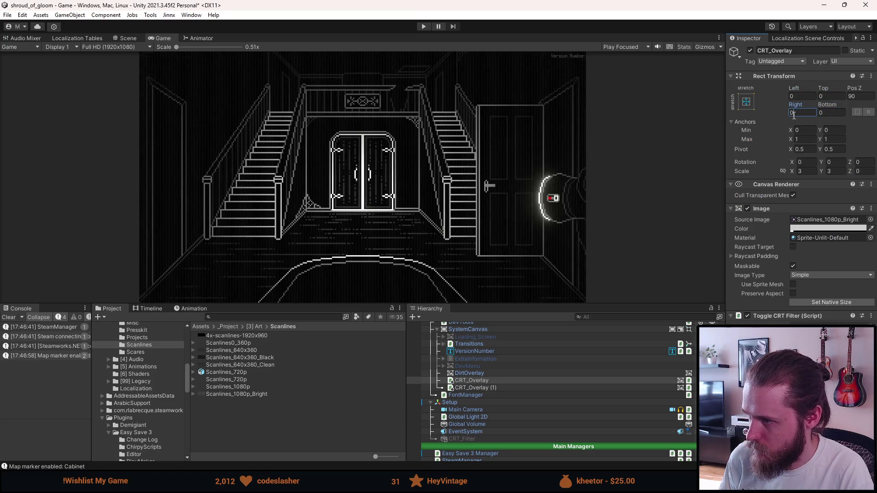
scroll(489, 185, "up", 10)
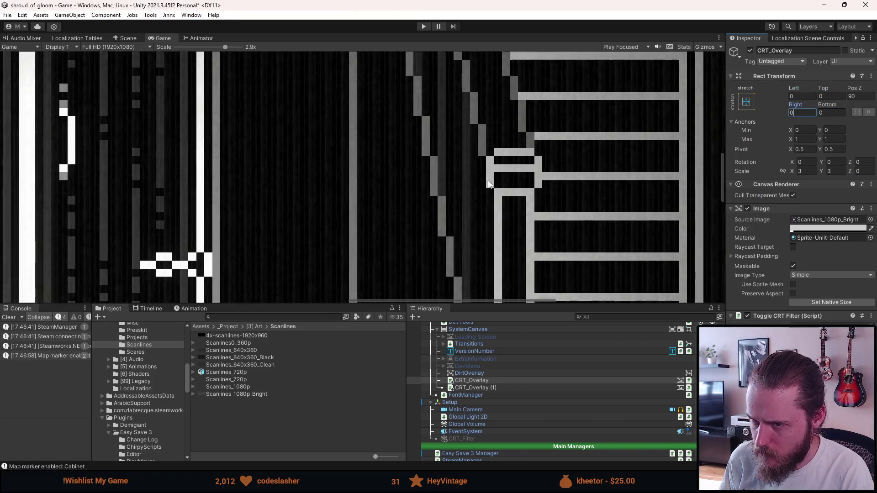
- Set the overlay's Scale X and Y to 1
left_click(839, 172)
type("1")
left_click(812, 171)
type("1")
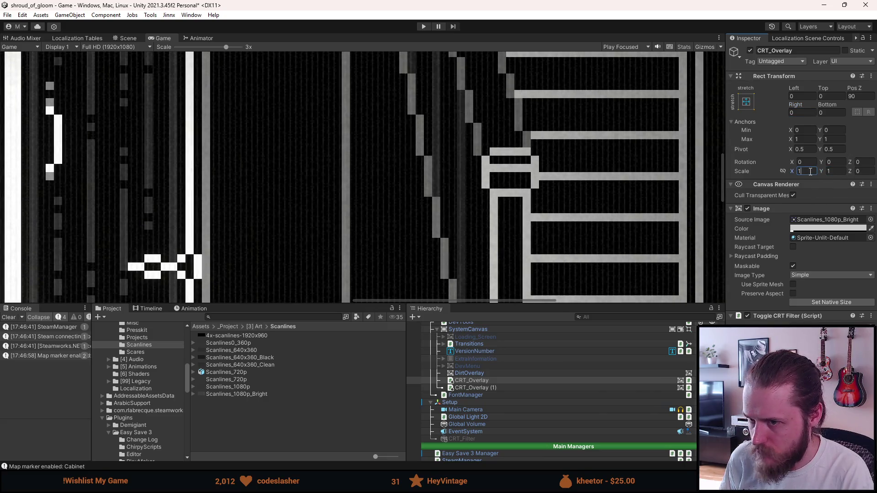
scroll(601, 188, "down", 5)
scroll(599, 188, "up", 4)
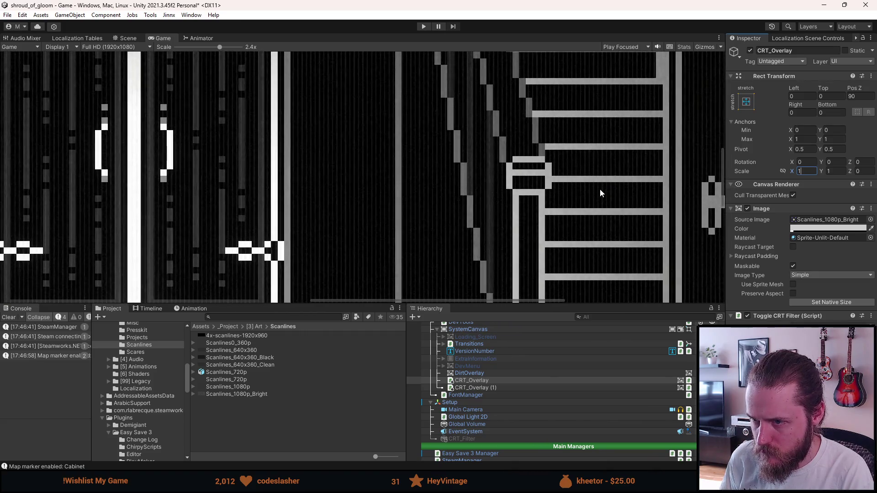
scroll(598, 182, "down", 6)
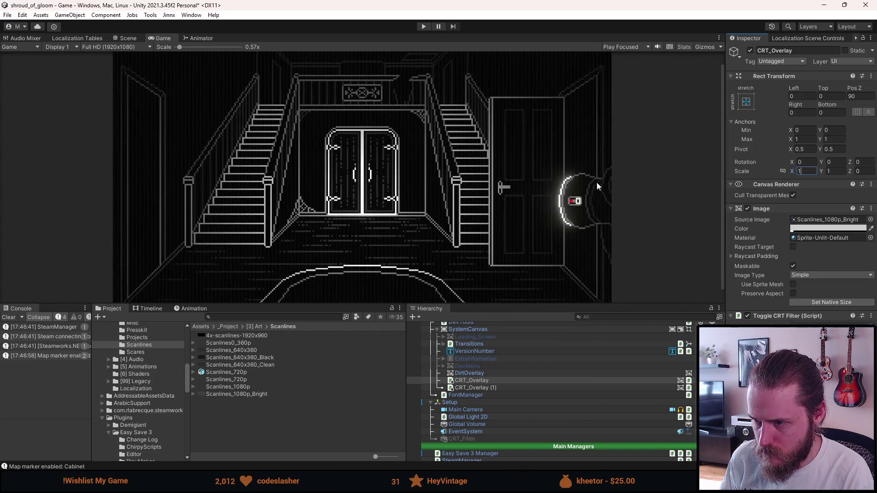
scroll(595, 182, "up", 6)
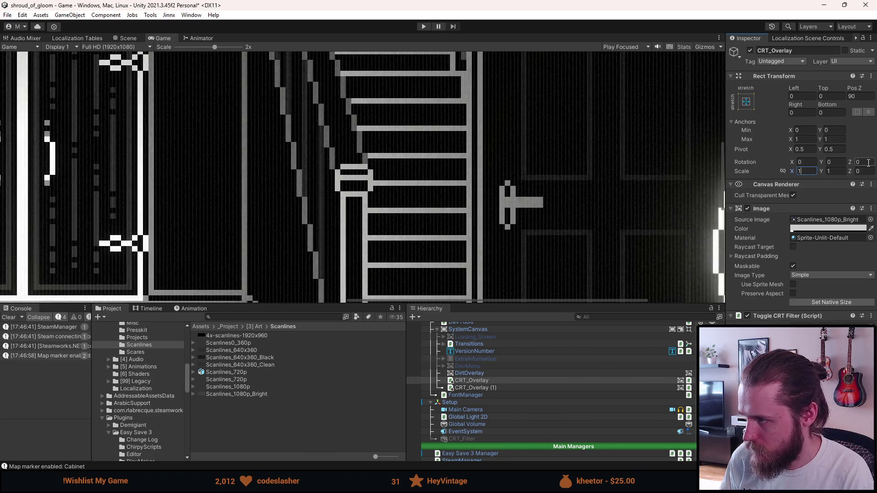
- Set CRT_Overlay's Z rotation to 90°
left_click(868, 162)
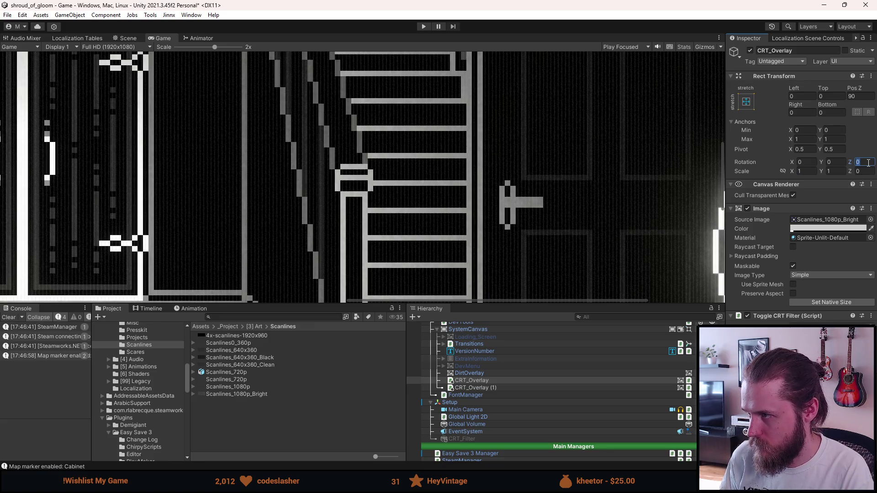
type("90")
scroll(455, 159, "down", 5)
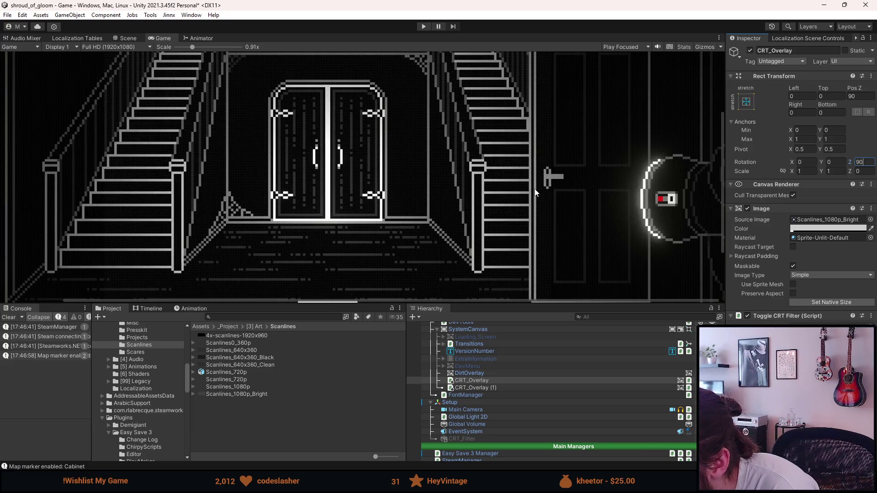
scroll(423, 172, "down", 1)
scroll(526, 190, "up", 4)
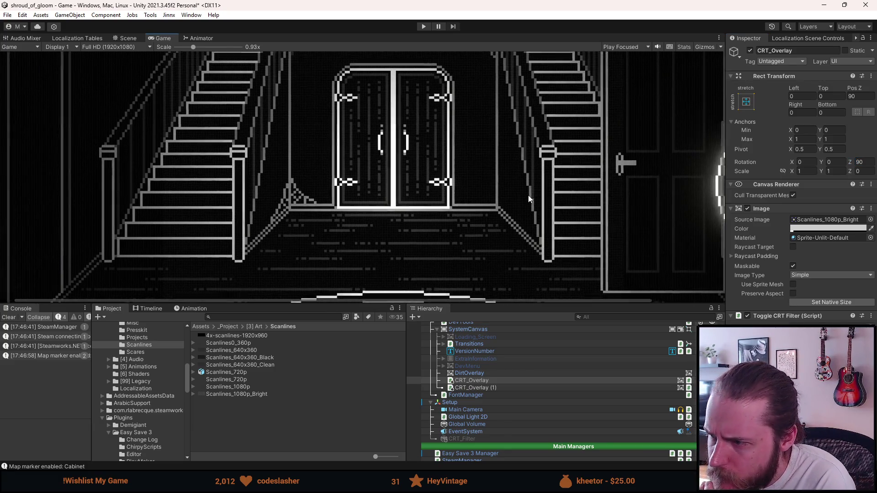
scroll(556, 194, "down", 3)
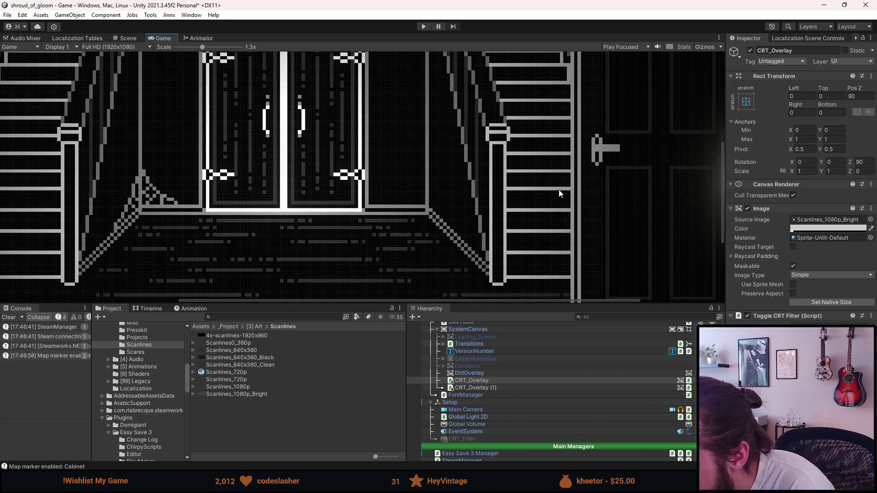
scroll(569, 209, "down", 5)
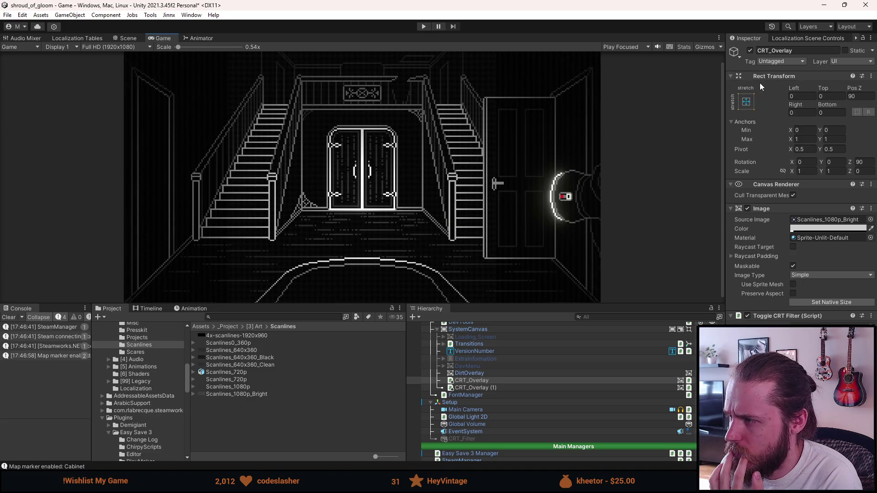
left_click(745, 103)
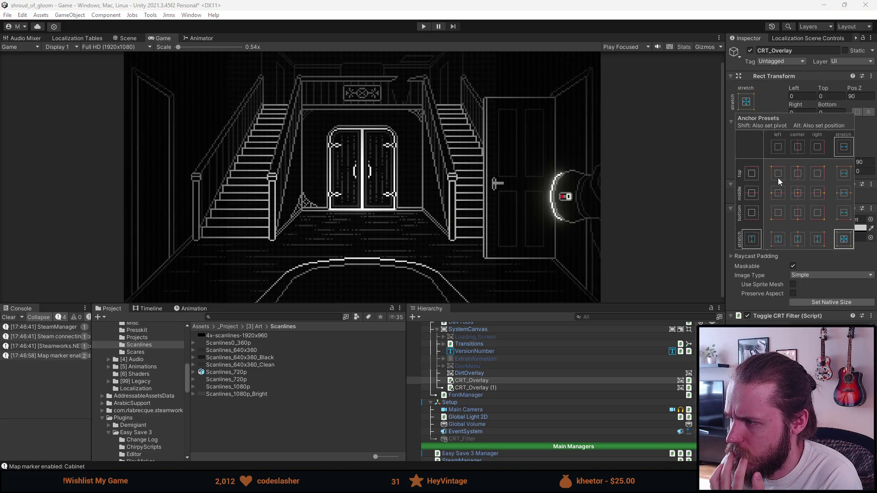
- Switch CRT_Overlay to the middle-center anchor preset after briefly retrying stretch
left_click(798, 194)
left_click(845, 241)
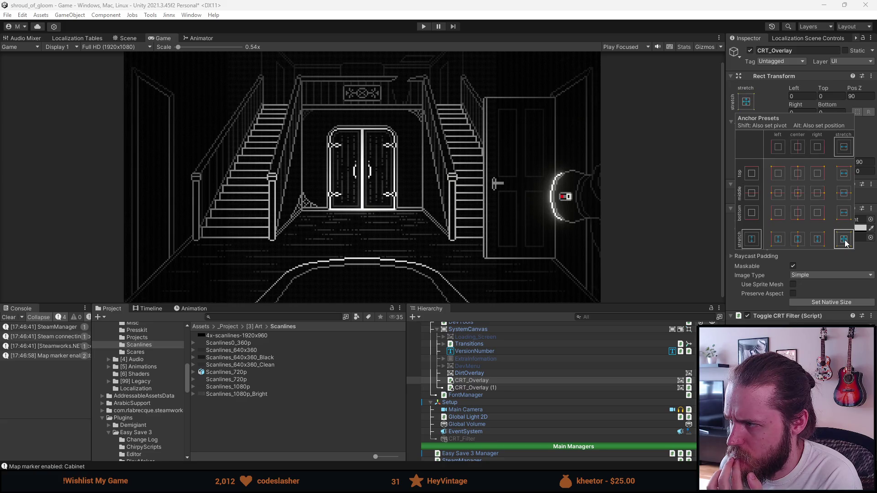
left_click(801, 195)
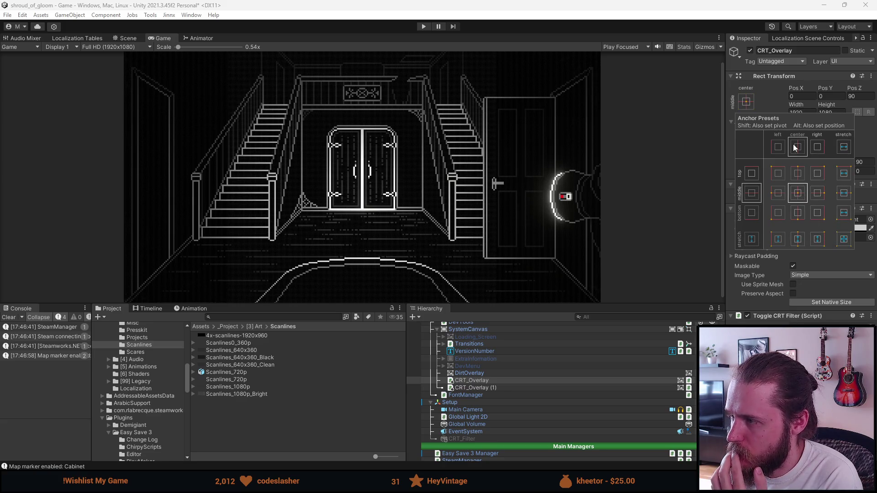
- Size CRT_Overlay to Width 1080 and Height 1920 in the Rect Transform
left_click(776, 104)
left_click(811, 114)
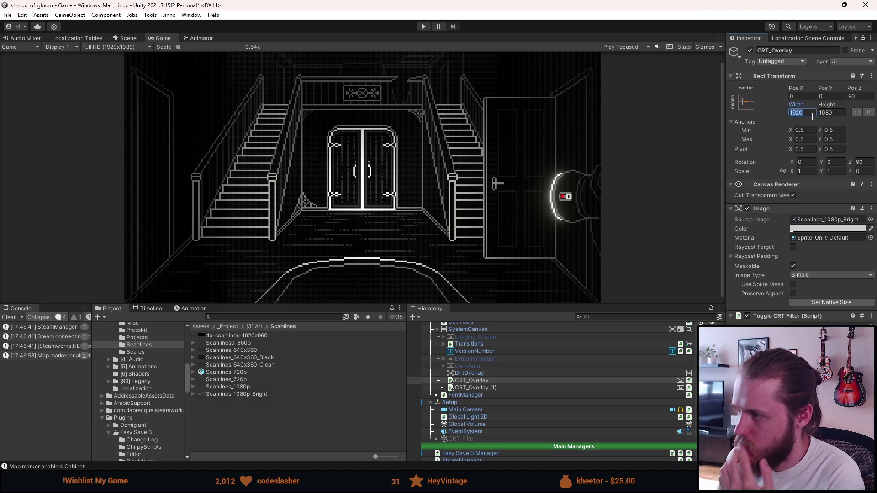
type("10")
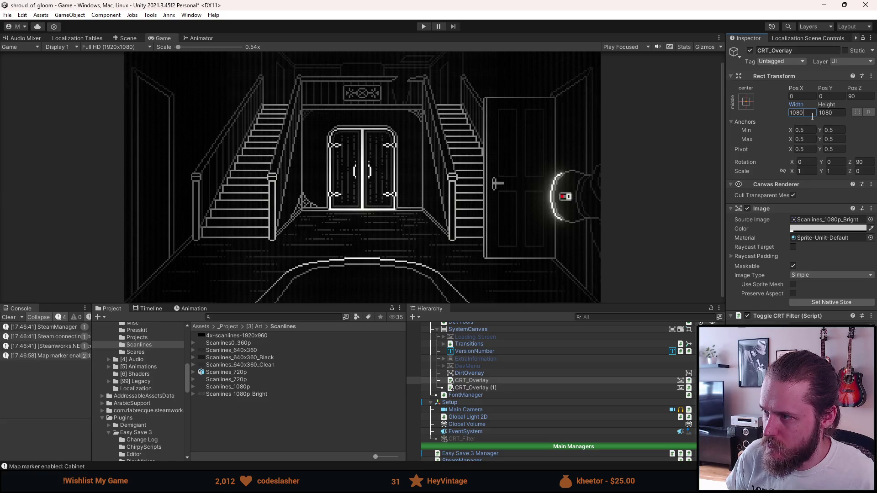
key("Tab")
type("1")
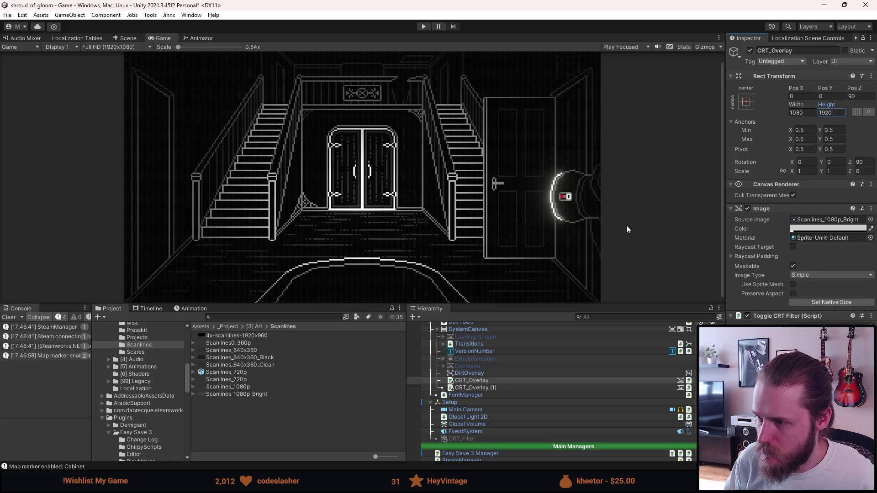
scroll(615, 224, "up", 5)
scroll(616, 222, "down", 5)
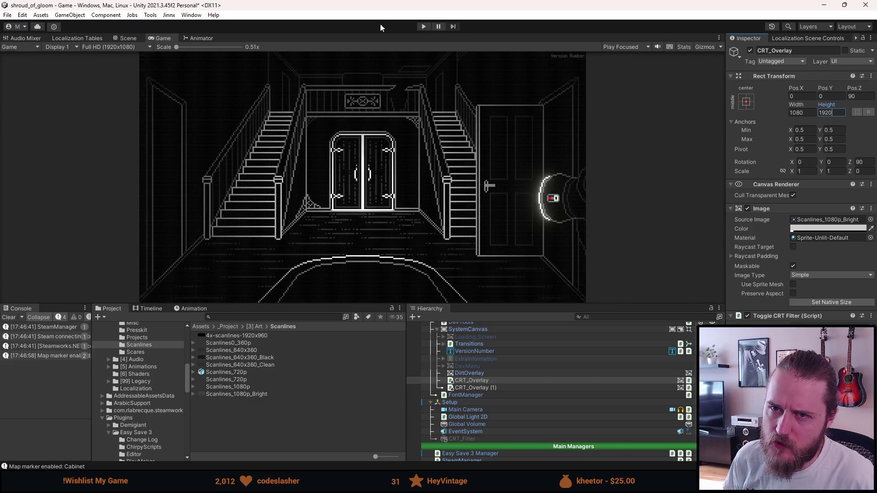
left_click(422, 27)
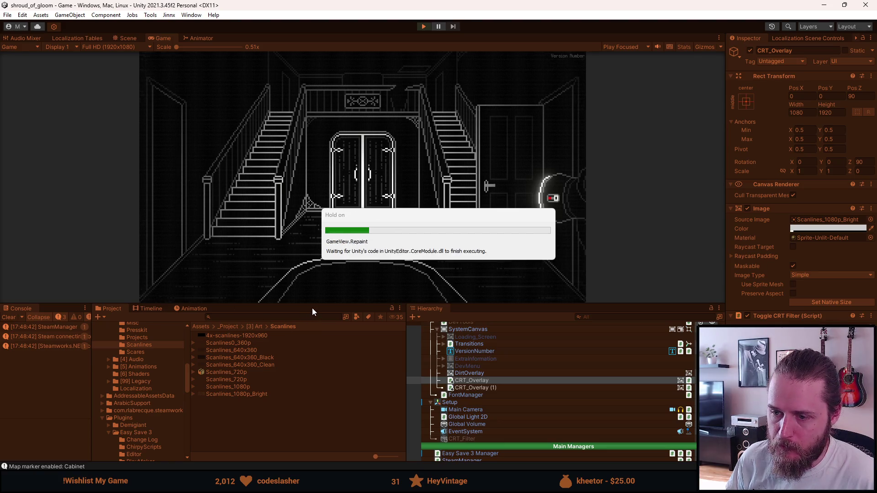
- Adjust the Game view size, enter the fireplace room, then maximize the Game view and resume
left_click_drag(313, 303, 311, 415)
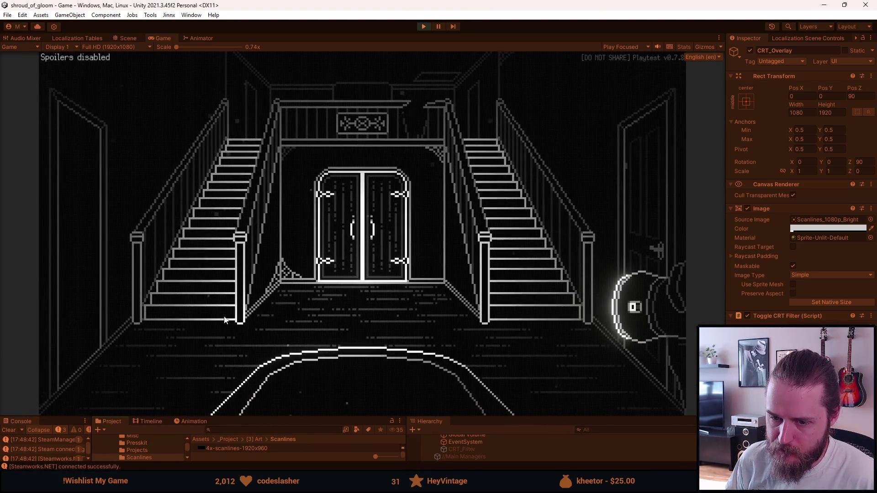
mouse_move(289, 398)
left_mouse_down()
mouse_move(300, 307)
mouse_move(297, 417)
left_mouse_up()
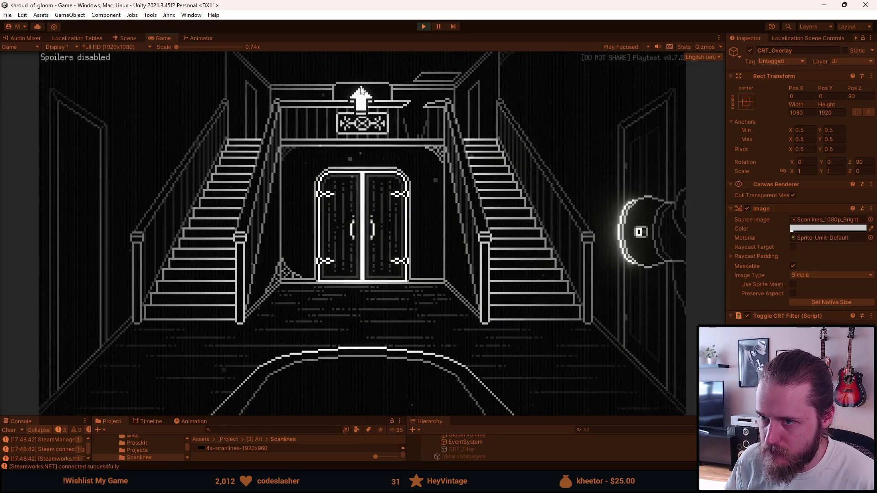
left_click(362, 92)
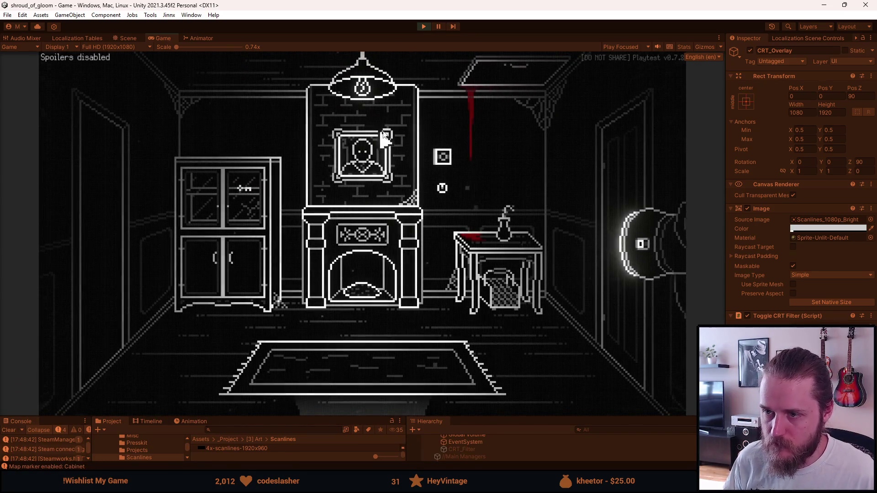
key("Escape")
double_click(173, 39)
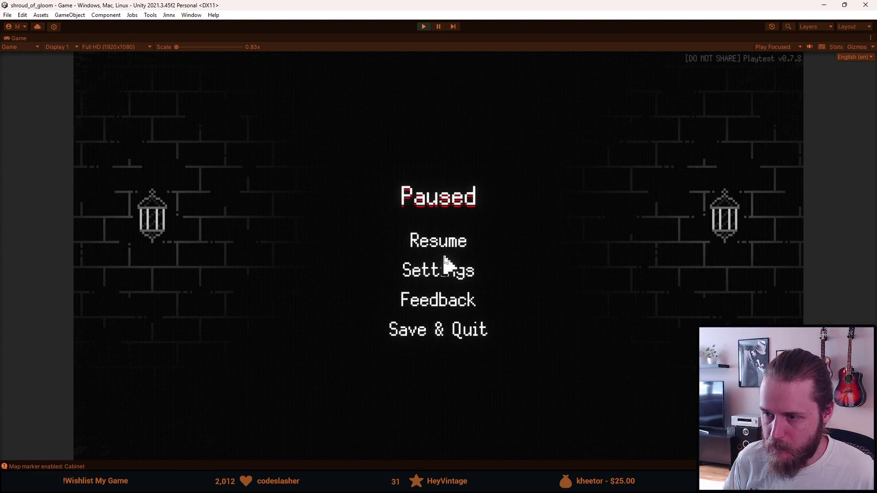
key("Escape")
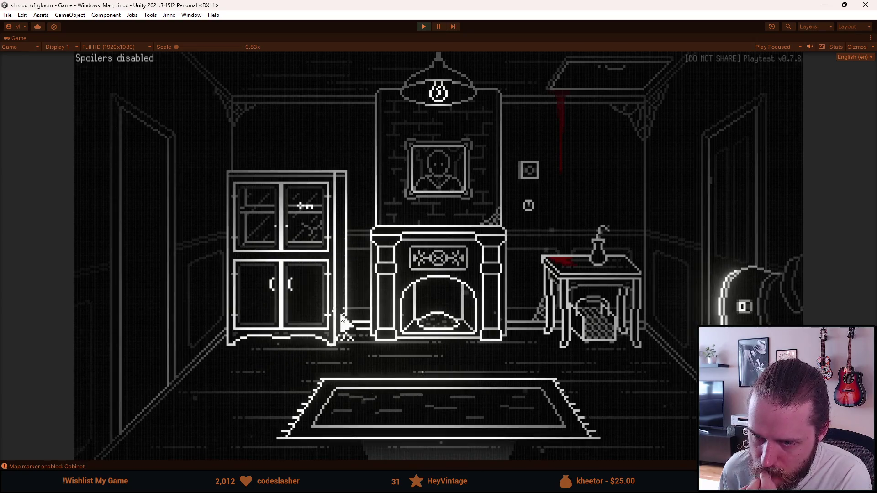
- Walk through the piano room, fireplace room and staircase hall into the living room
left_click(151, 325)
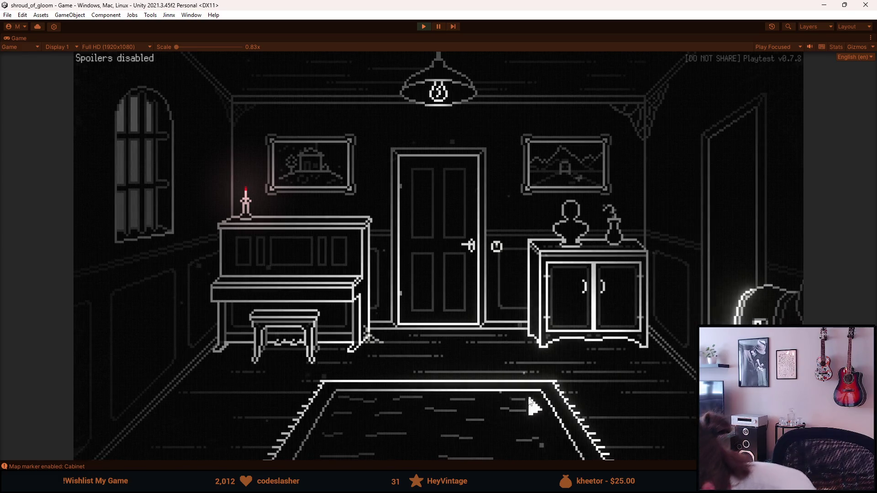
left_click(730, 194)
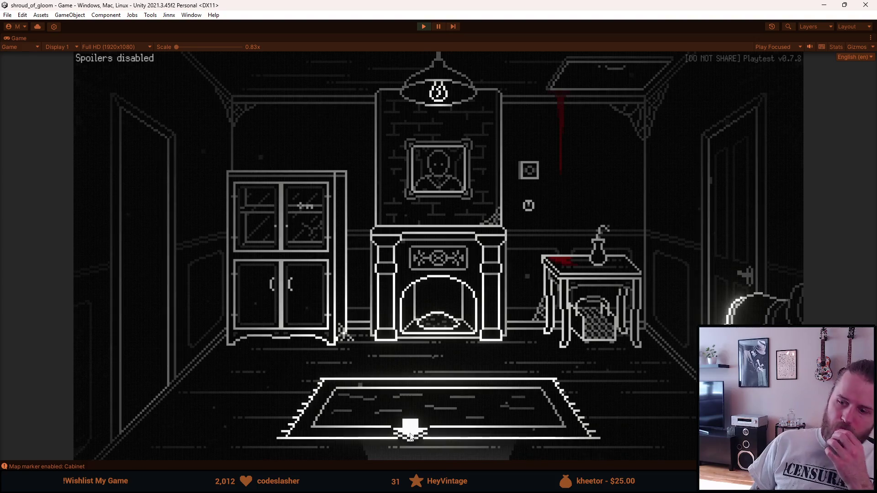
left_click(409, 434)
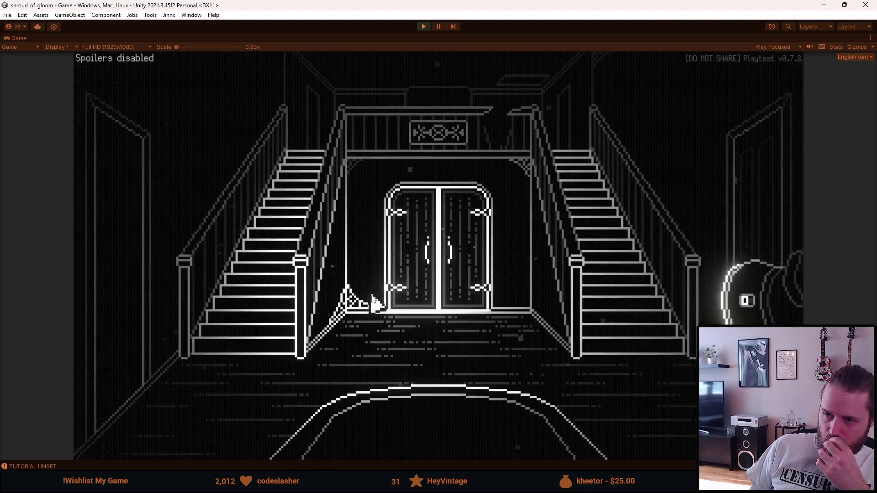
left_click(154, 275)
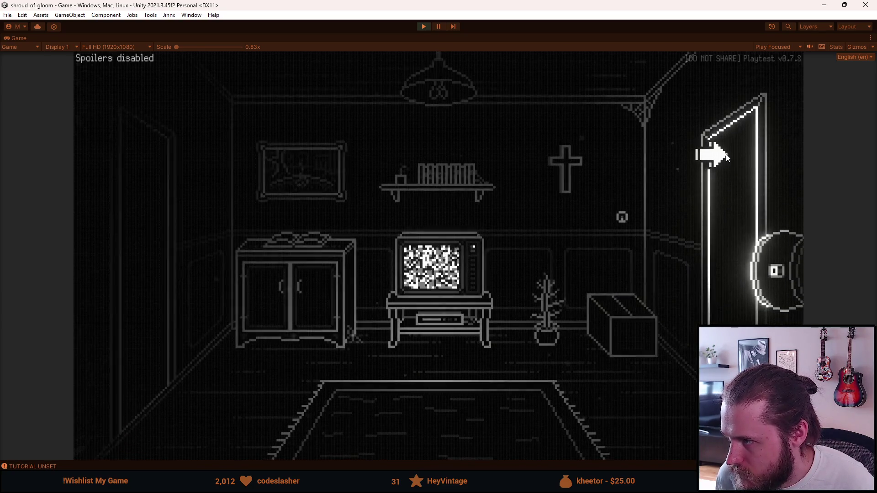
- Continue into the garage, inspect the workbench, then pause and stop Play mode
left_click(717, 160)
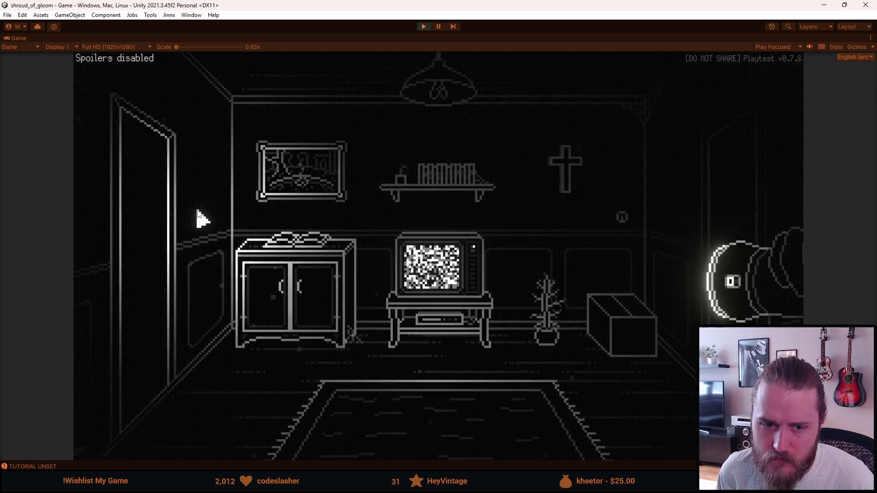
left_click(122, 227)
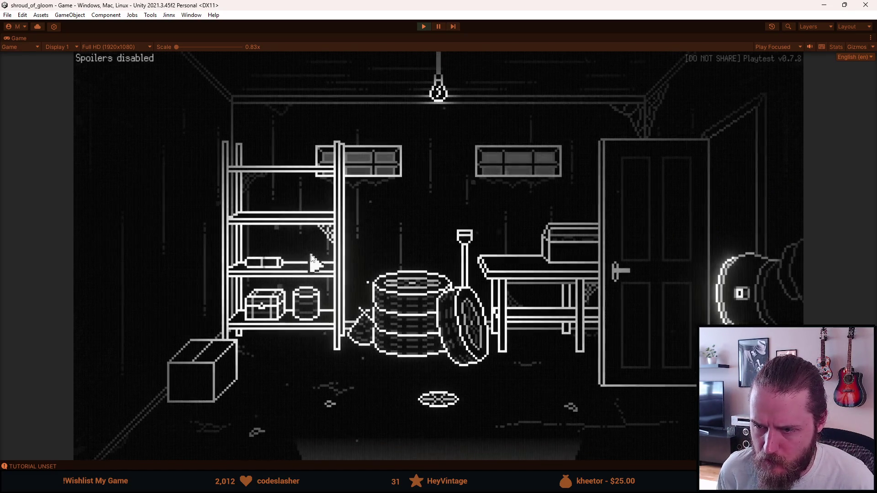
left_click(625, 215)
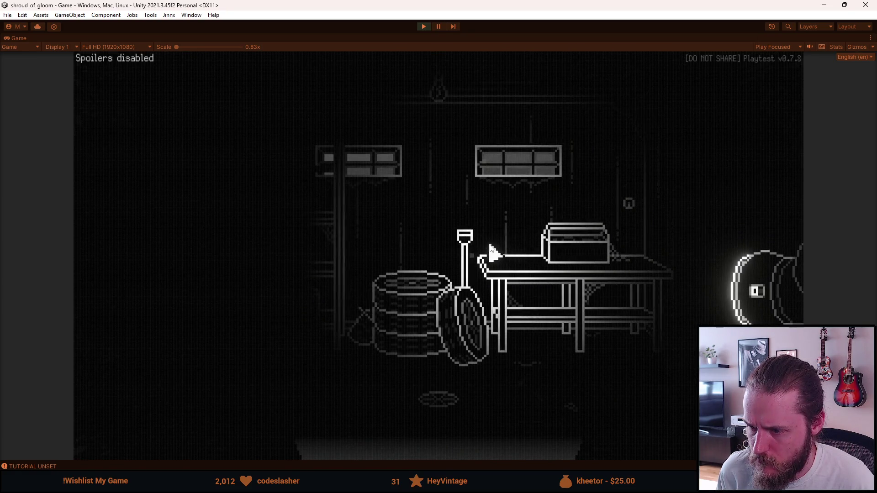
key("Escape")
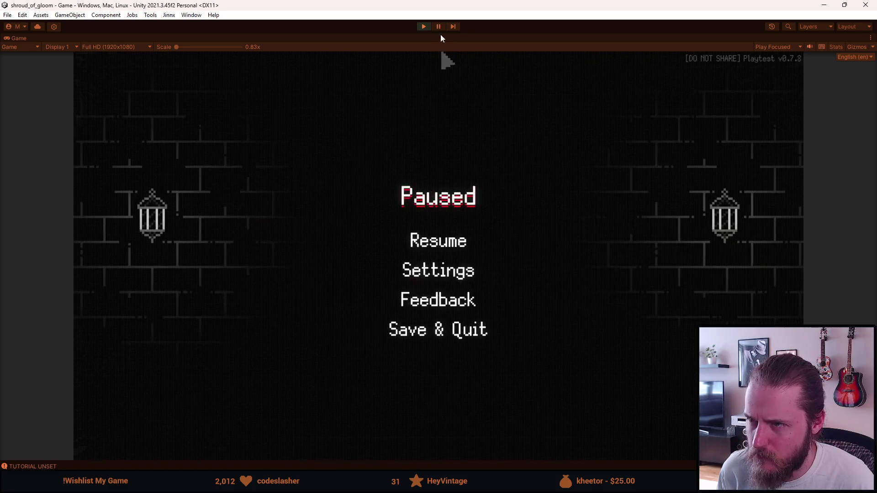
left_click(424, 26)
left_click(425, 26)
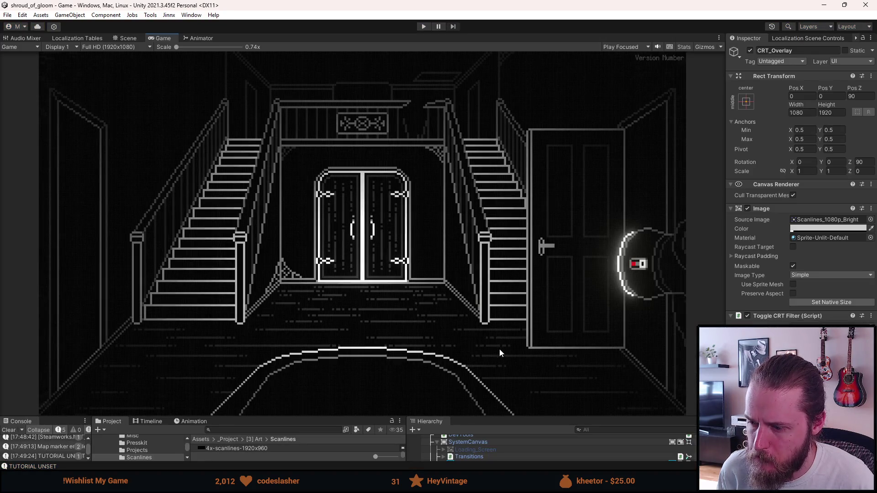
- Enlarge the bottom panels, start Play, then maximize the Game view and resume the game
left_click_drag(510, 416, 510, 298)
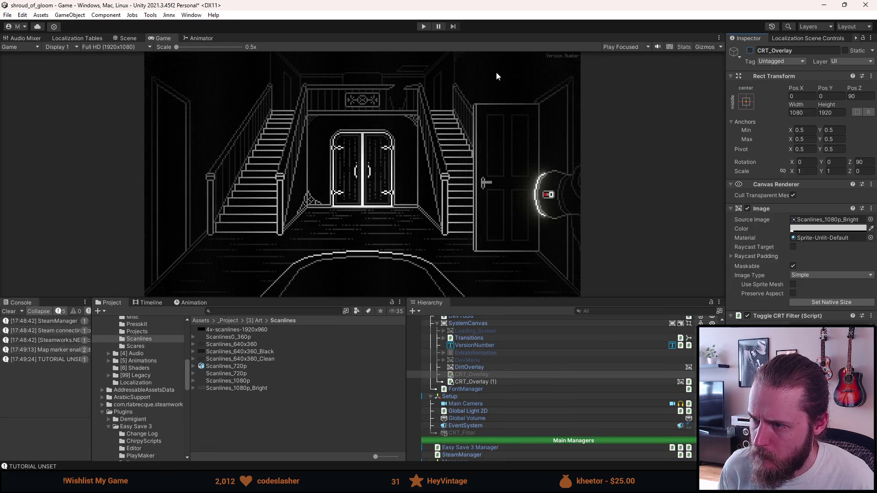
left_click(424, 27)
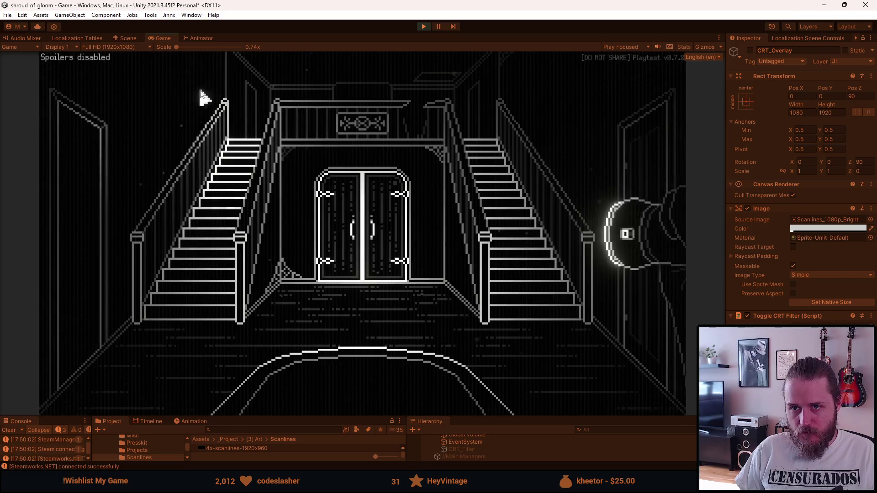
key("Escape")
double_click(163, 37)
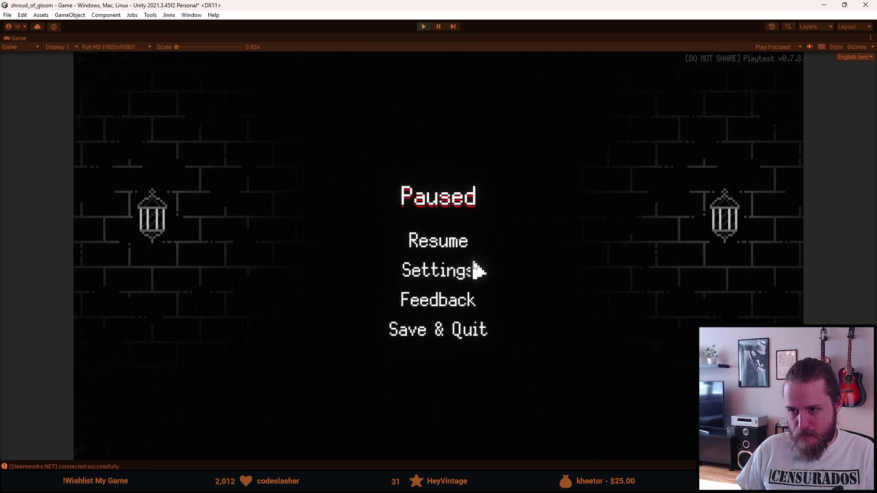
left_click(456, 242)
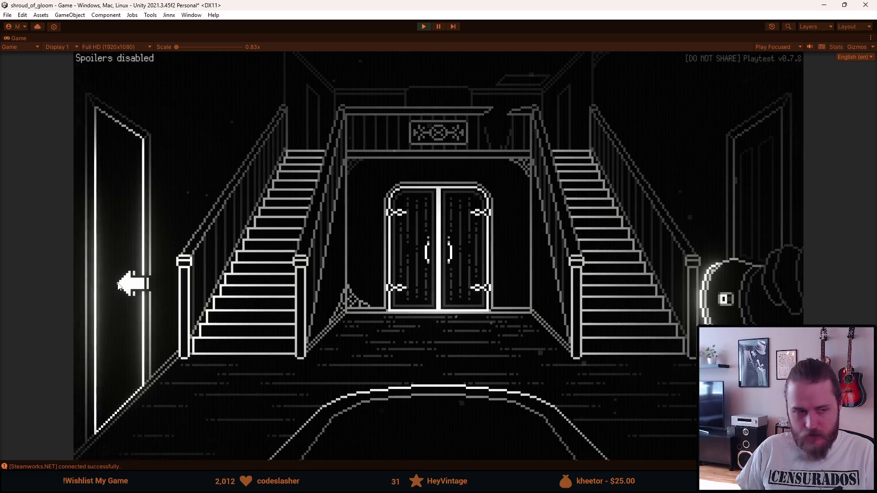
- Walk through the living room and back to the staircase hall, then pause and stop Play mode
left_click(117, 286)
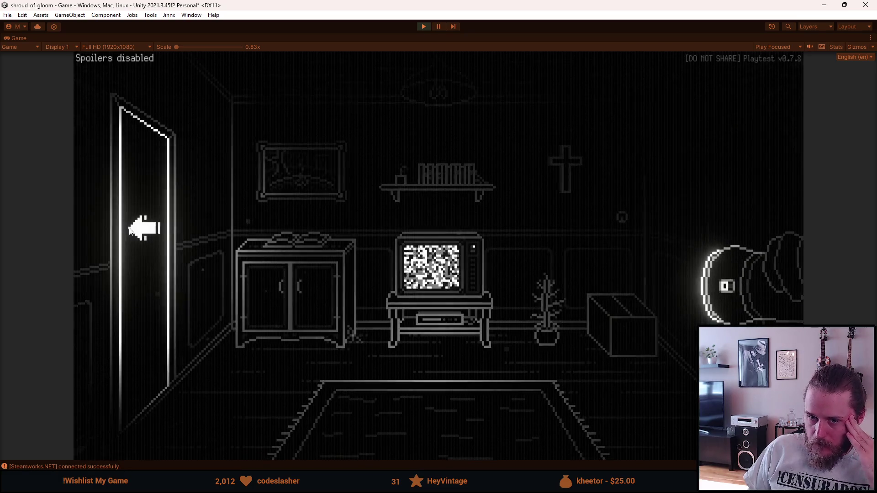
left_click(141, 228)
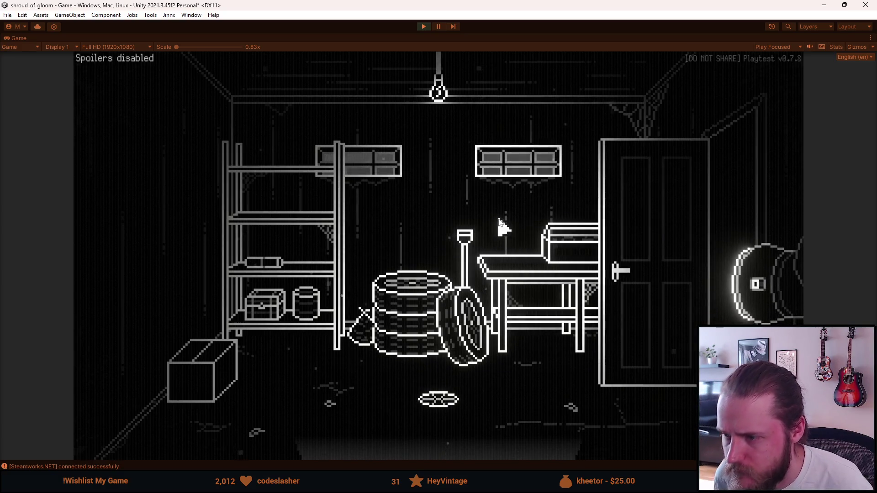
key("Escape")
key("alt+Tab")
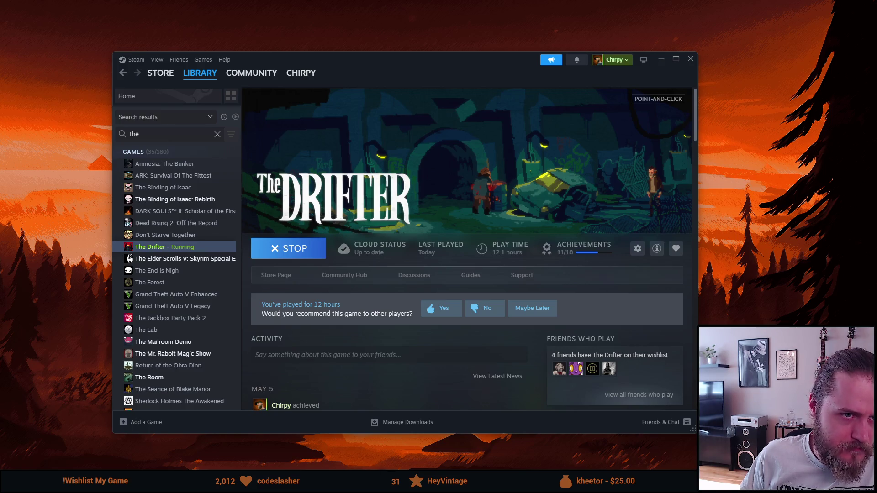
key("alt+Tab")
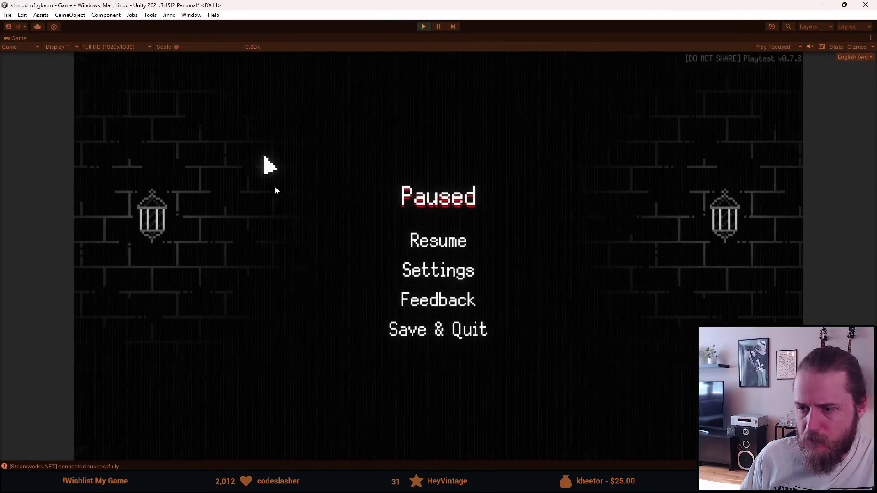
left_click(440, 251)
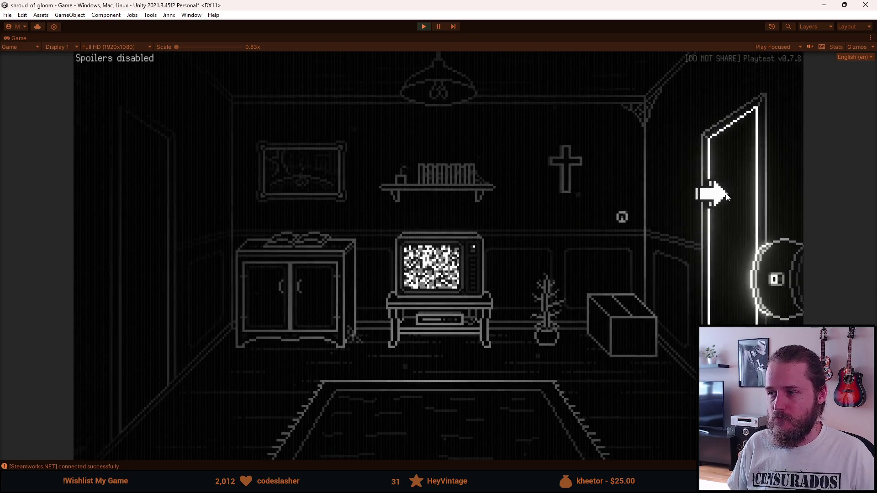
left_click(726, 193)
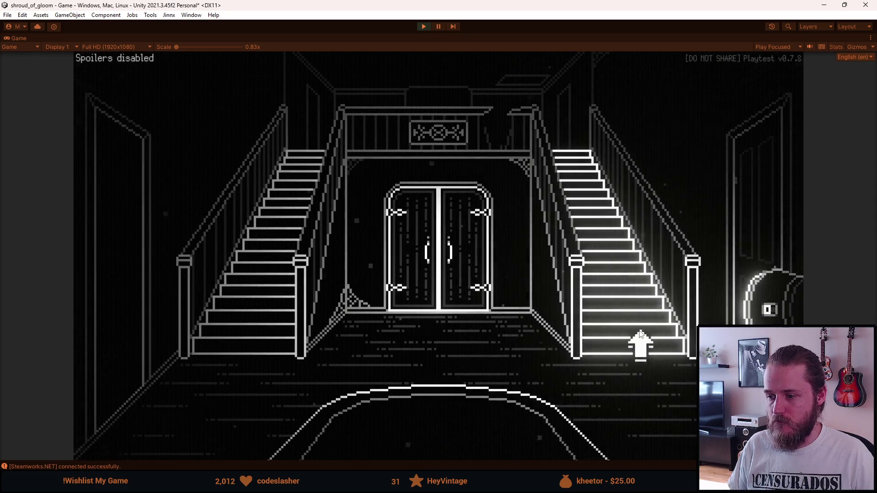
key("Escape")
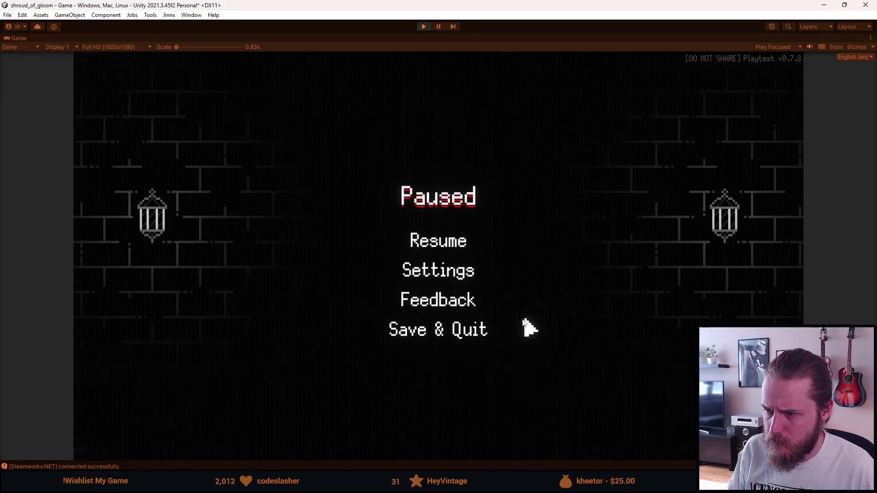
left_click(423, 26)
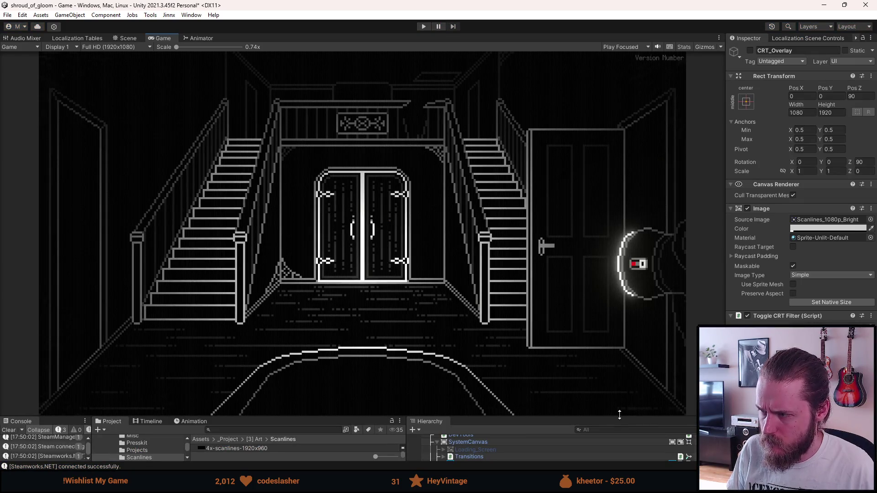
- Enlarge the bottom panels and briefly open the overlay image's colour settings
left_click_drag(619, 414, 621, 359)
left_click(799, 229)
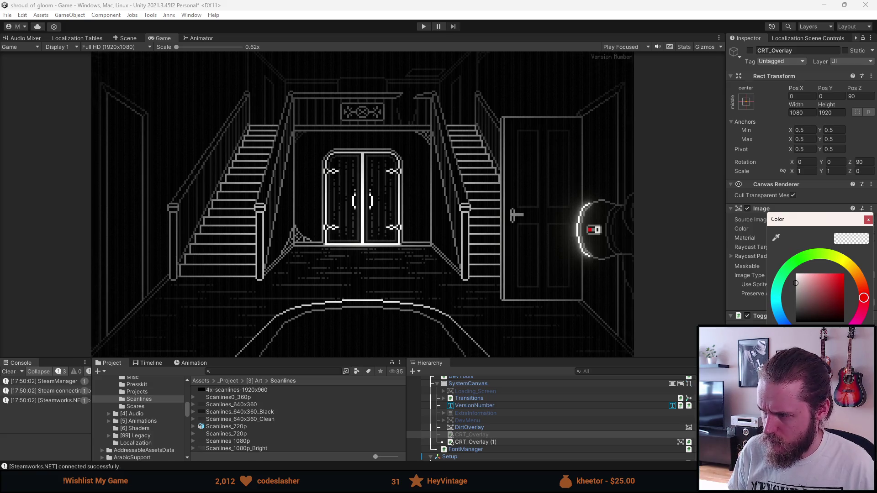
left_click(445, 4)
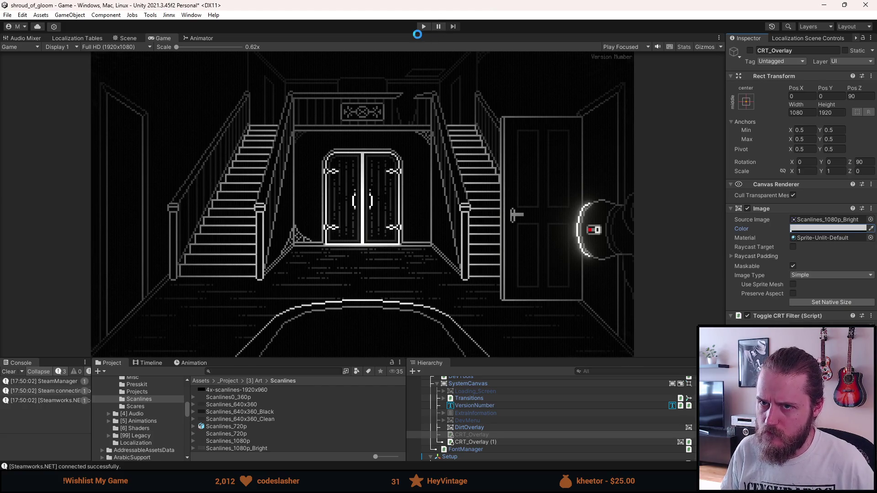
- Play-test maximized into the fireplace room, pause, then restore the editor layout with a taller Hierarchy
left_click(423, 27)
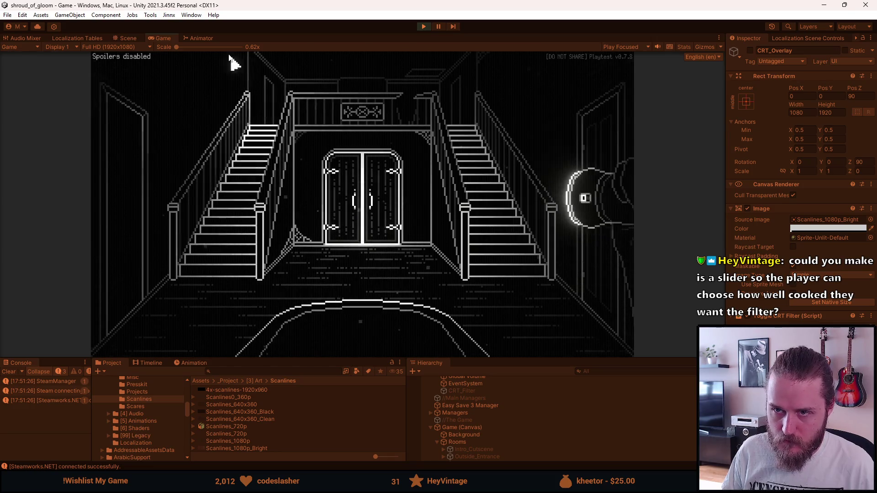
double_click(163, 38)
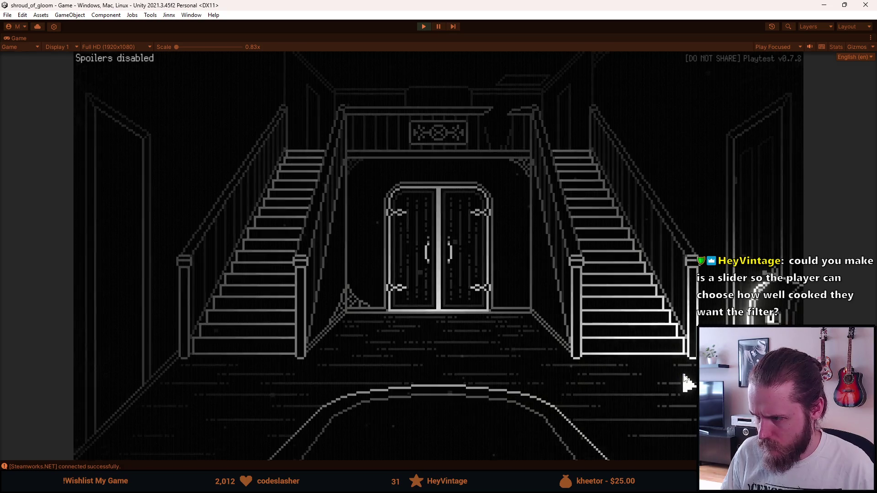
left_click(628, 299)
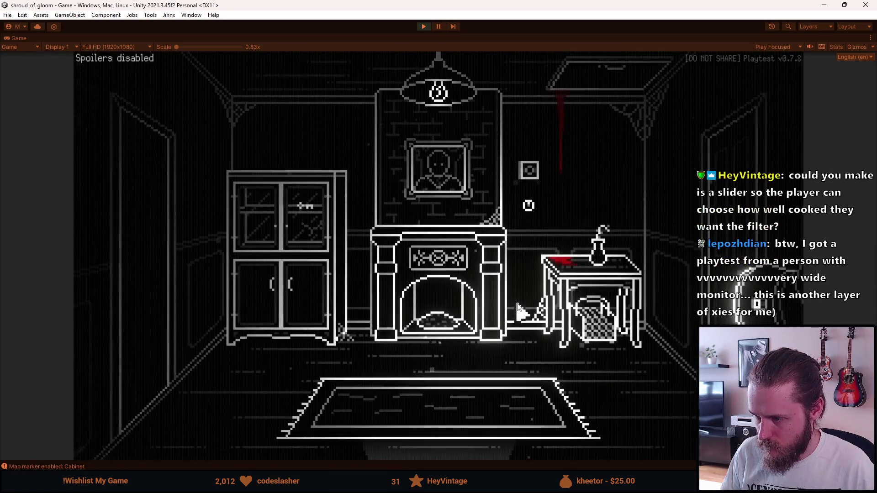
key("Escape")
key("Escape")
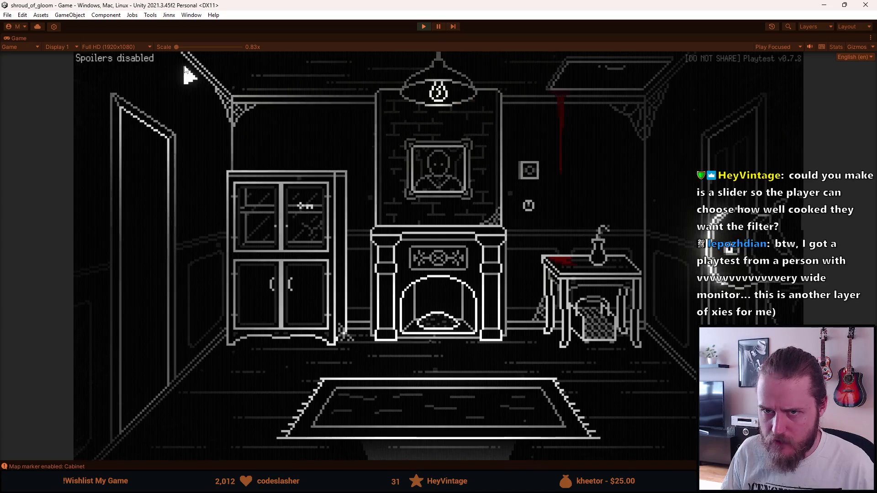
double_click(19, 37)
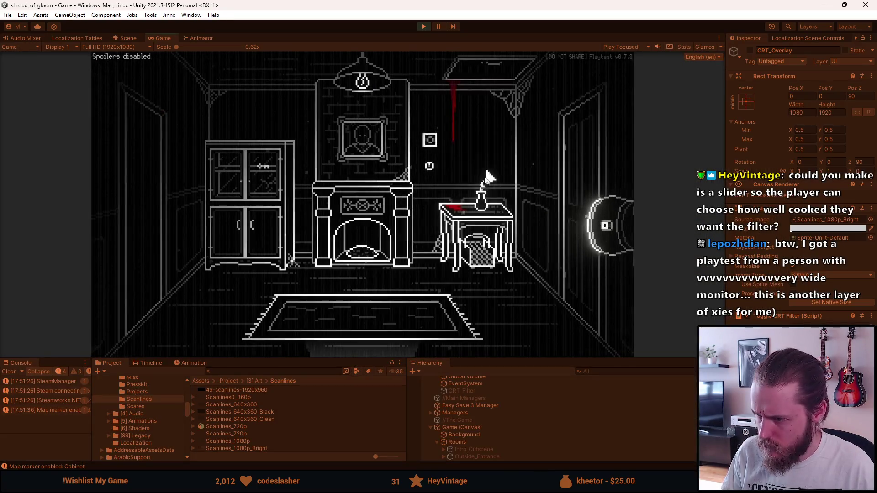
left_click_drag(509, 357, 516, 242)
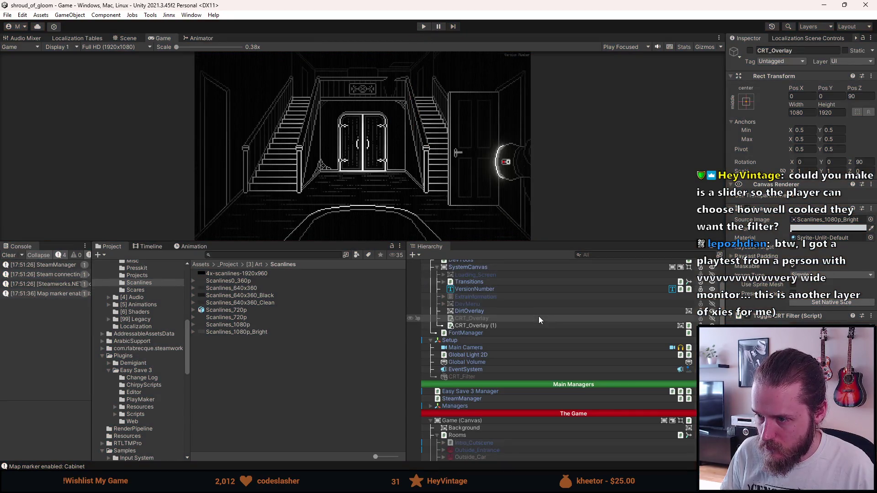
- Select CRT_Overlay (1) and view its Color picker without making changes
left_click(485, 326)
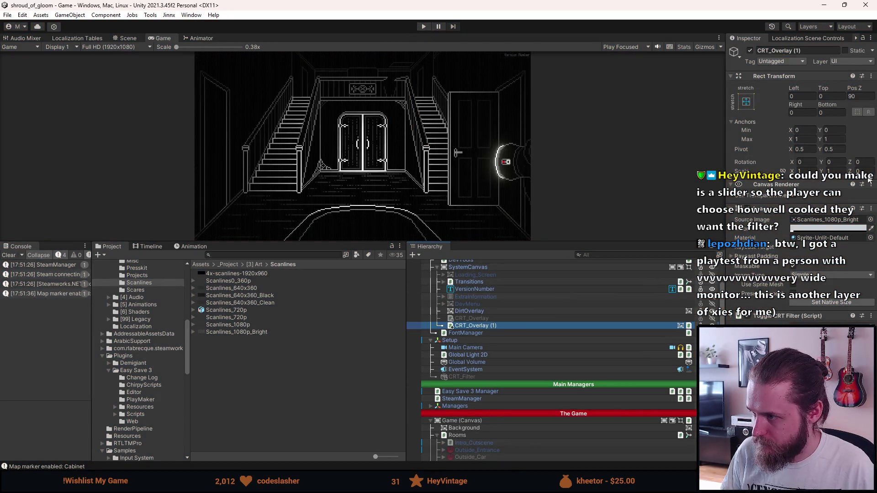
left_click(821, 228)
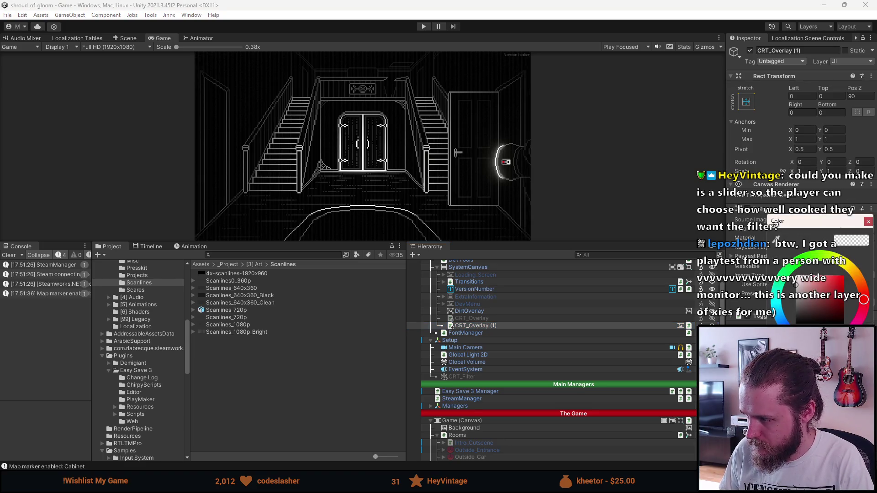
left_click(633, 108)
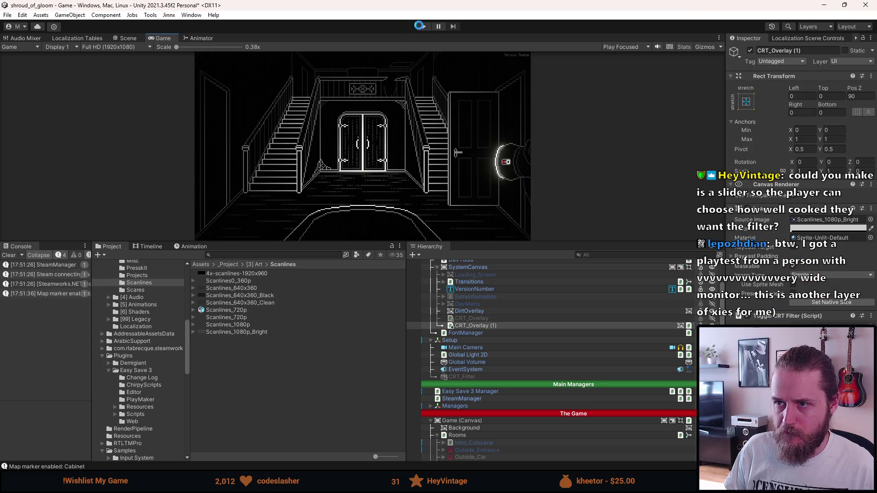
- Start Play mode and make the Game view fill the editor with Shift+Space
left_click(424, 27)
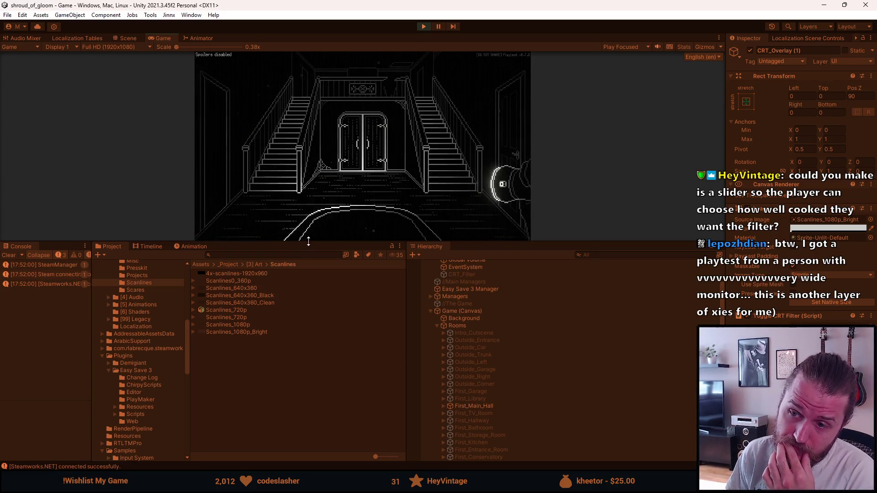
left_click_drag(298, 245, 301, 359)
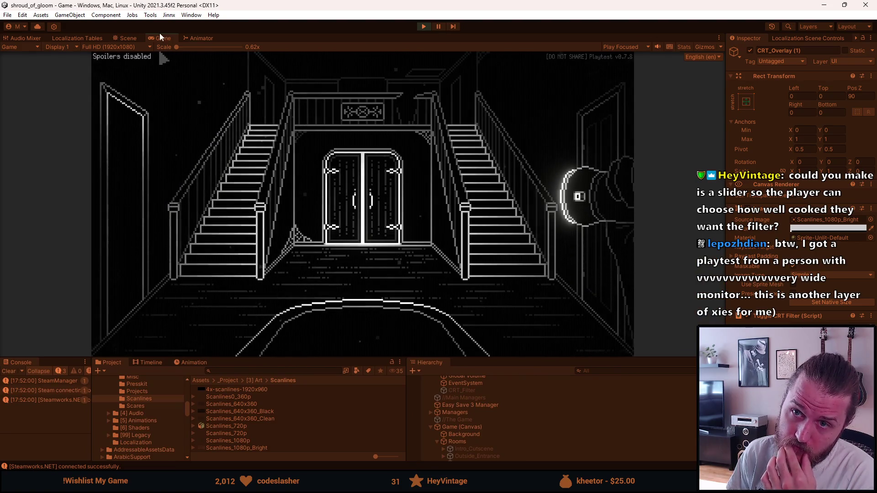
key("shift+space")
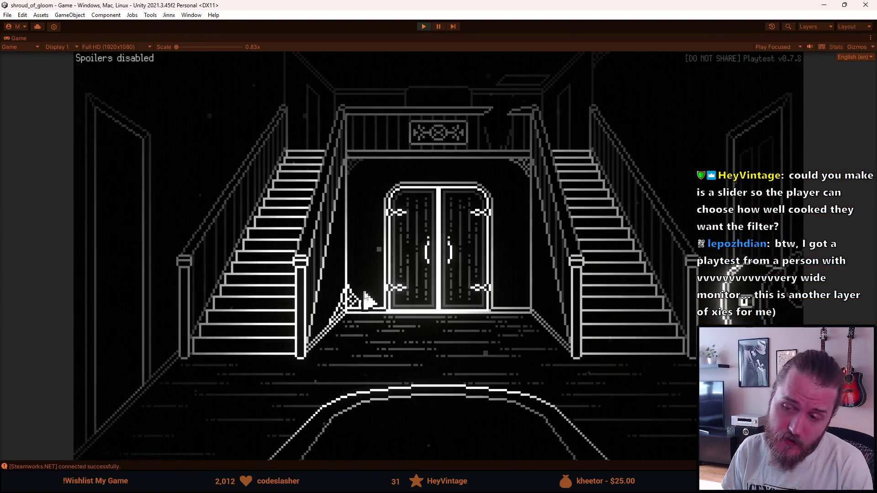
- Pause the game and lower the Bloom setting in the Video settings
key("Escape")
left_click(421, 275)
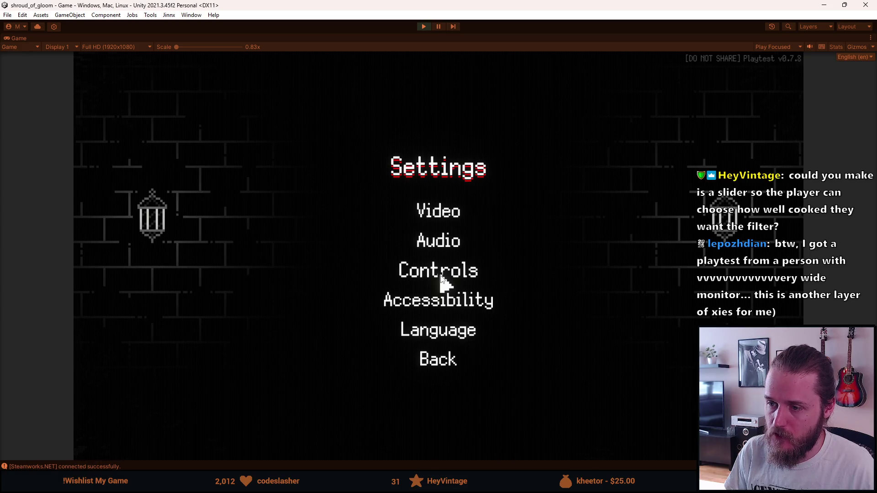
left_click(440, 217)
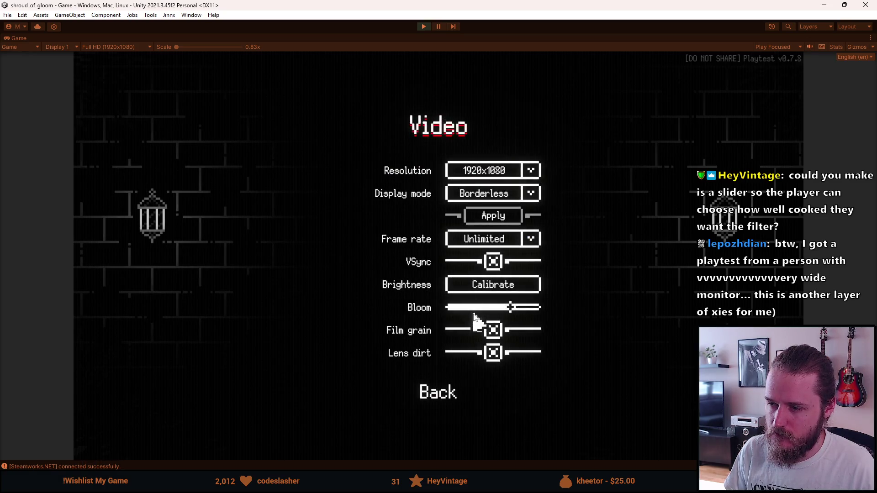
mouse_move(513, 313)
left_mouse_down()
mouse_move(452, 319)
mouse_move(571, 323)
mouse_move(432, 320)
mouse_move(533, 317)
mouse_move(508, 314)
left_mouse_up()
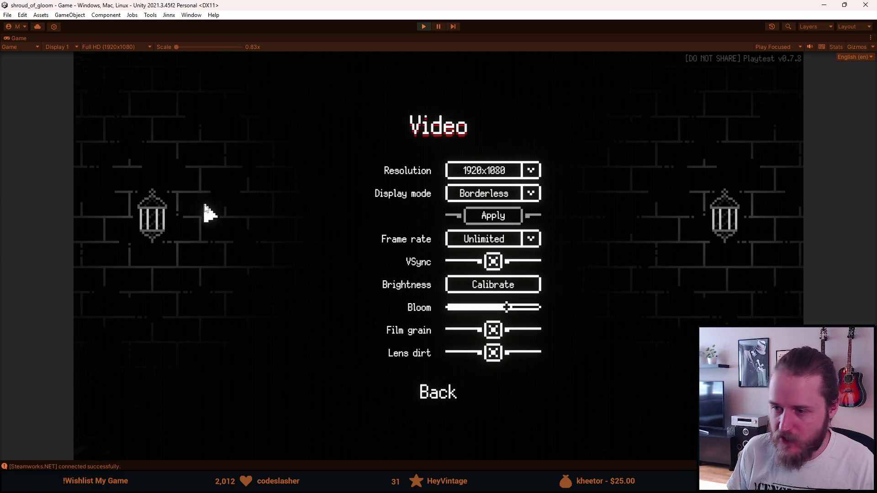
- Switch briefly to other running windows and back to the Unity editor
key("alt+Tab")
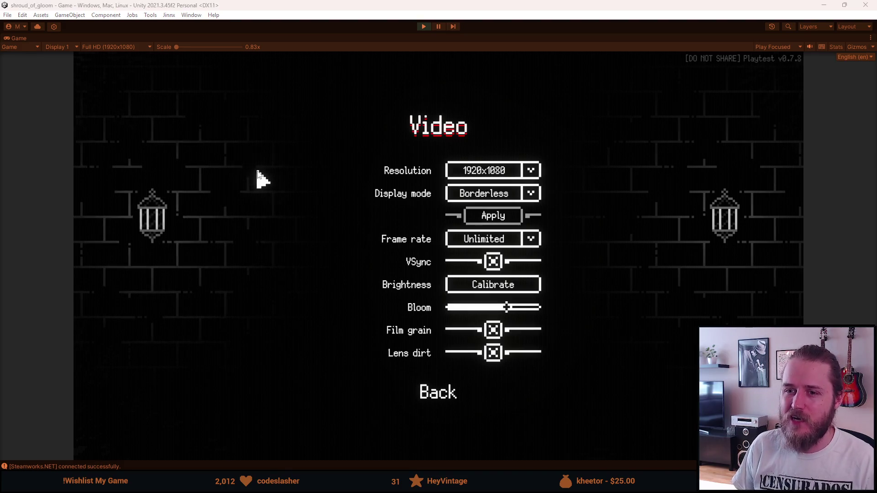
key("alt+Tab")
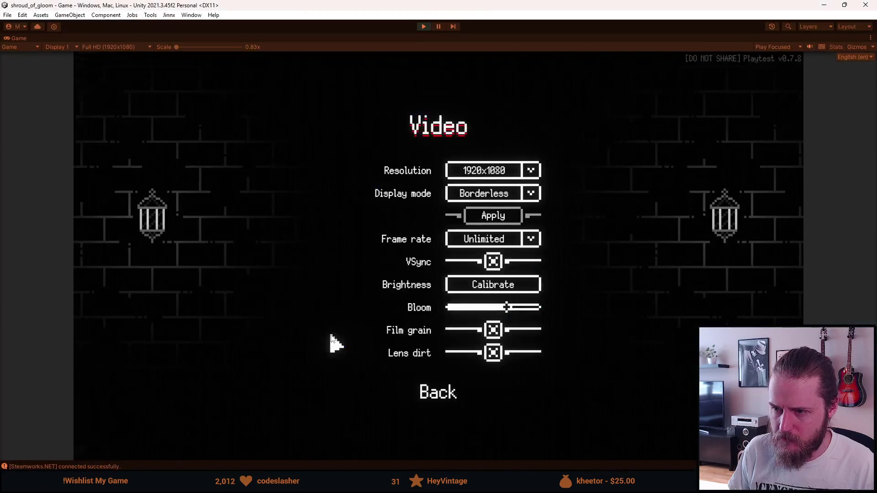
key("alt+Tab")
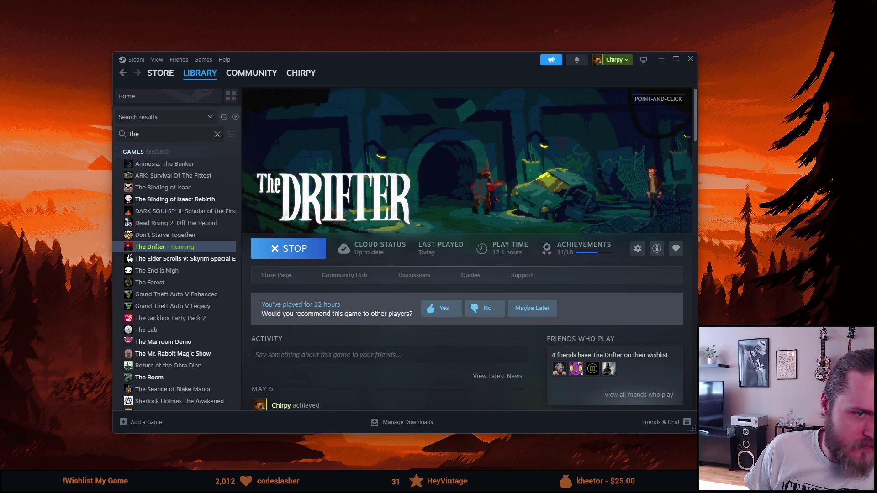
key("alt+Tab")
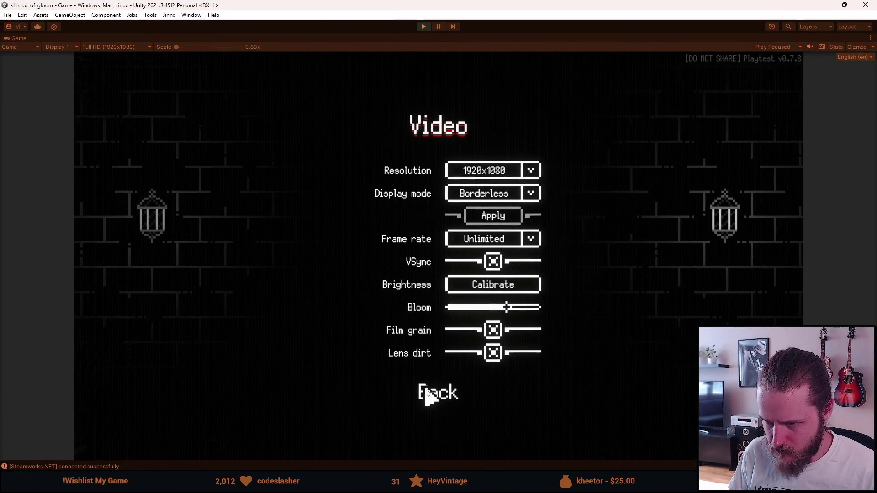
- Back out to resume the game, walk through the left door, then pause and stop Play mode
left_click(428, 394)
left_click(443, 360)
left_click(451, 246)
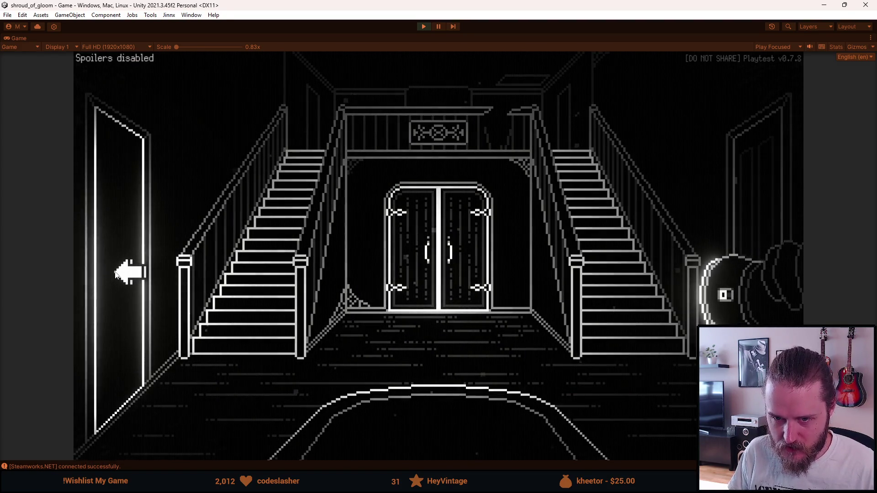
left_click(115, 274)
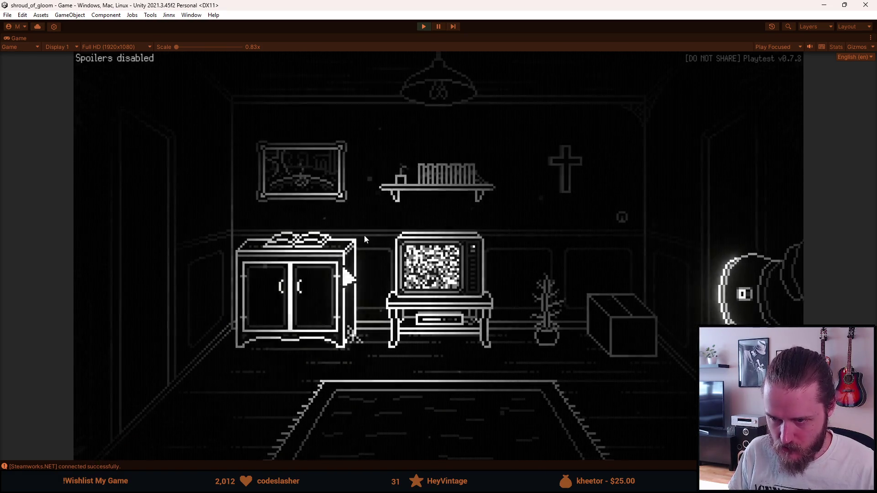
key("Escape")
left_click(422, 28)
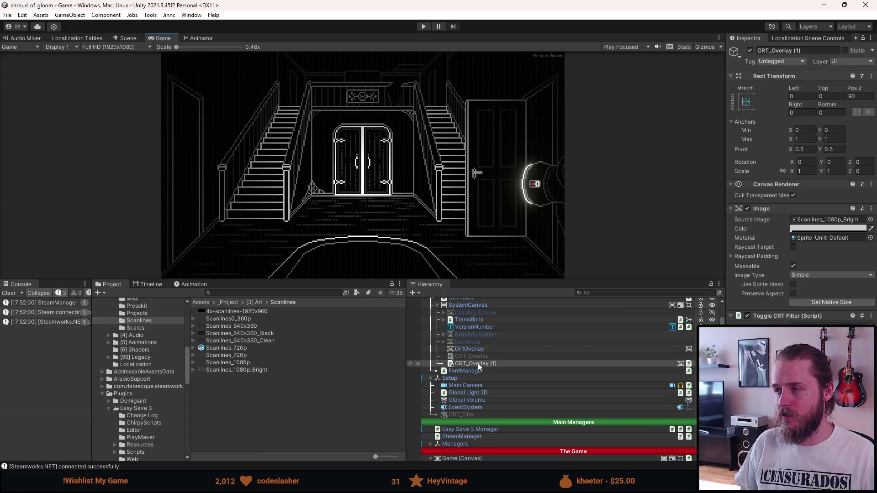
- Reposition the duplicate overlay in the hierarchy and rename CRT_Overlay (1) to CRT_Overlay
left_click_drag(479, 366, 497, 372)
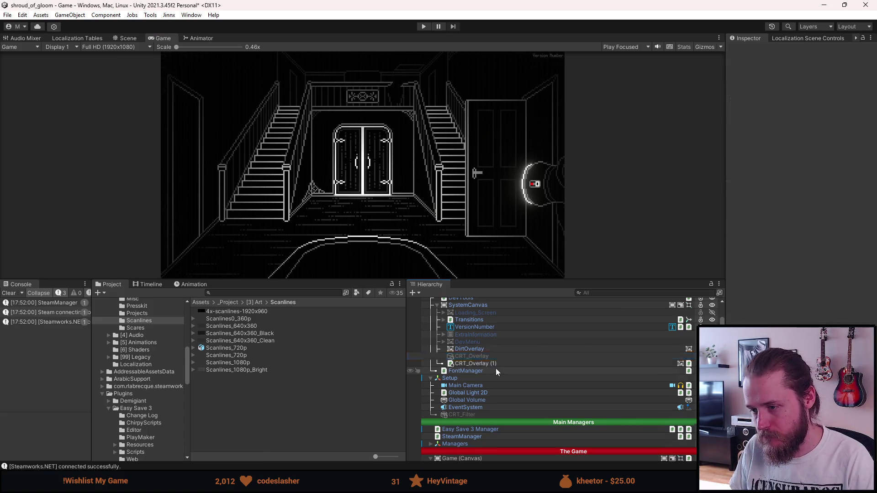
left_click(489, 357)
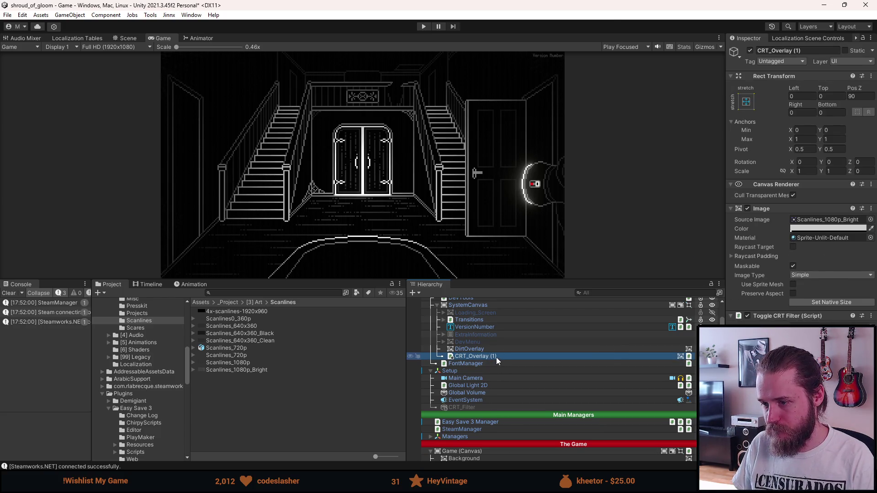
right_click(497, 361)
left_click(809, 49)
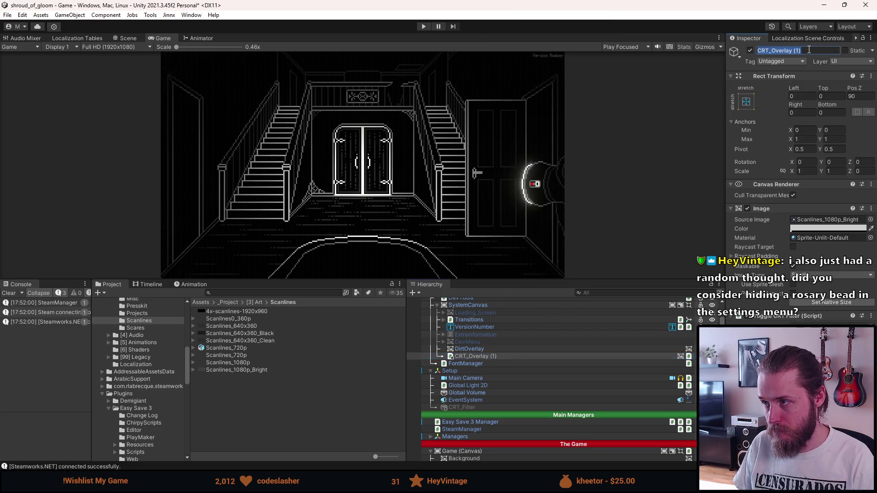
left_click(809, 50)
key("BackSpace")
key("BackSpace")
key("BackSpace")
key("Return")
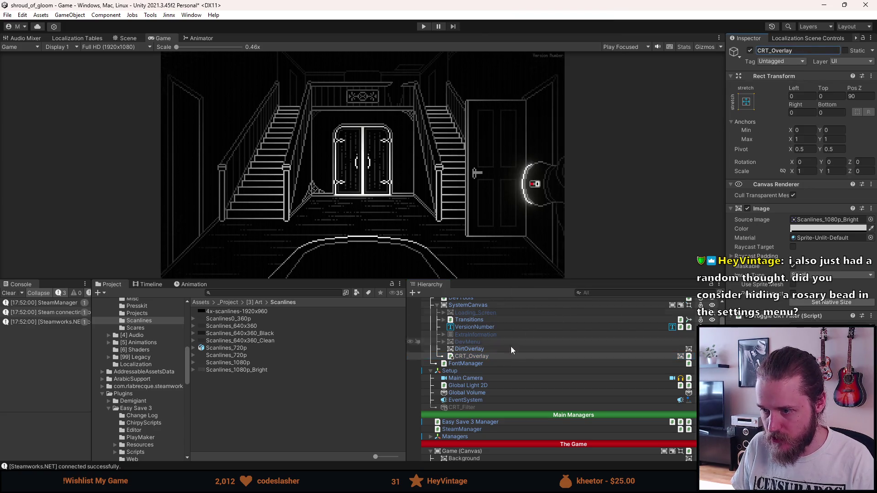
- Apply the added CRT_Overlay GameObject to the prefab
right_click(494, 358)
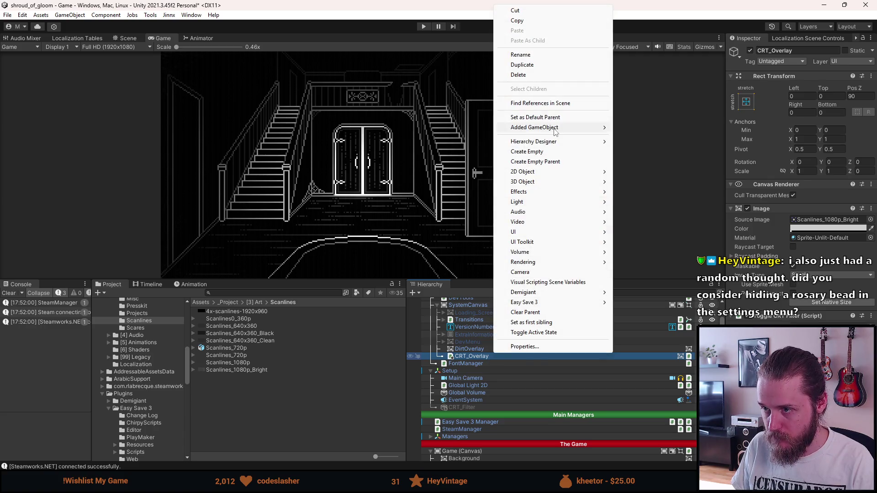
mouse_move(556, 132)
left_click(639, 132)
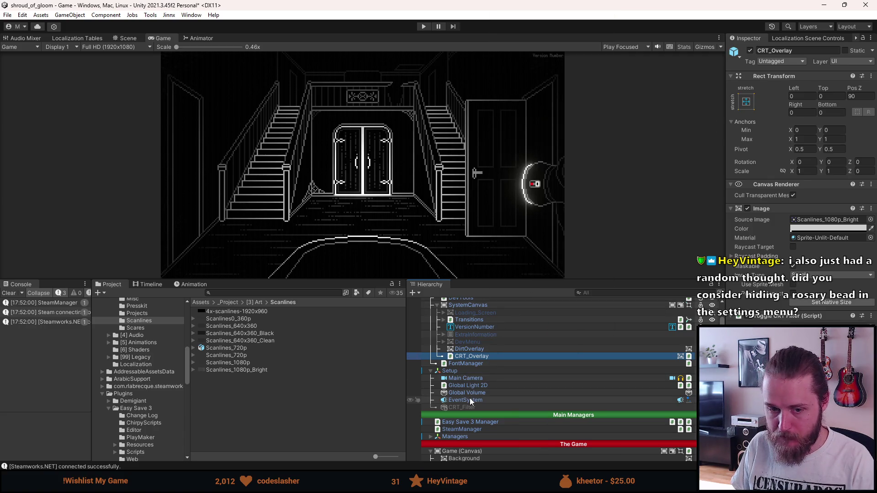
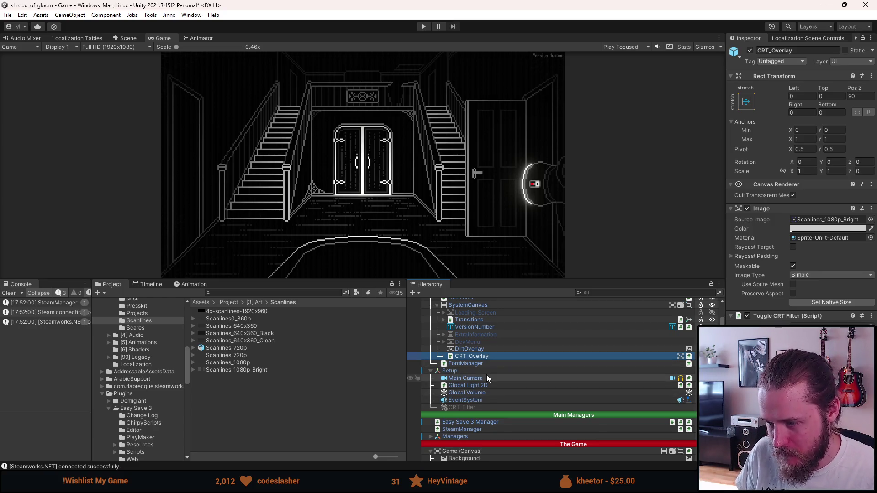
- Open the colour settings of the CRT_Overlay image
scroll(485, 374, "down", 3)
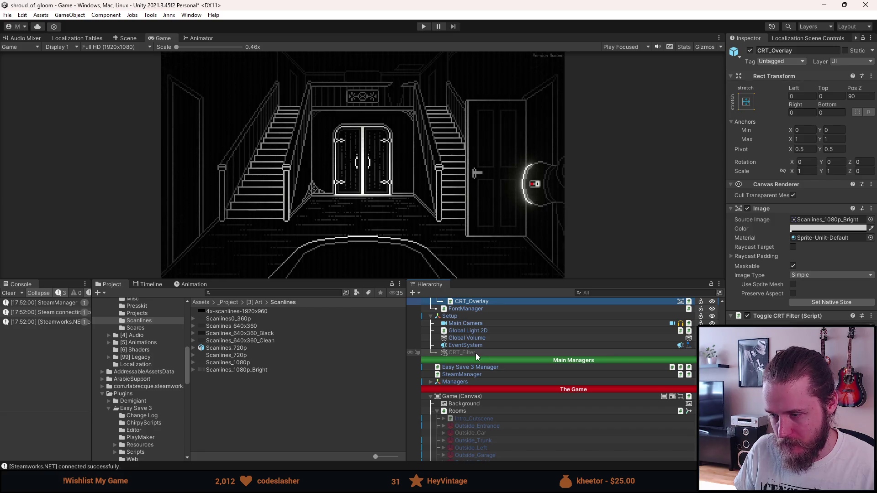
scroll(480, 392, "down", 10)
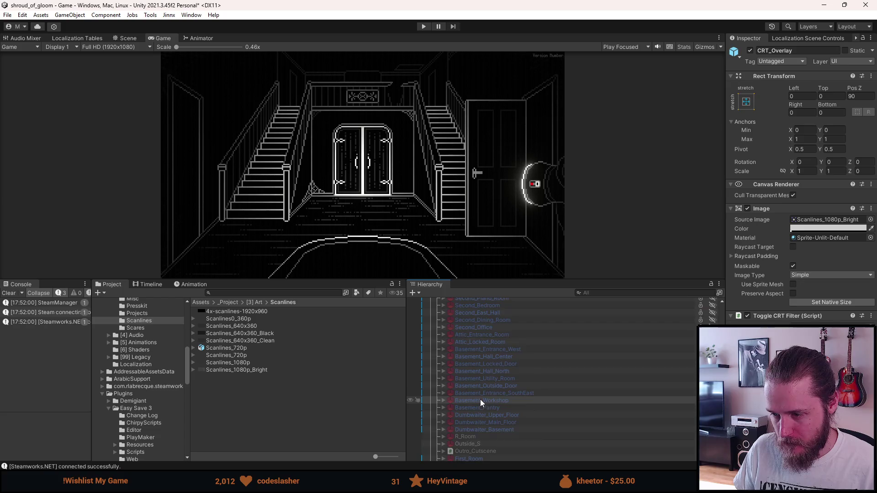
scroll(481, 403, "down", 5)
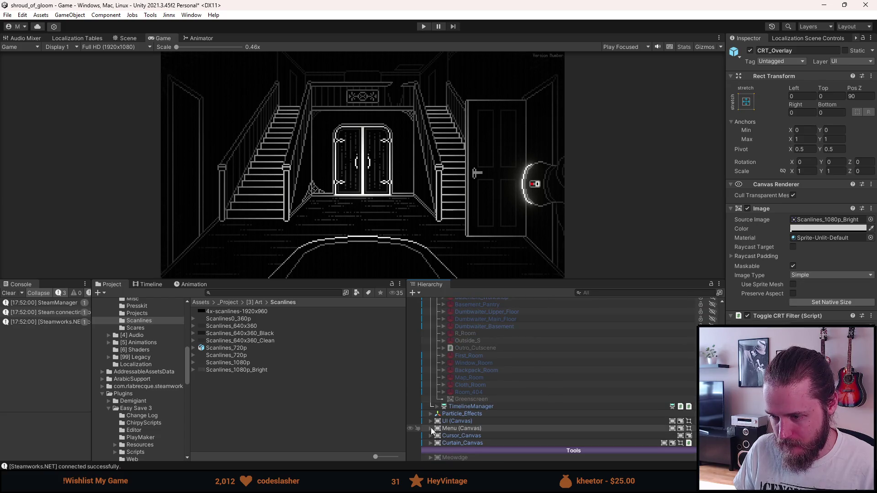
scroll(436, 429, "up", 10)
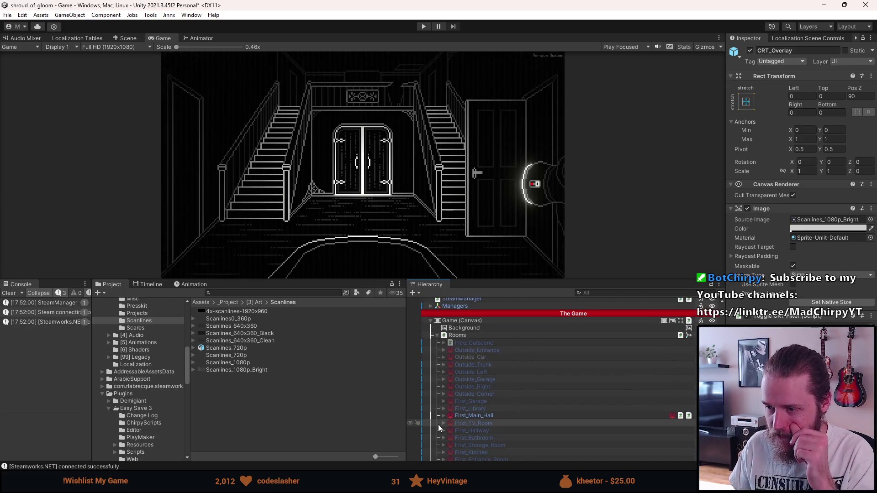
scroll(439, 427, "up", 5)
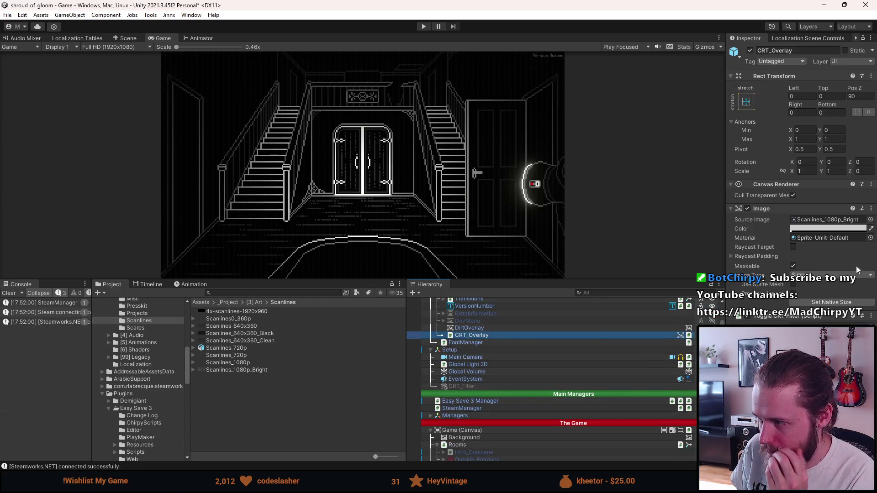
left_click(827, 228)
scroll(501, 211, "up", 3)
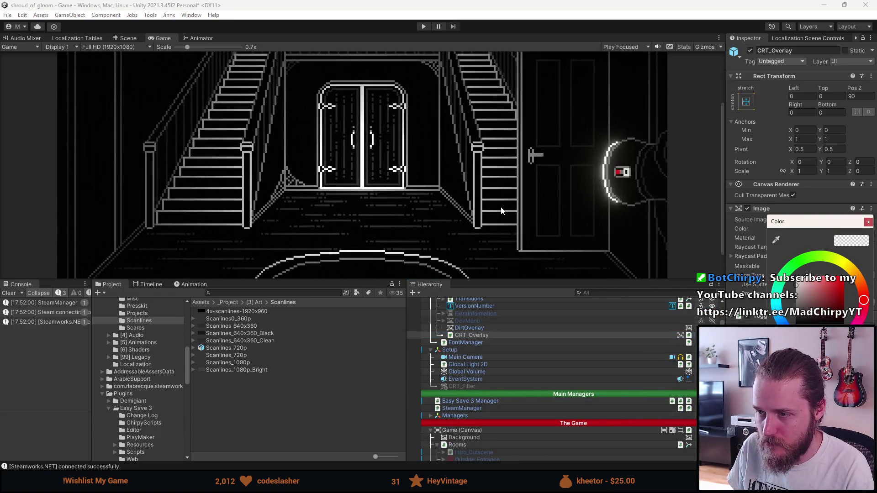
scroll(501, 210, "up", 8)
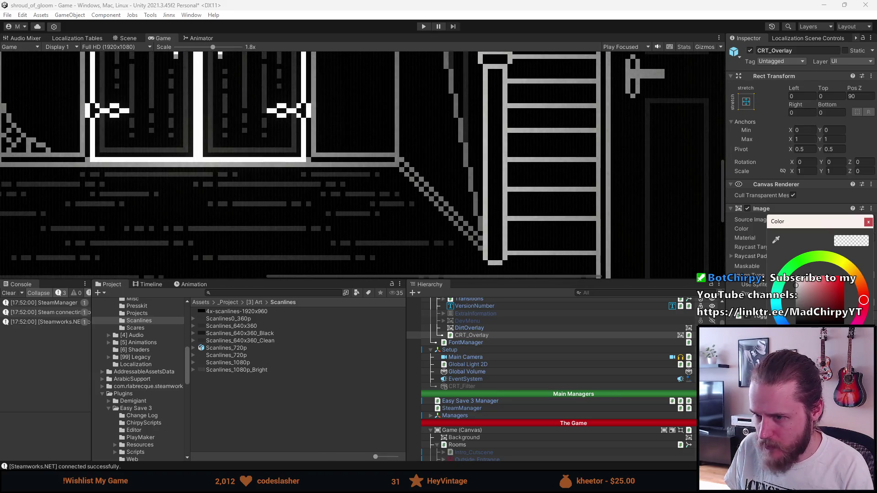
- Enlarge the Game view to show the scanline hallway, then reopen the overlay colour picker
scroll(514, 197, "down", 8)
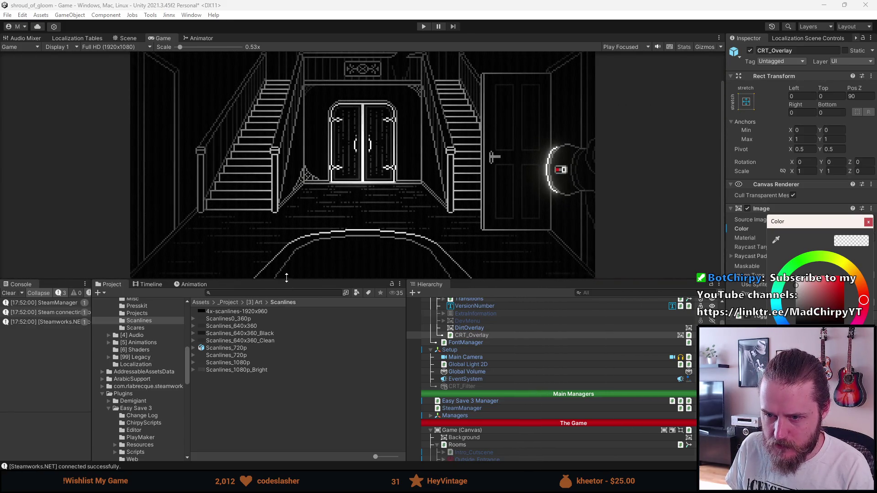
left_click_drag(285, 280, 306, 416)
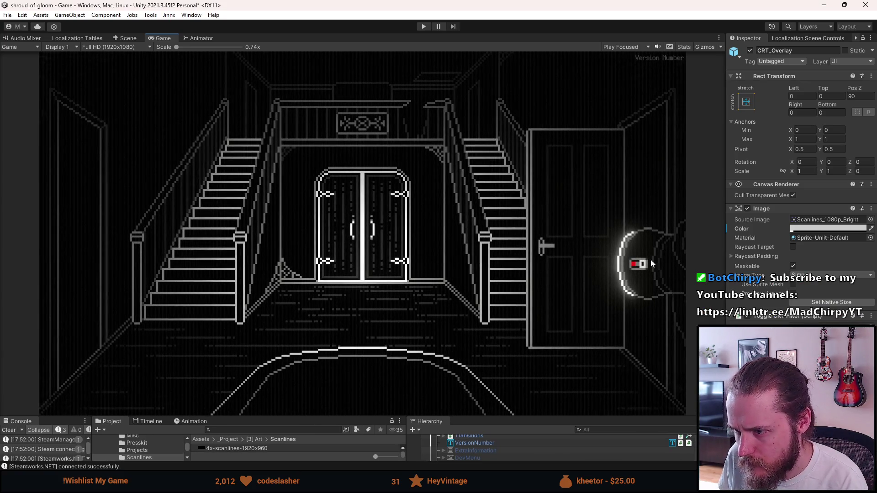
left_click(804, 228)
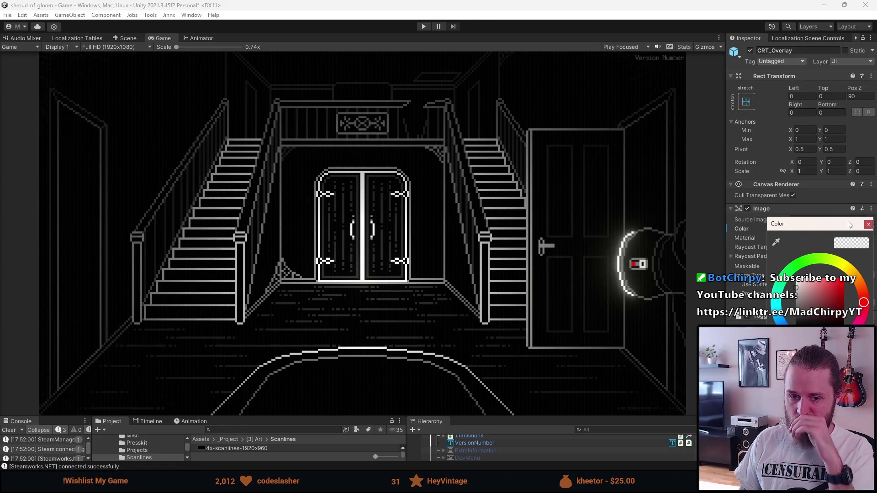
- Close the colour picker and shrink the Game view so the Hierarchy and Project panels reappear
left_click(868, 224)
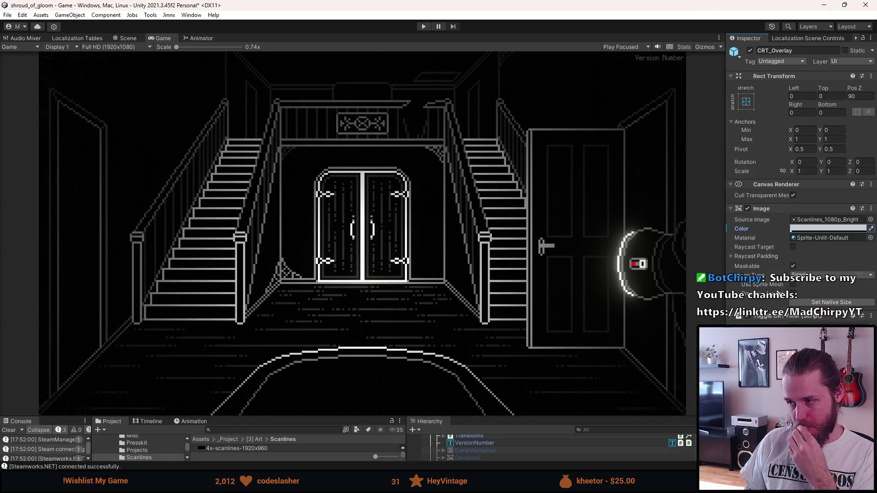
left_click_drag(505, 417, 503, 303)
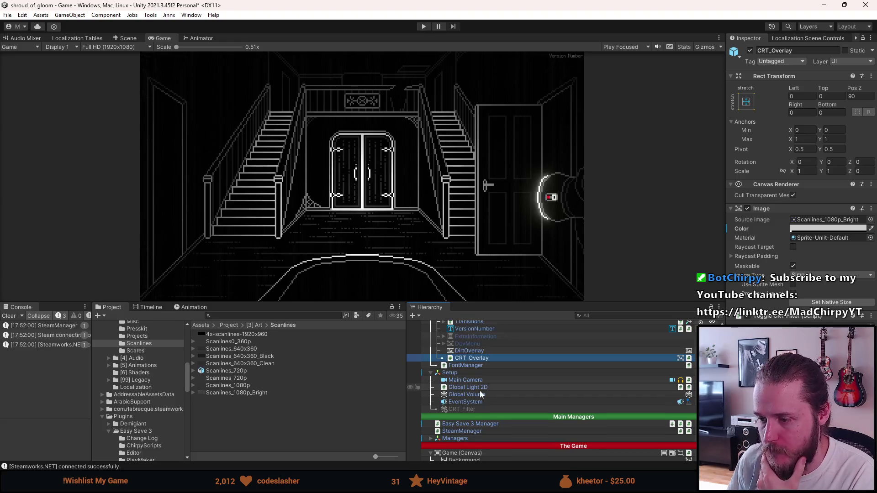
scroll(478, 391, "up", 5)
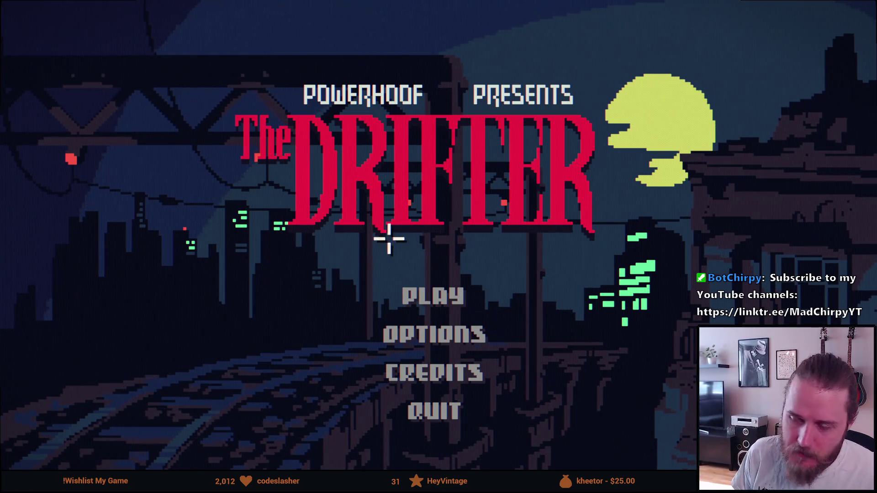
- Leave The Drifter's title menu and return to the Unity Editor with Alt+Tab
key("alt+Tab")
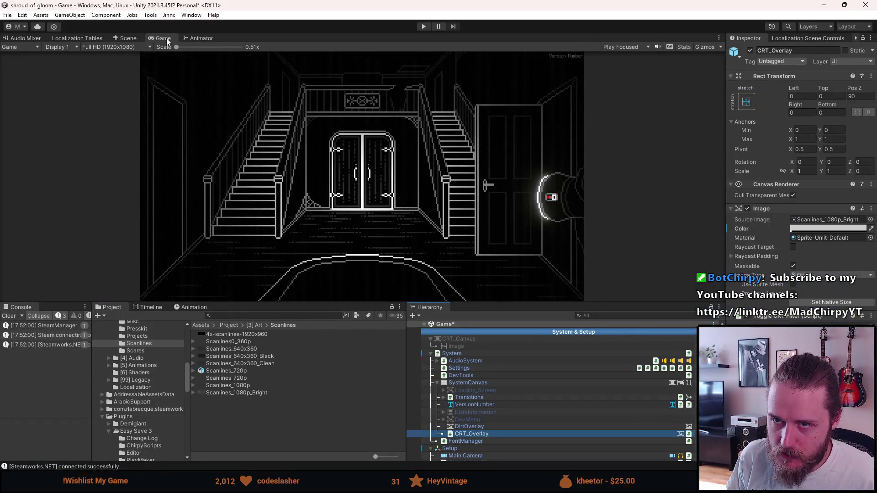
double_click(166, 37)
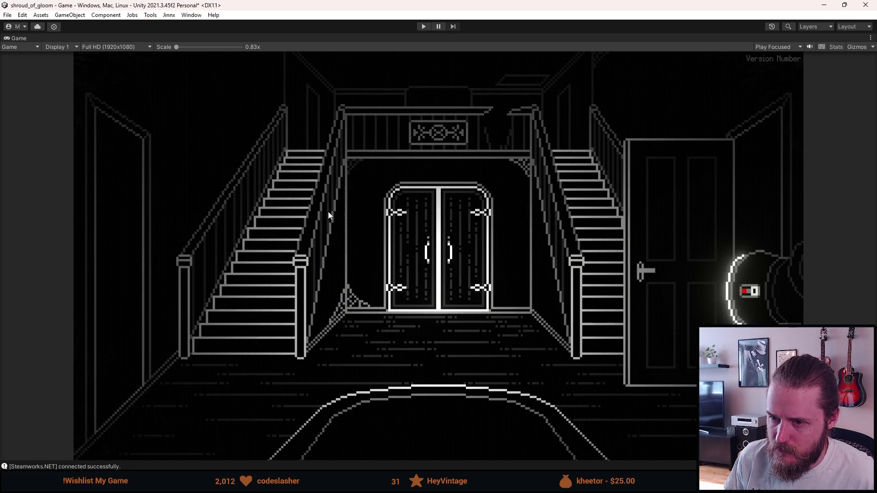
double_click(18, 38)
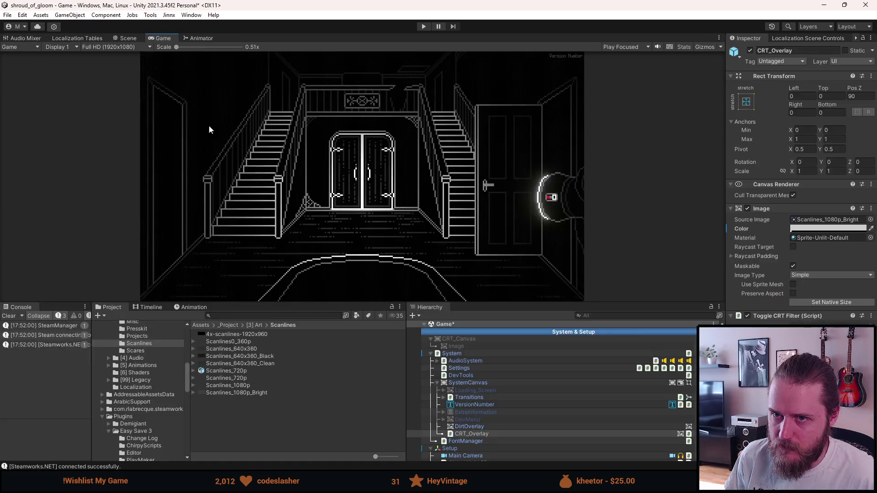
left_click(828, 228)
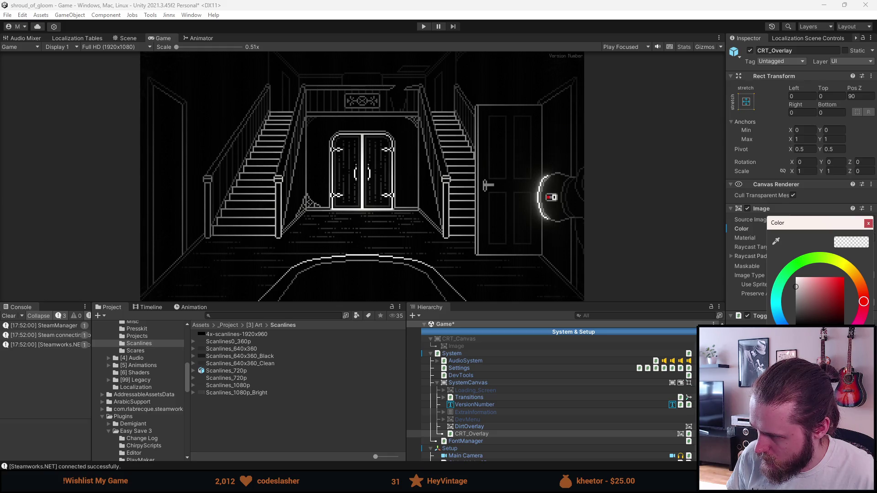
left_click_drag(809, 228, 748, 216)
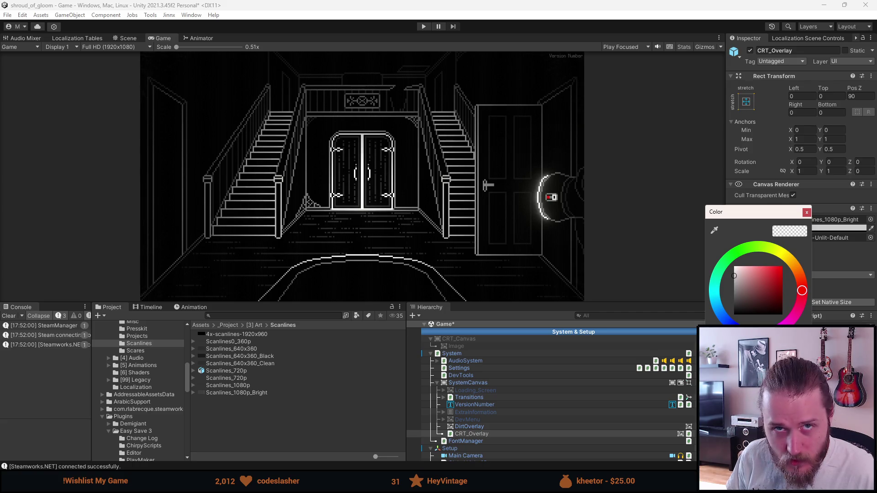
left_click(807, 212)
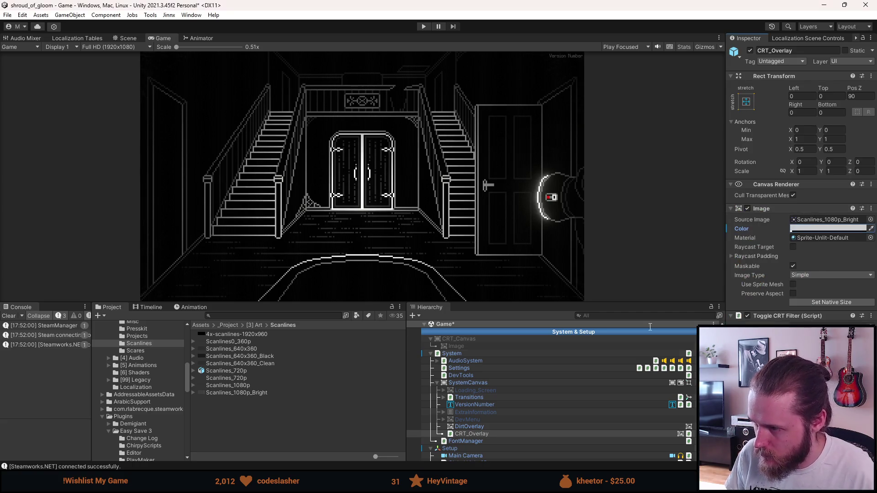
scroll(479, 384, "down", 10)
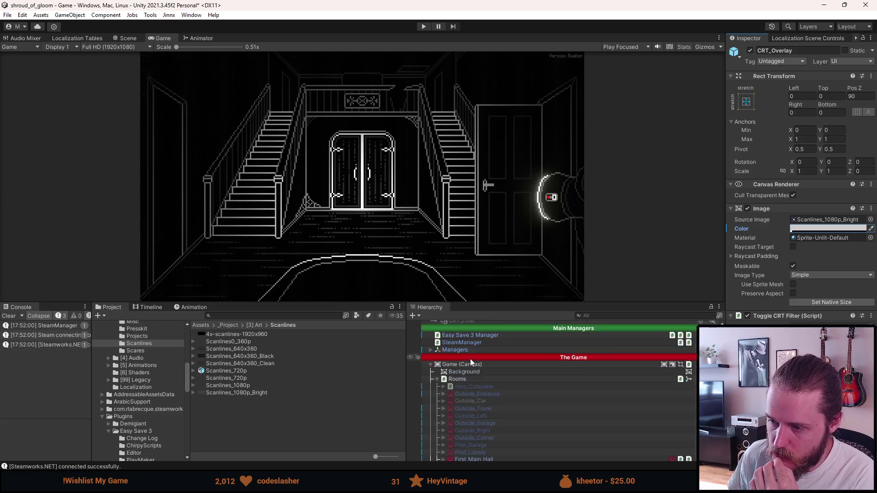
scroll(472, 362, "up", 10)
left_click(462, 340)
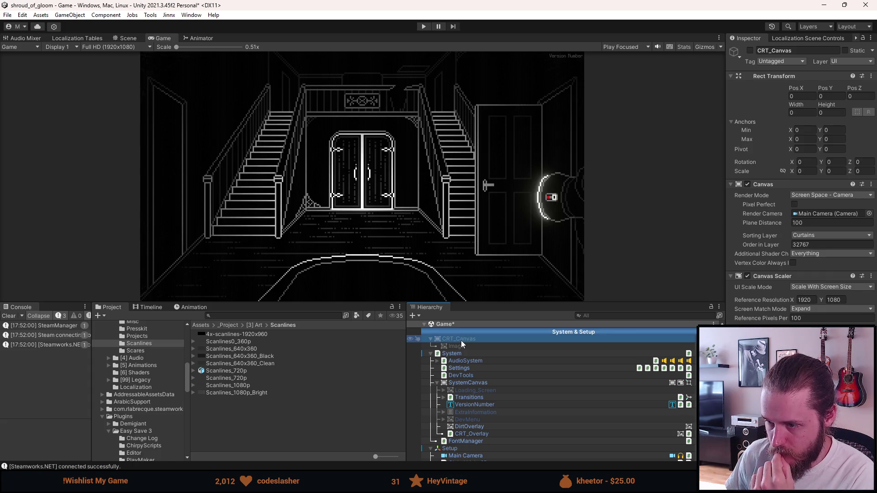
- Delete the unused CRT_Canvas object from the Hierarchy
key("Delete")
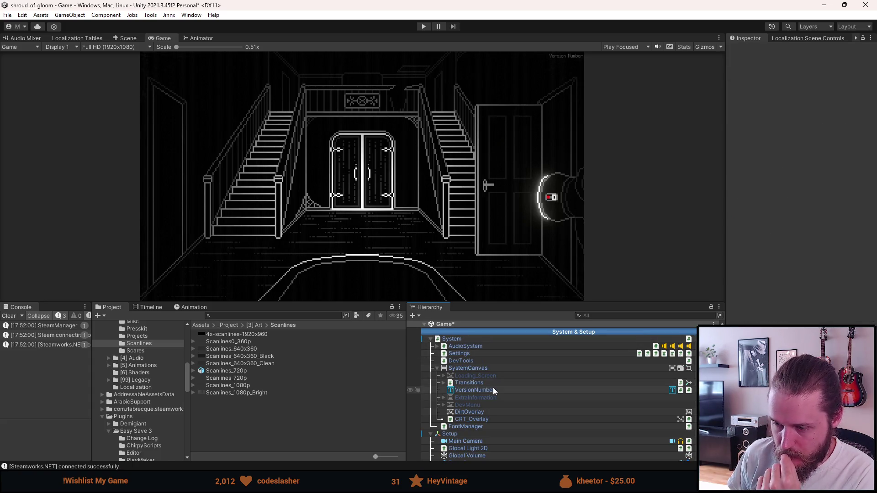
scroll(492, 392, "down", 5)
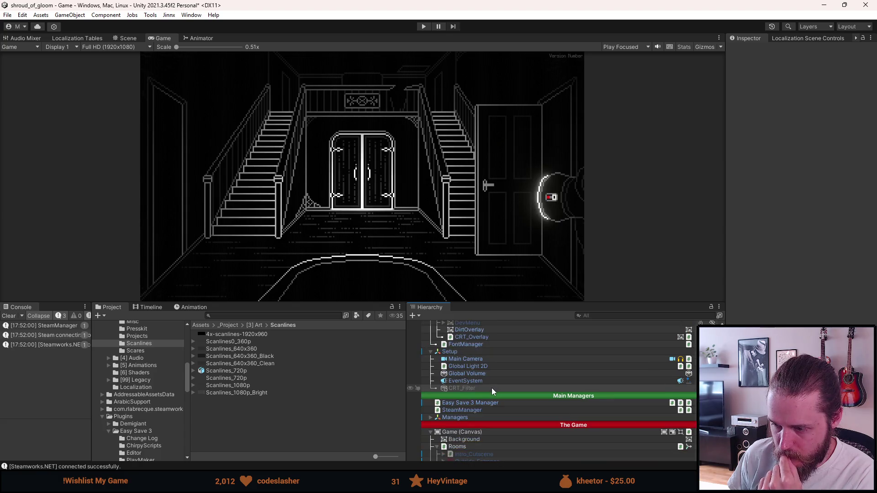
scroll(491, 390, "down", 8)
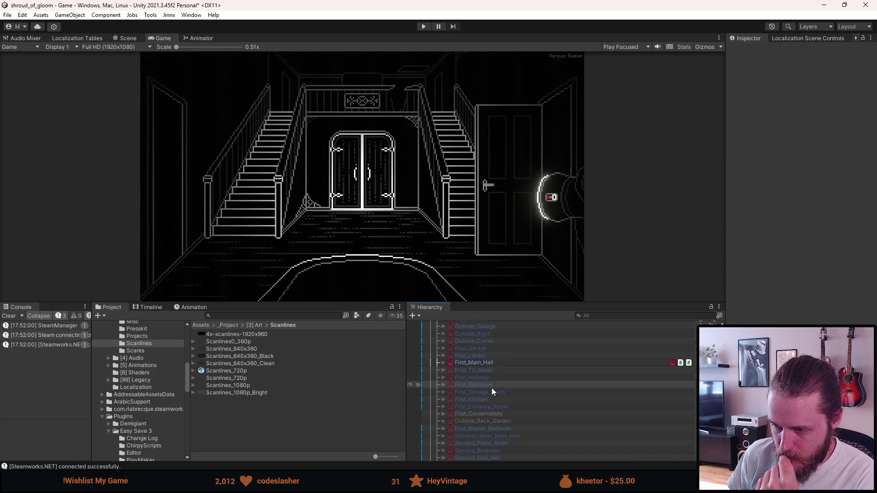
scroll(491, 388, "down", 10)
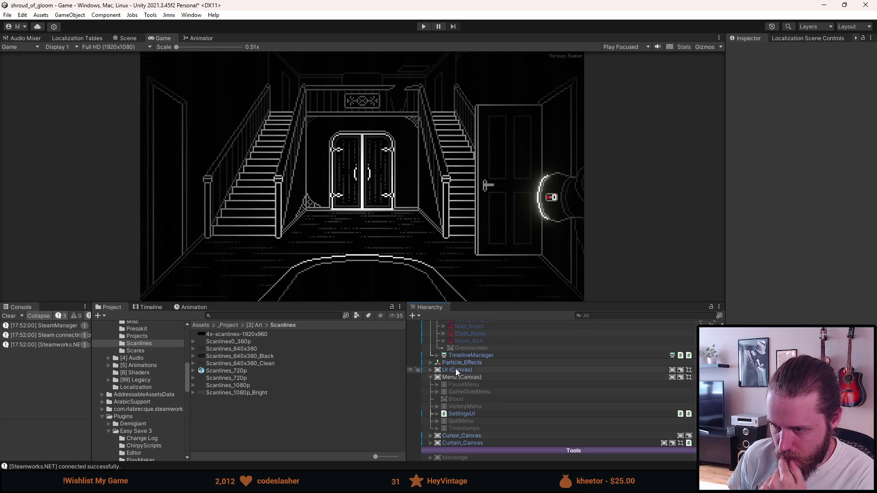
- Open the SettingsUI prefab, select its Settings panel, and show the Scene view
left_click(437, 414)
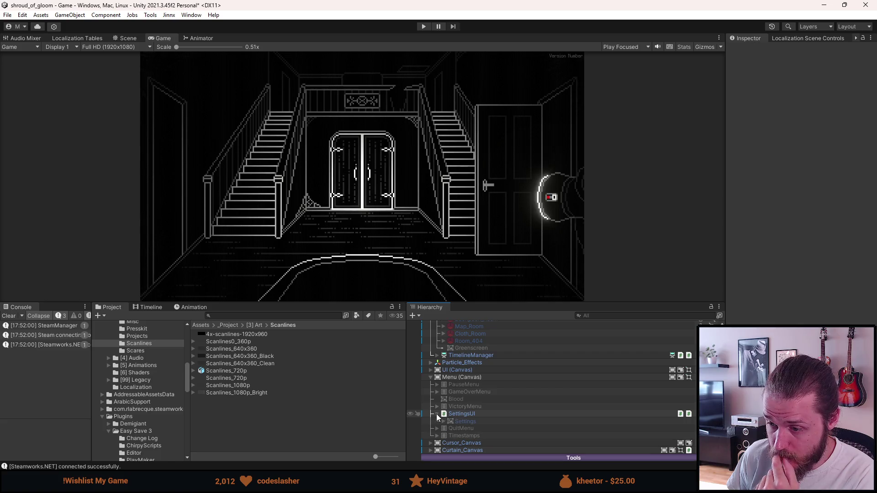
left_click(452, 414)
left_click(766, 72)
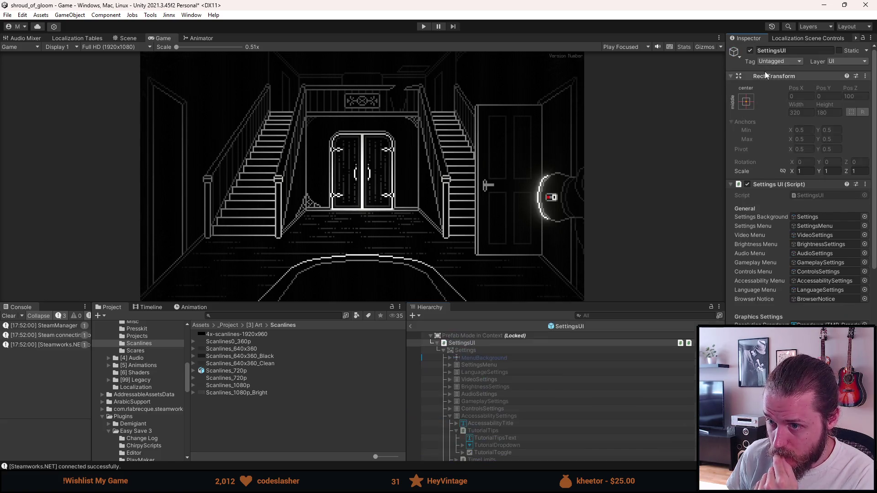
left_click(469, 352)
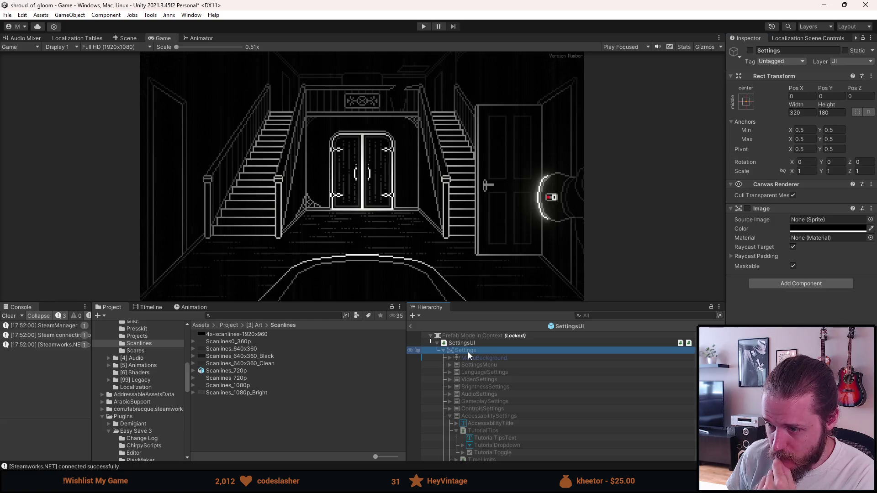
left_click(128, 38)
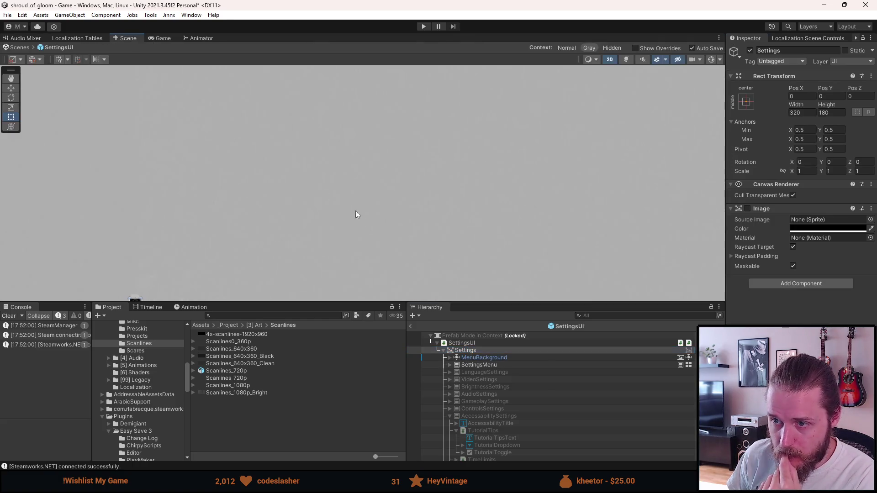
- Frame the Settings menu, hide SettingsMenu and show the VideoSettings menu instead
double_click(470, 351)
left_click(480, 365)
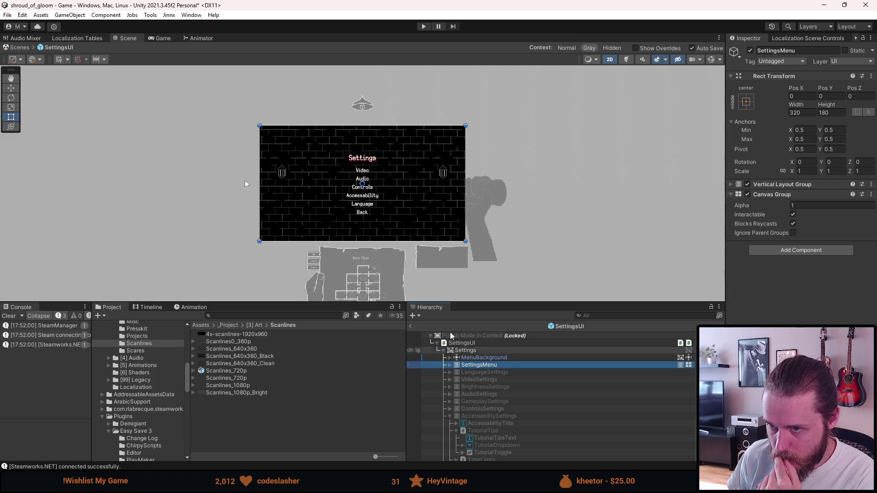
key("f")
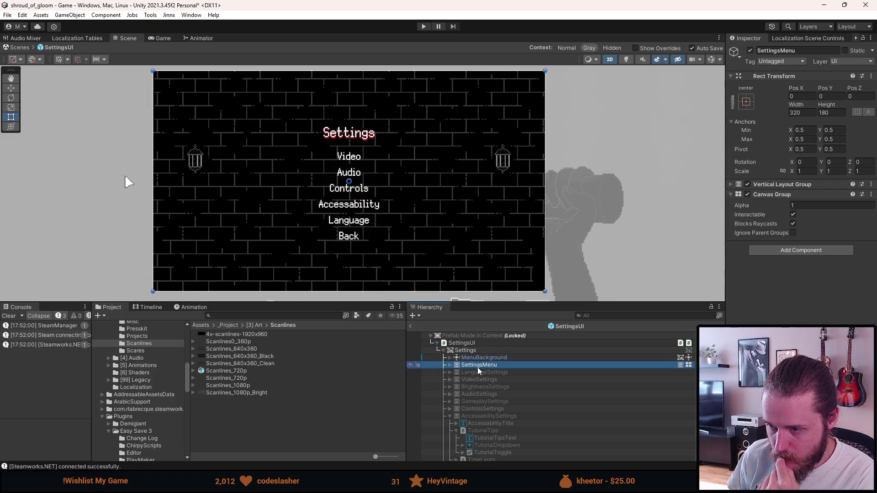
key("alt+shift+a")
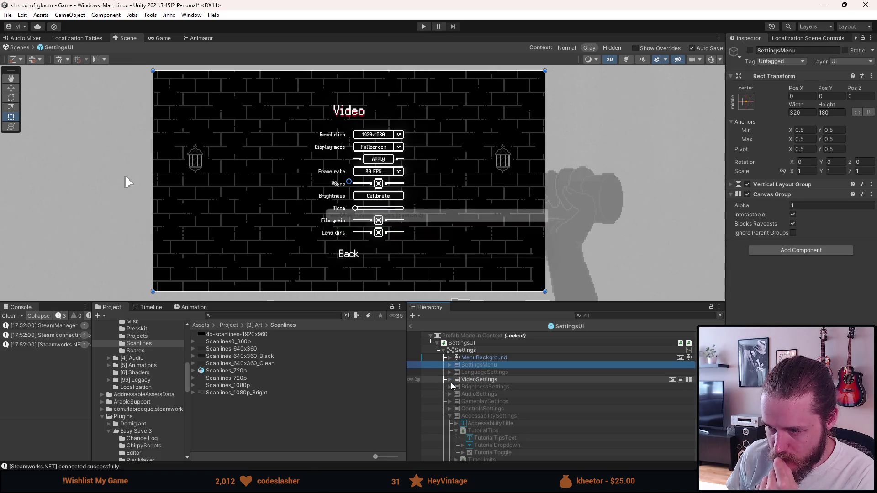
left_click(450, 380)
scroll(471, 411, "down", 2)
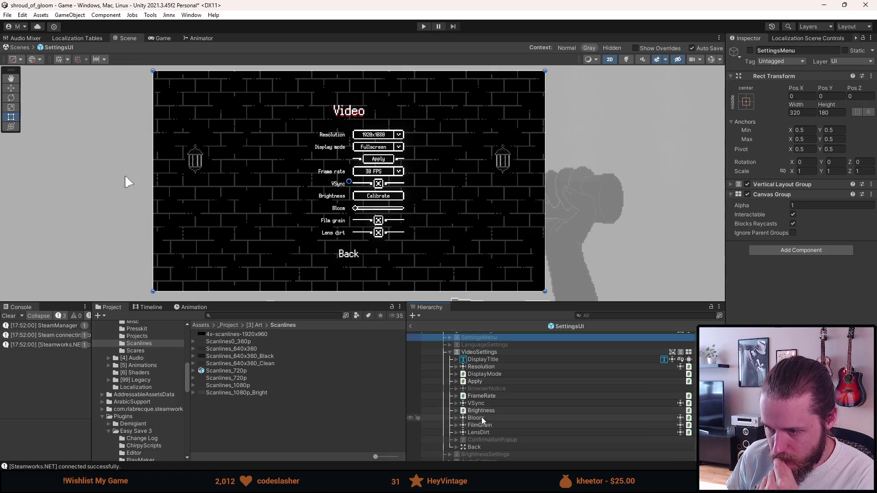
- Duplicate the Bloom setting row and name the copy CRT_Filter
left_click(475, 419)
key("ctrl+d")
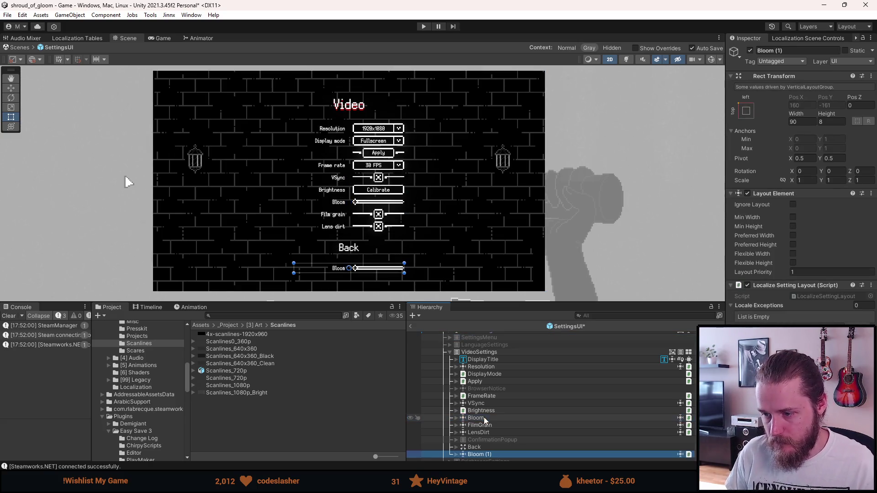
left_click(778, 51)
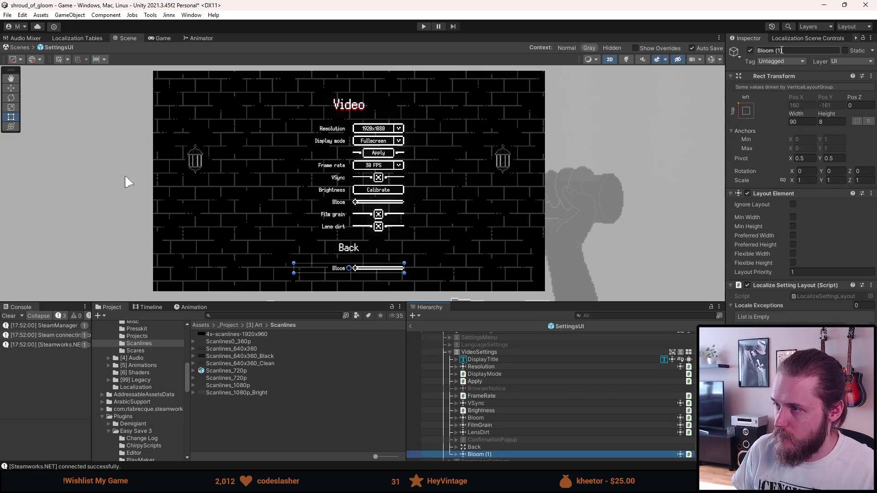
type("CRT_Fi")
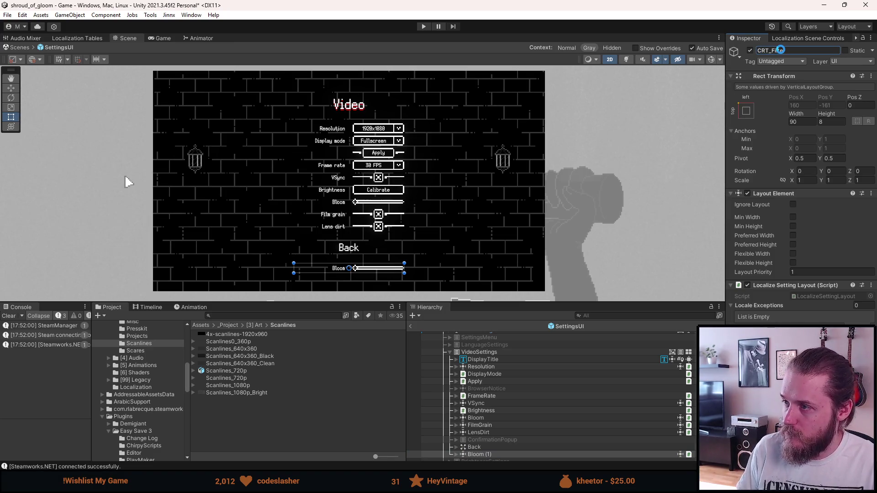
type("lter")
- Rename the copied label to CRTText and make it display 'CRT Filter'
left_click(457, 454)
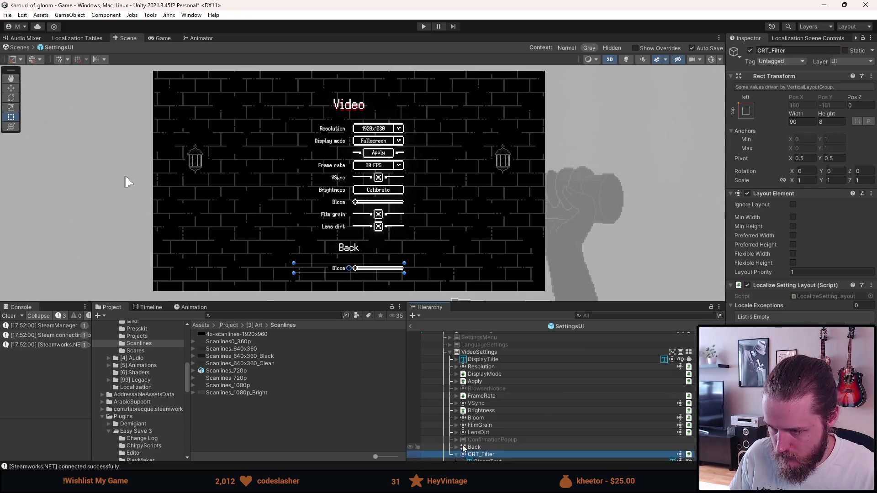
scroll(464, 448, "down", 2)
left_click(488, 407)
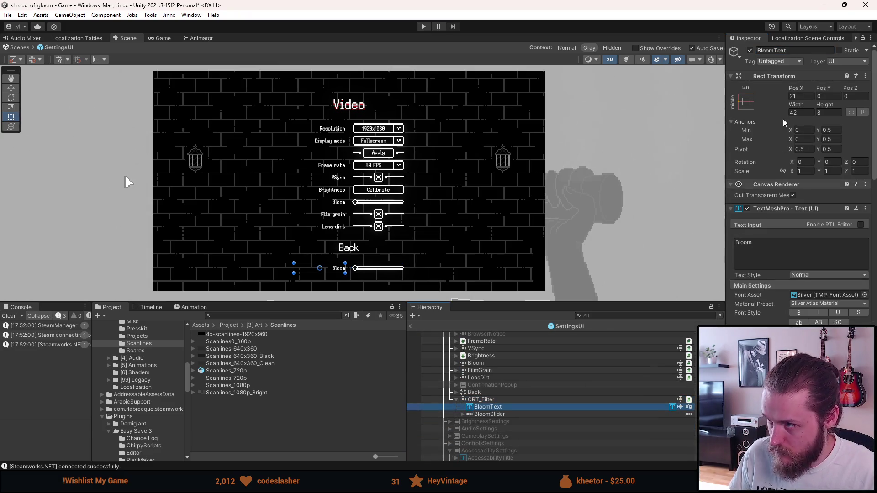
left_click(785, 50)
type("CRT")
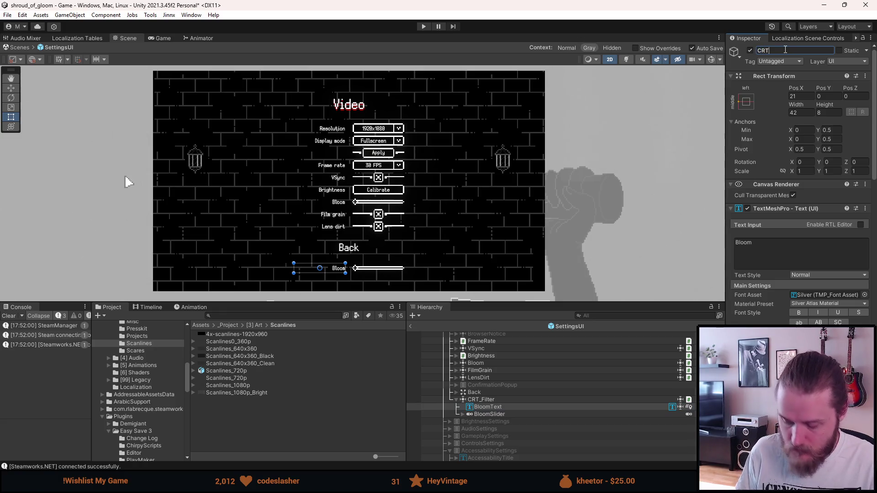
key("Return")
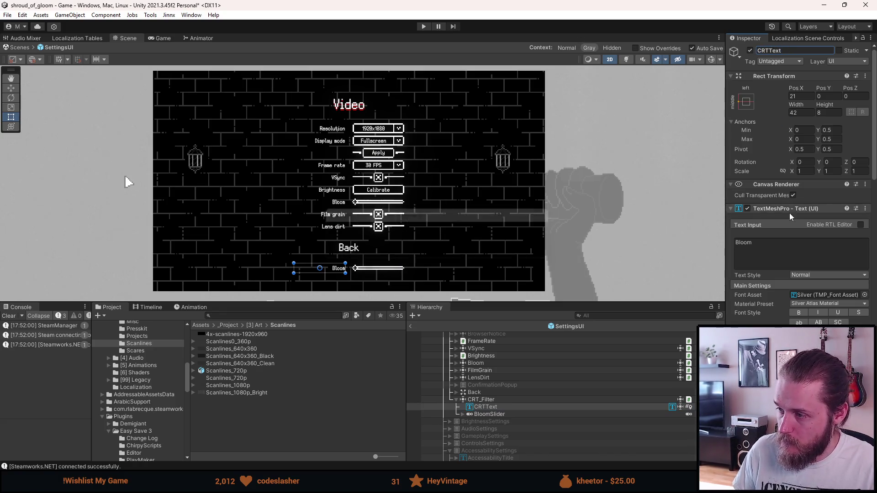
left_click(775, 249)
type("CRT")
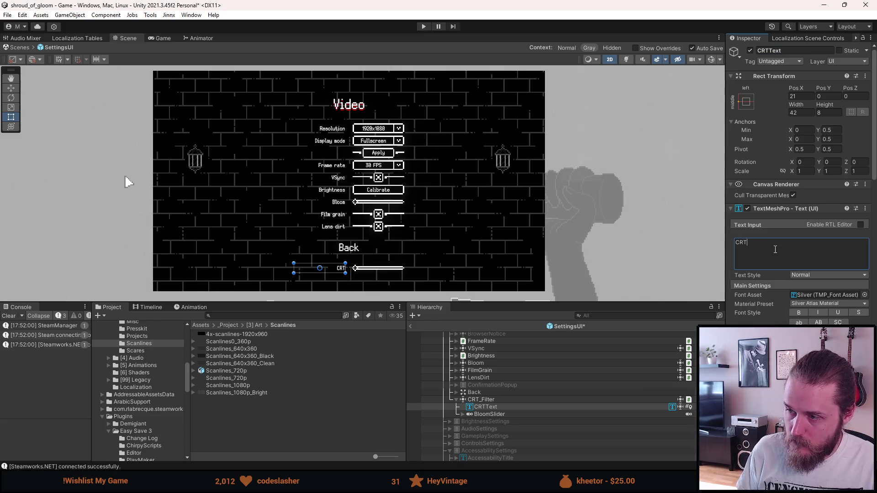
type(" Filter")
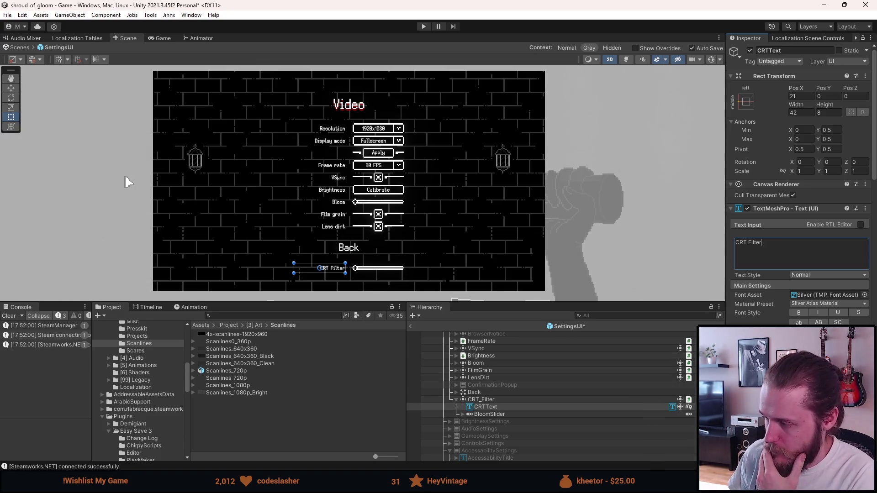
- Rename the copied slider inside CRT_Filter to CRTSlider
scroll(800, 182, "down", 3)
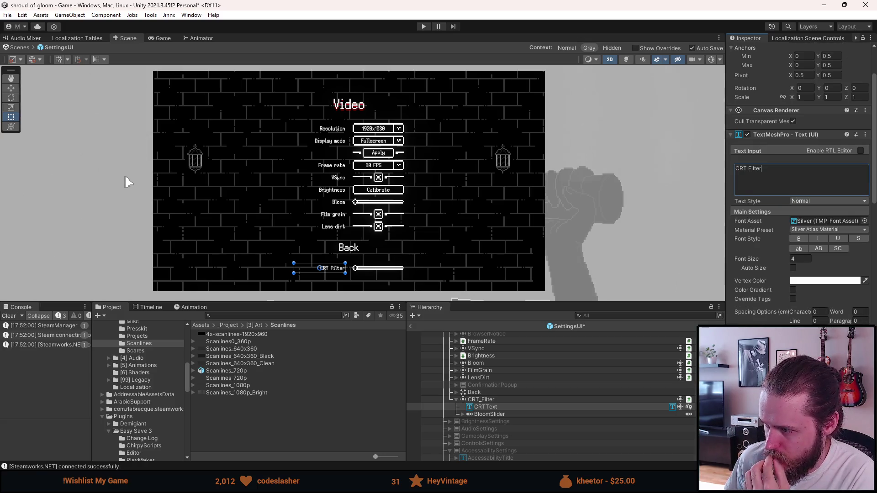
left_click(489, 415)
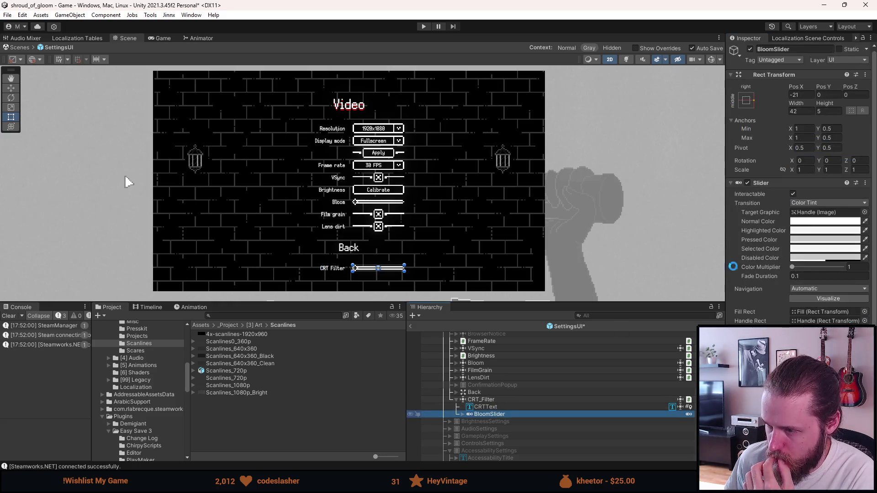
left_click(775, 51)
type("CRTSlider")
key("Return")
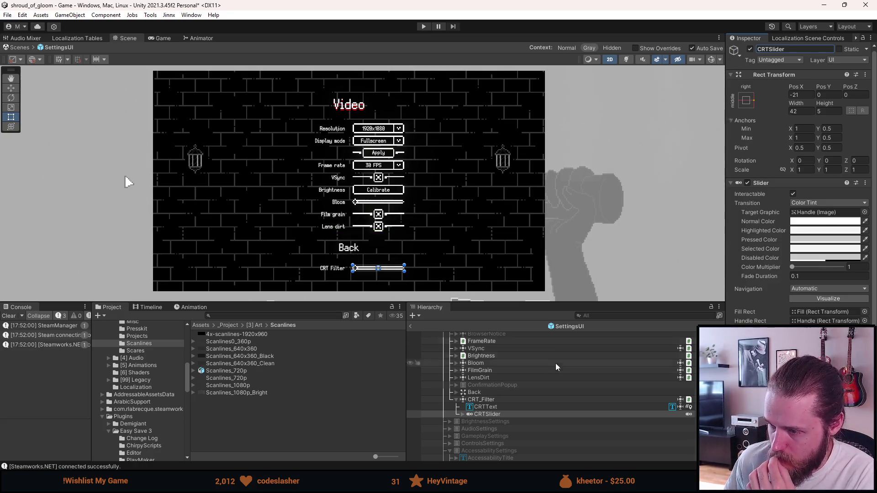
- Collapse CRT_Filter and move it between Bloom and FilmGrain
left_click(476, 400)
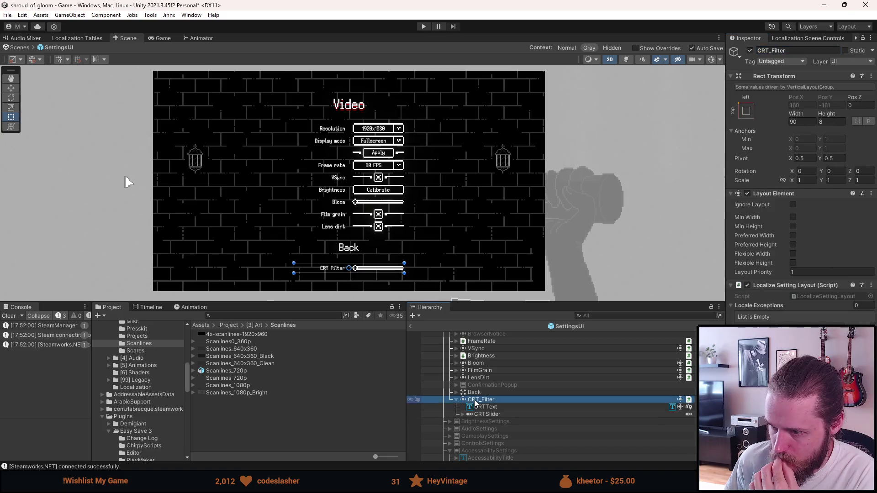
left_click(456, 400)
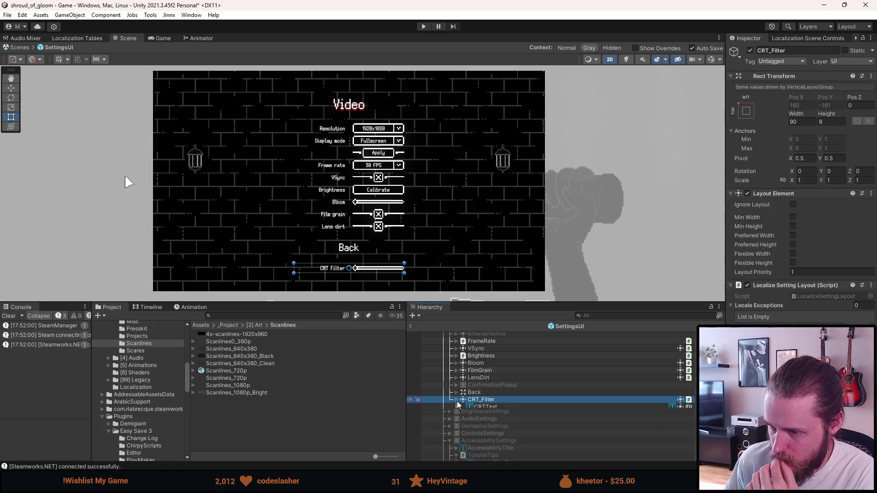
left_click_drag(478, 402, 481, 369)
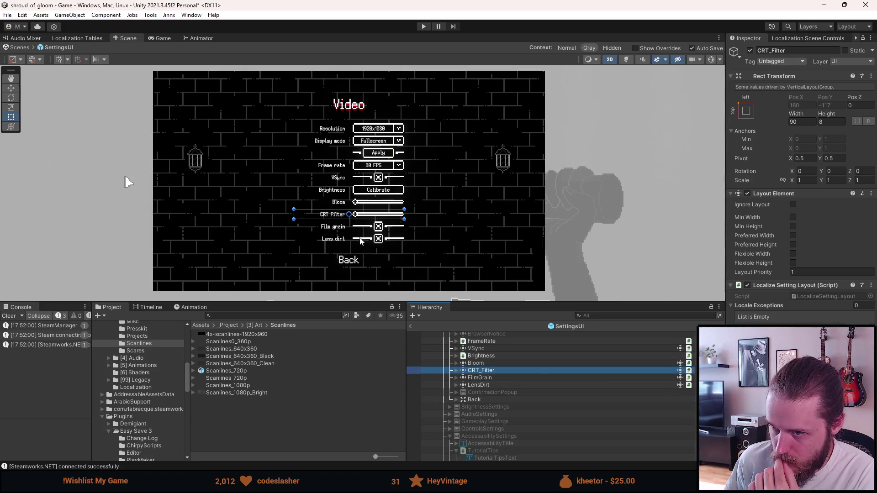
- Open the SettingsUI script from the SettingsUI root object for editing
scroll(343, 232, "up", 3)
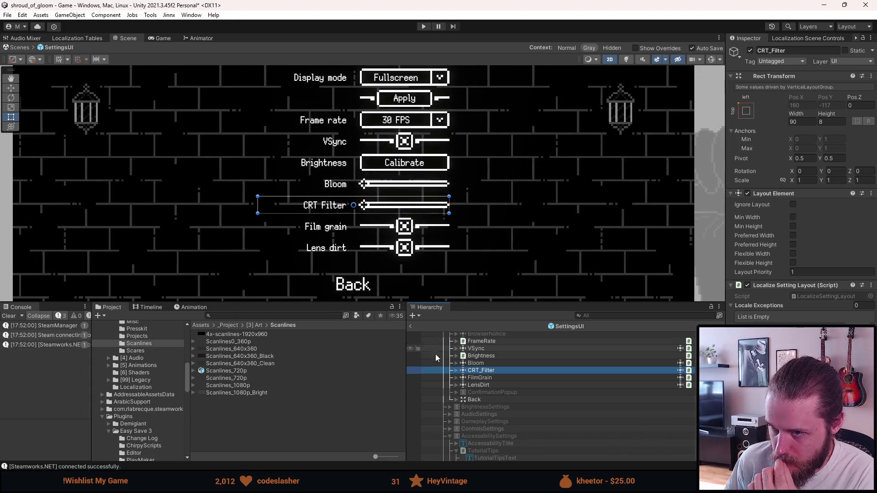
scroll(466, 388, "up", 3)
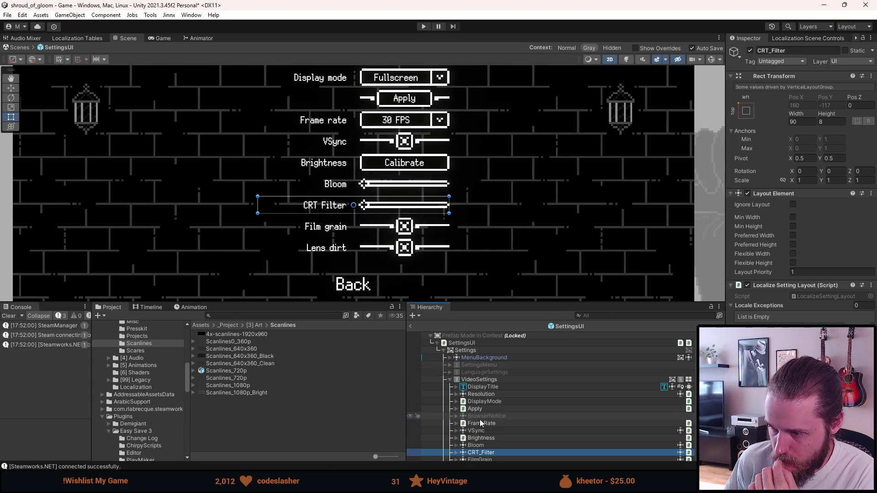
left_click(463, 343)
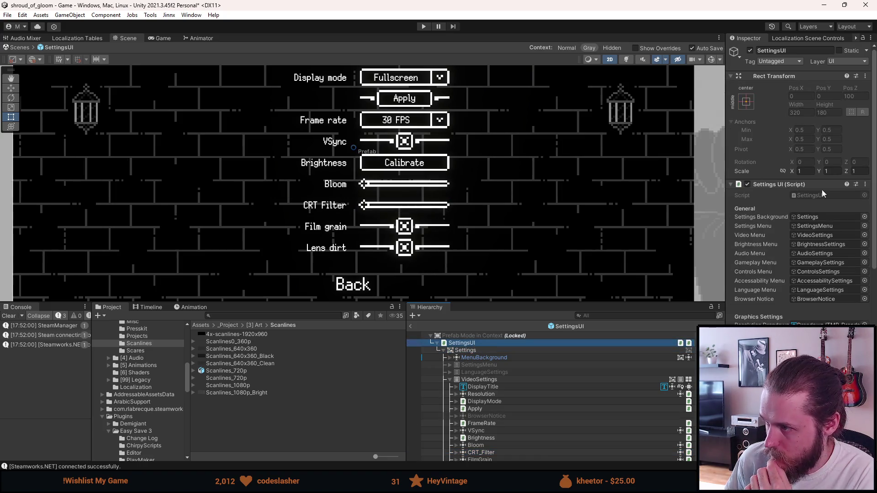
left_click(821, 196)
double_click(822, 195)
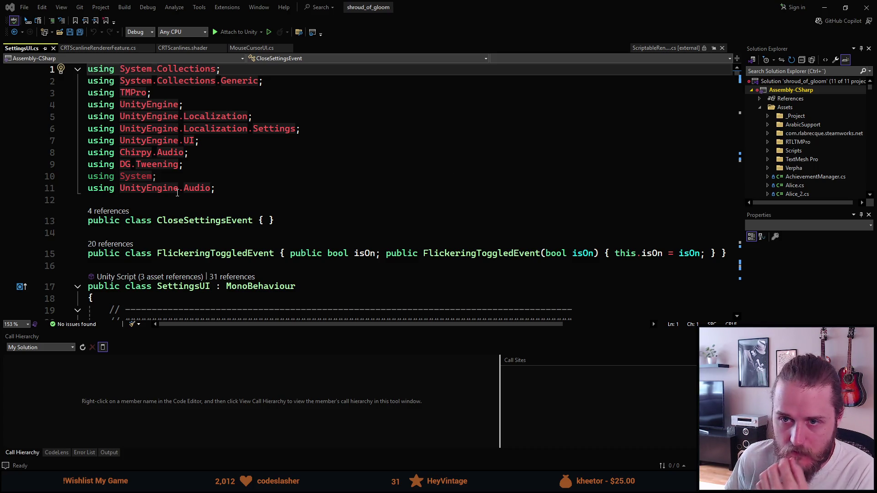
- Sort and clean up the using directives in SettingsUI.cs and save
left_click(239, 152)
key("ctrl+r")
key("ctrl+g")
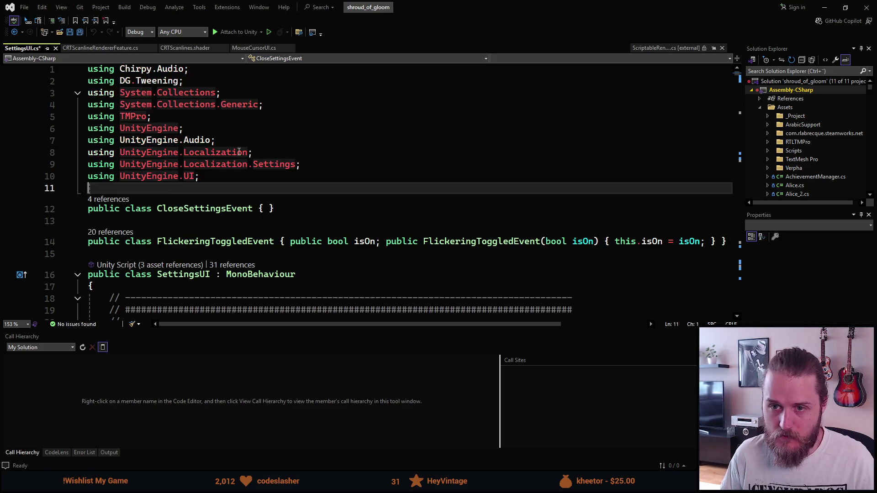
key("ctrl+s")
- Add a serialized Slider field _crtSlider right after _bloomSlider using the sfp snippet
scroll(244, 198, "down", 20)
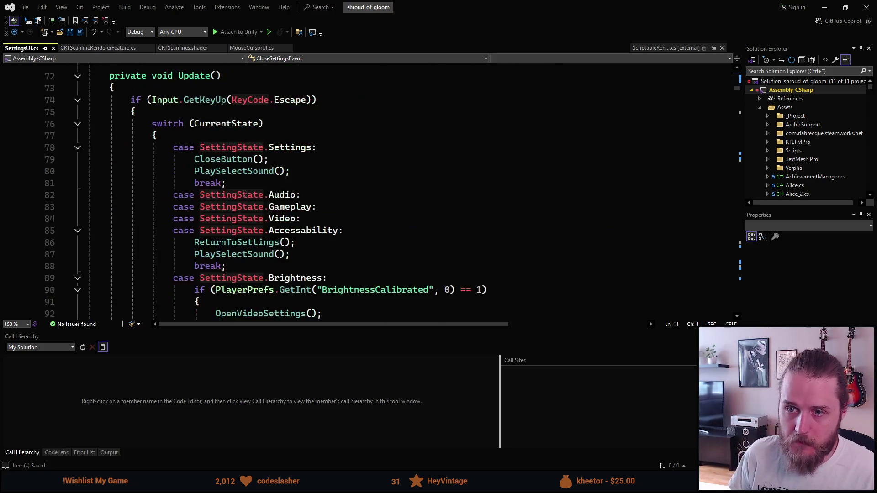
scroll(239, 184, "down", 20)
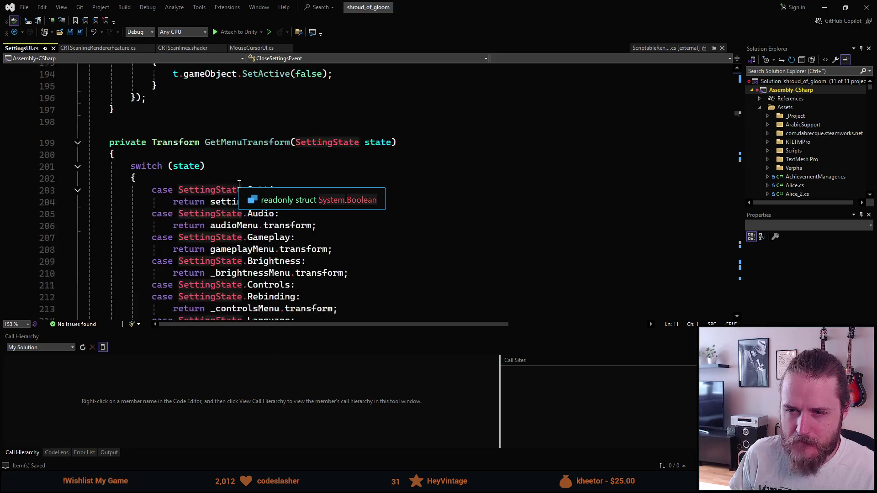
scroll(232, 192, "down", 20)
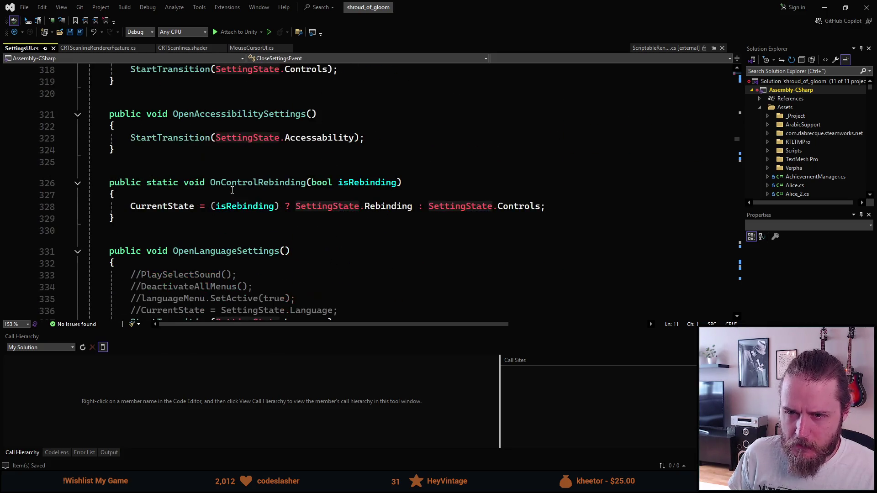
scroll(232, 191, "up", 11)
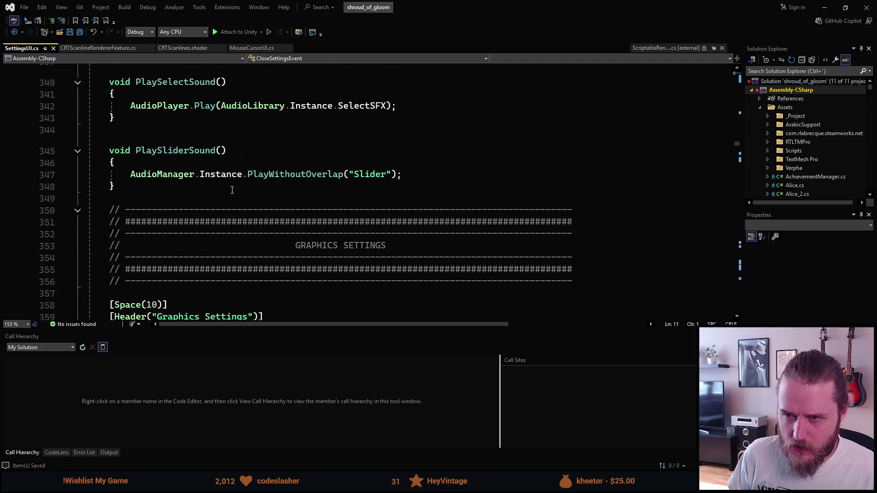
scroll(232, 190, "down", 5)
scroll(237, 184, "down", 2)
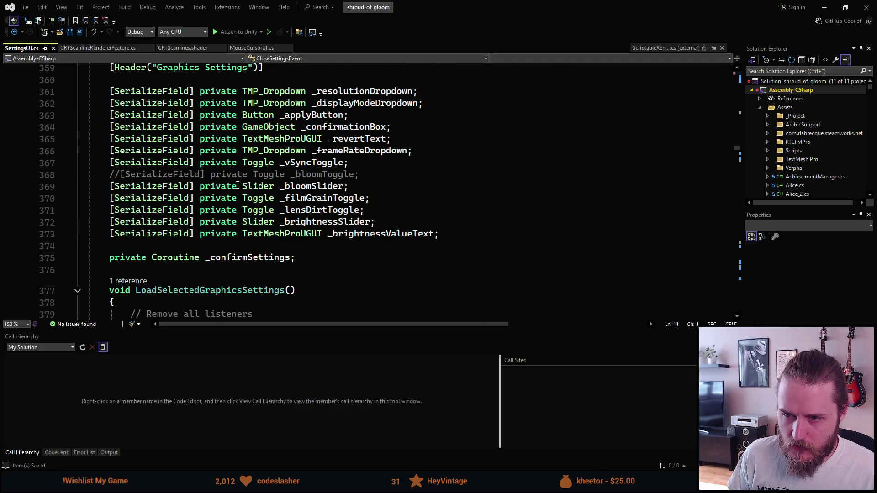
left_click(371, 183)
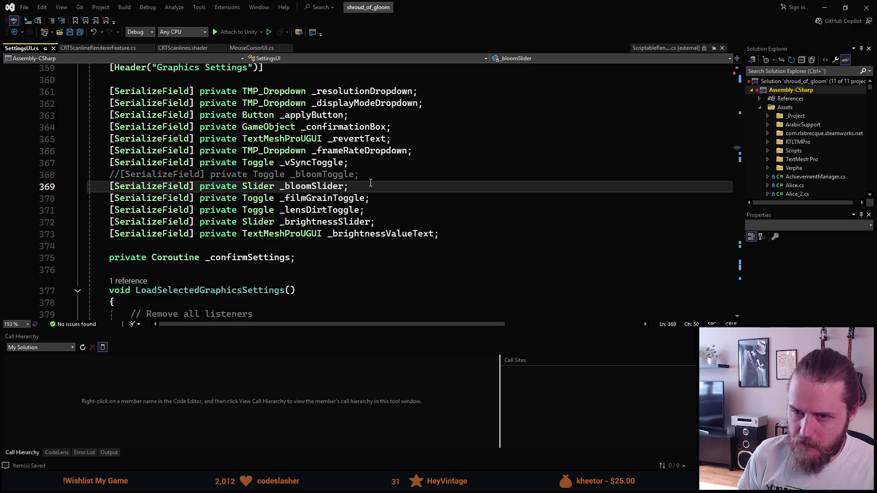
key("Return")
type("sfp")
key("Tab")
type("Slider")
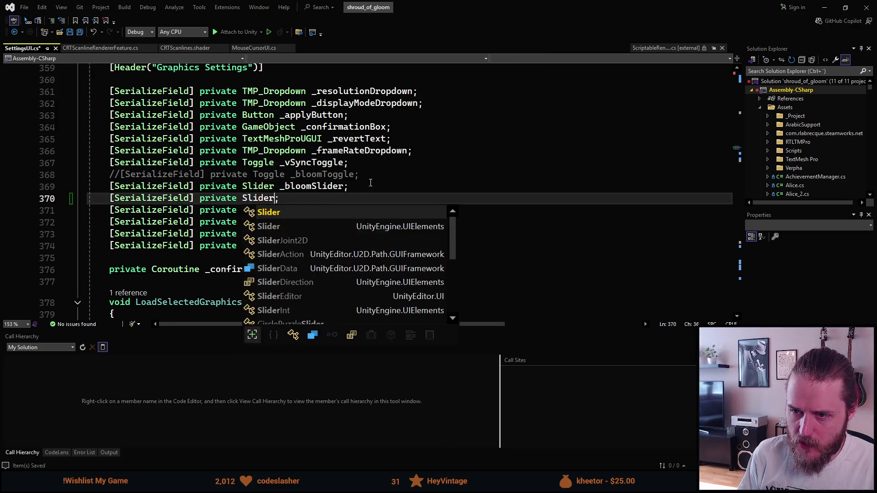
key("Tab")
type("_")
type("crtSlide")
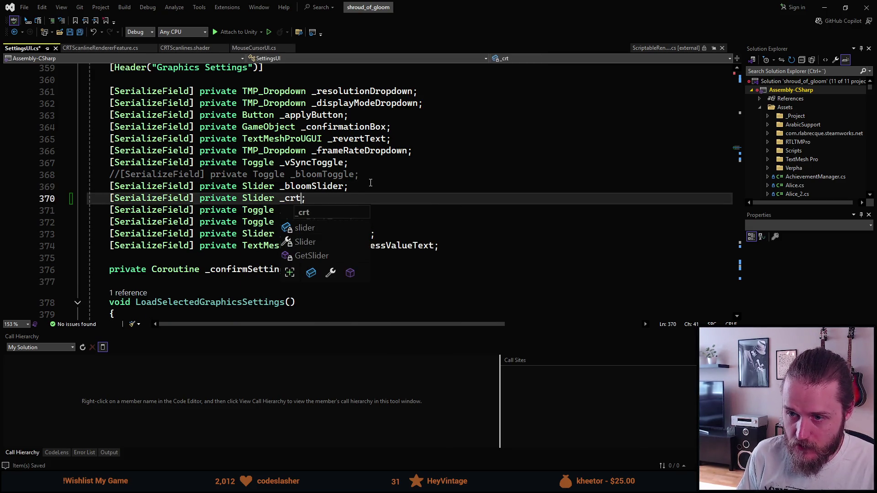
type("r")
scroll(364, 183, "down", 3)
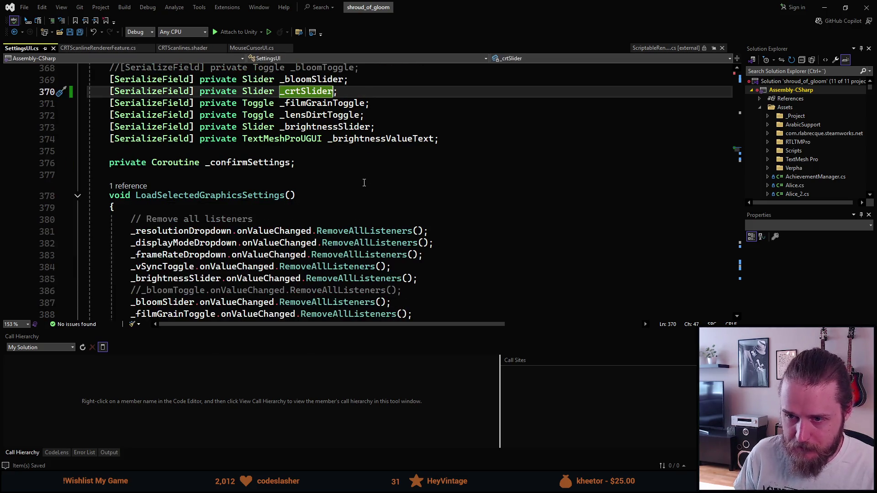
scroll(354, 181, "down", 2)
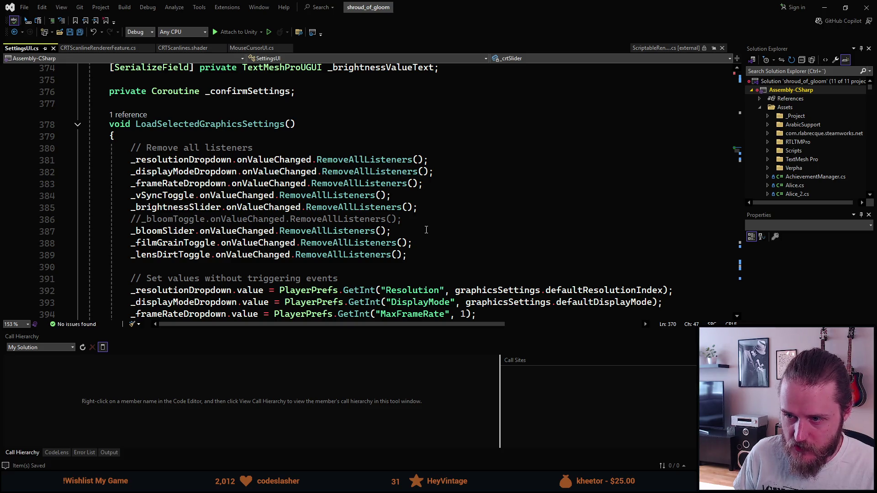
- Add a _crtSlider.onValueChanged.RemoveAllListeners() line below the bloom slider's
left_click(426, 230)
key("Return")
type("_crt")
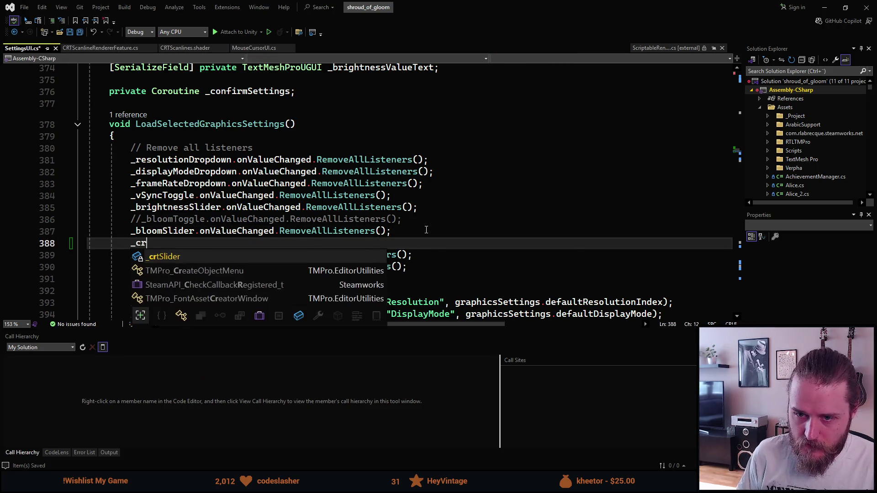
key("Tab")
scroll(427, 230, "down", 4)
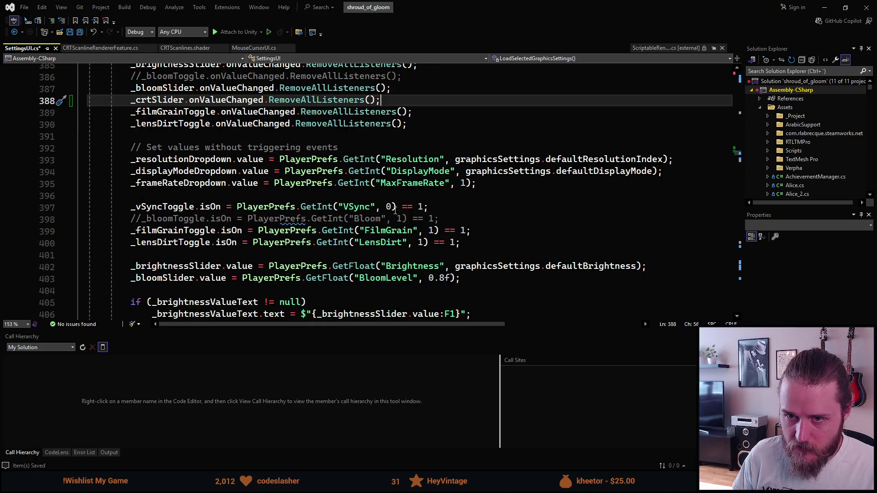
scroll(332, 184, "down", 1)
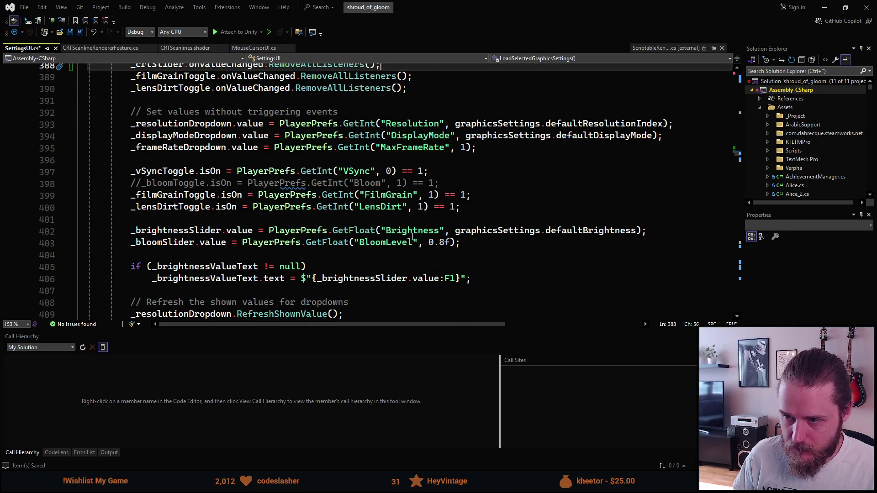
- Below the BloomLevel line, start setting _crtSlider.value from PlayerPrefs "CRTFilter", then reveal Unity
left_click(494, 243)
key("Return")
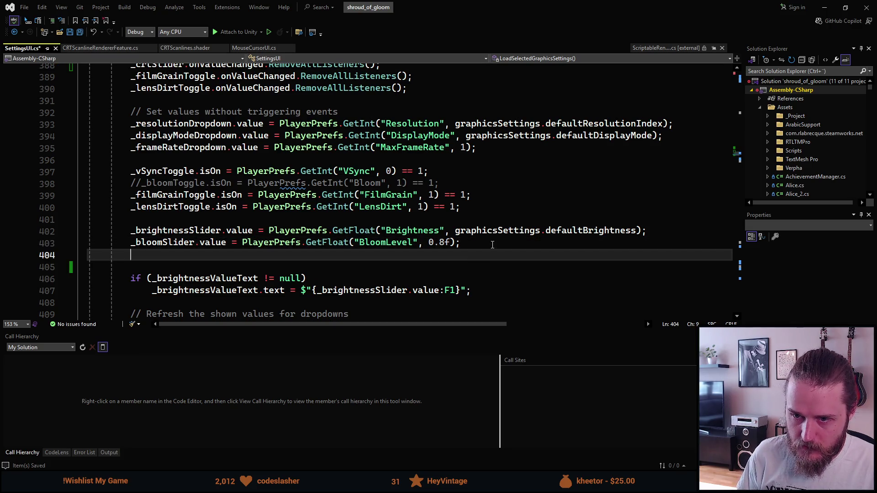
type("_crt")
key("Tab")
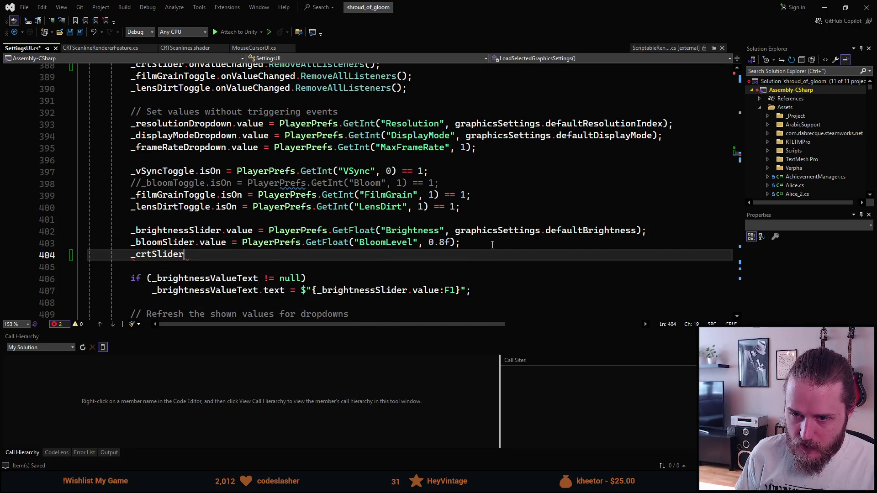
type(".value = OP")
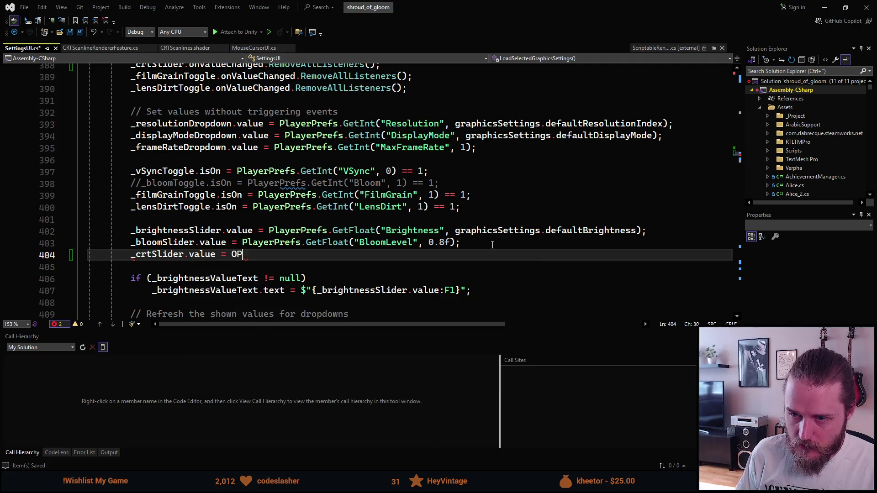
key("BackSpace")
key("BackSpace")
type("PlayerPre")
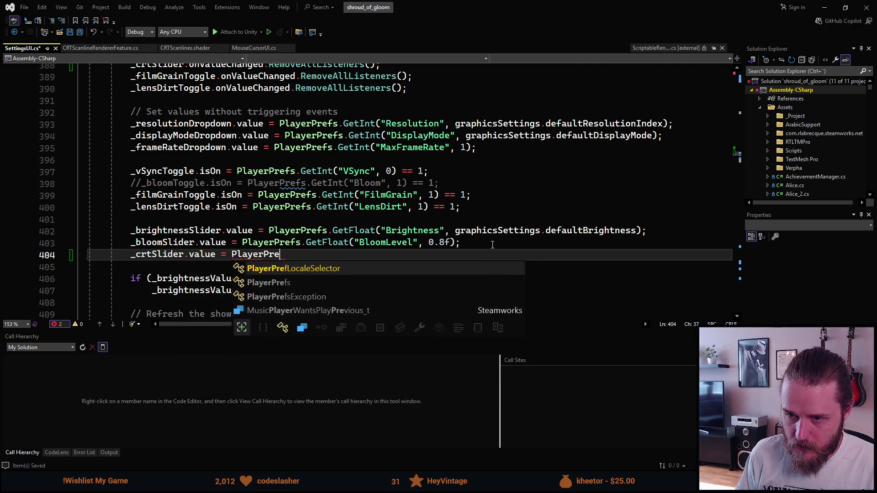
type("fs(Get")
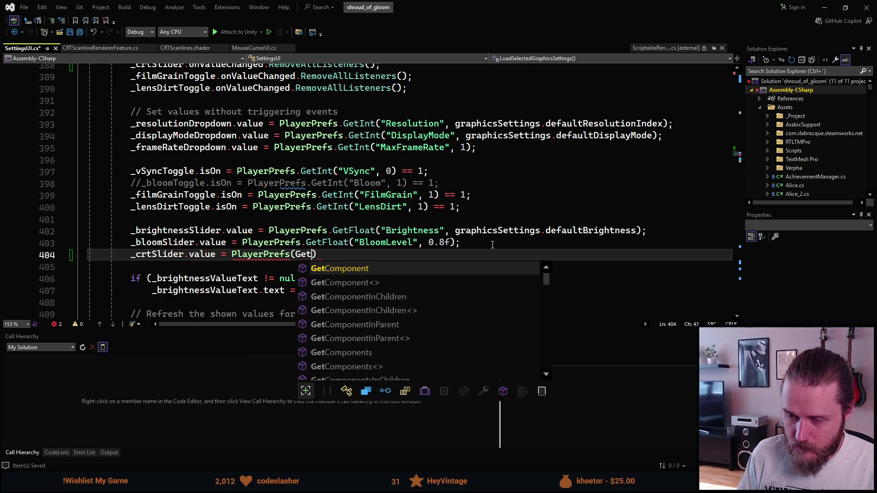
type("Float()")
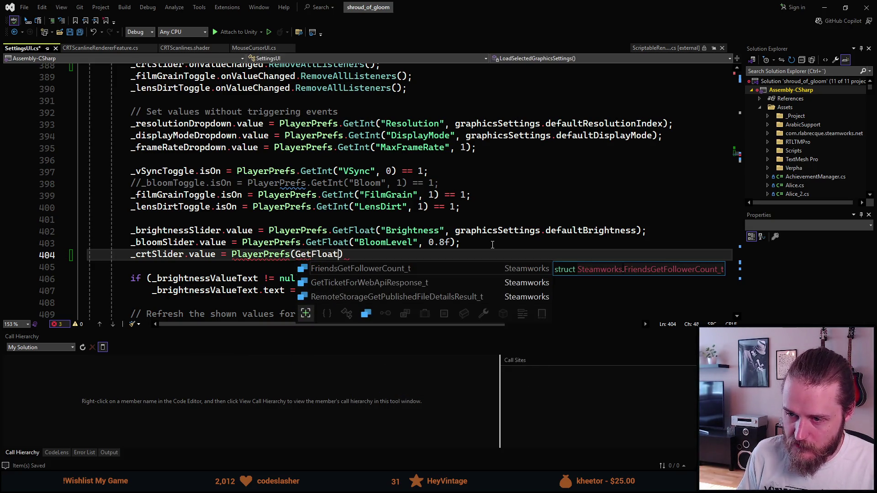
type("\"B")
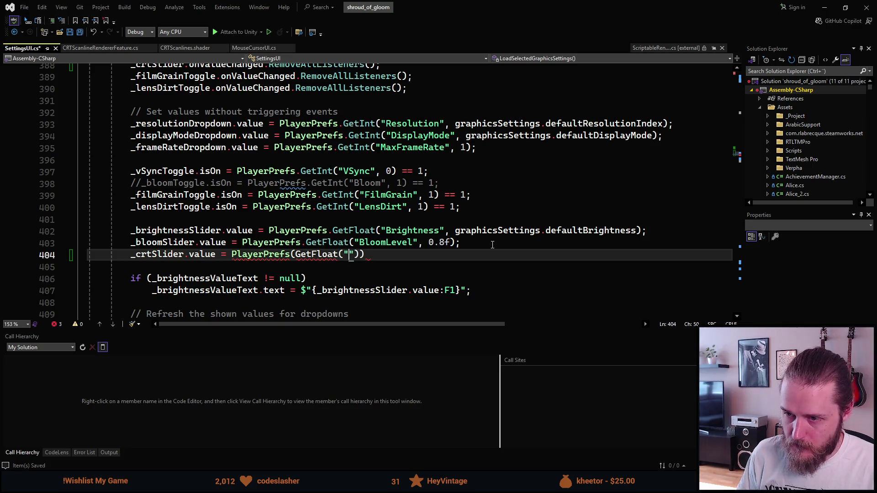
type("loom")
key("BackSpace")
key("BackSpace")
key("BackSpace")
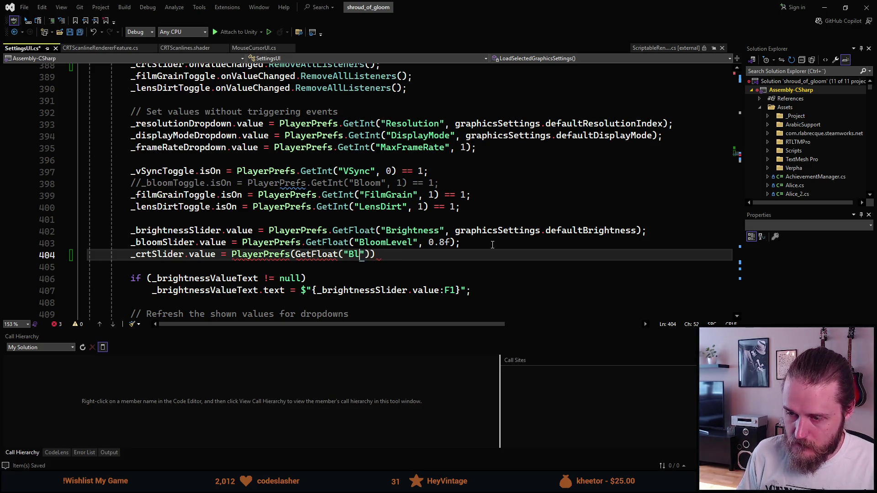
type("CRTF")
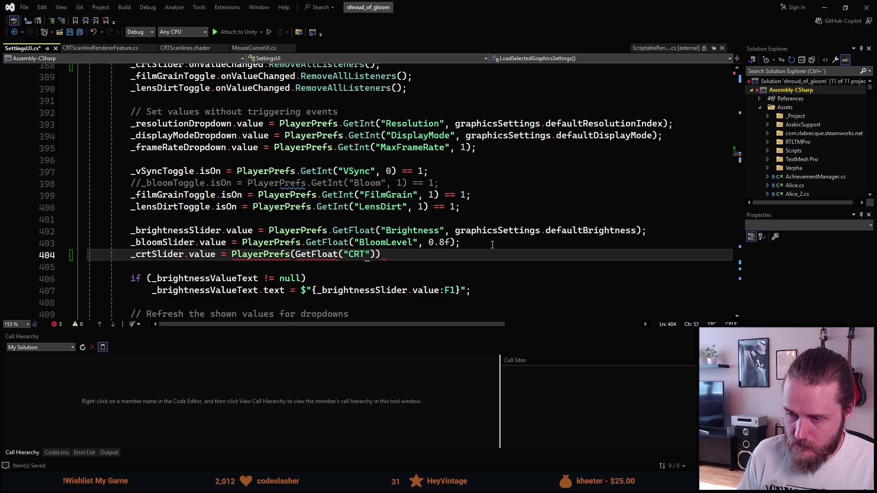
type("ilter\")")
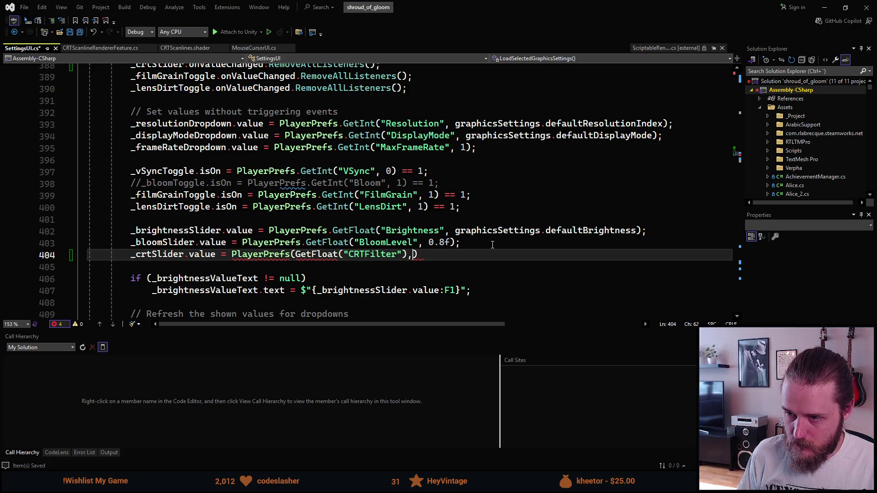
type(",")
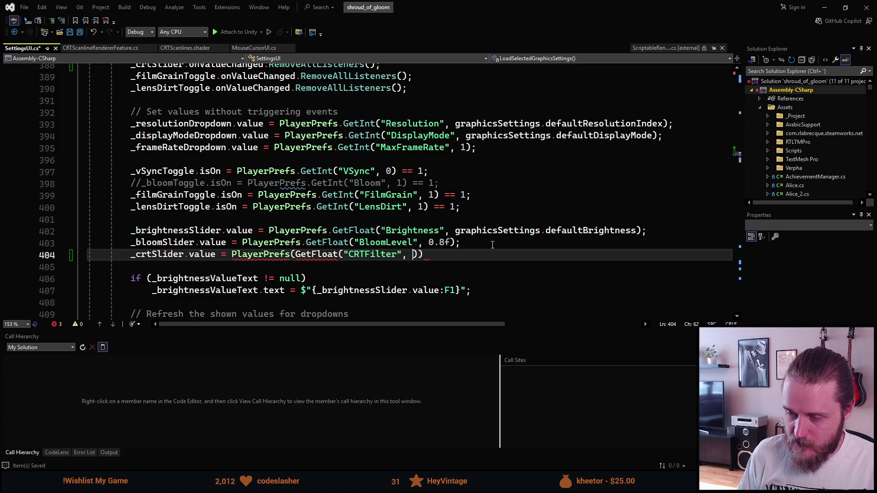
mouse_move(531, 12)
left_mouse_down()
mouse_move(870, 28)
mouse_move(876, 70)
mouse_move(876, 46)
left_mouse_up()
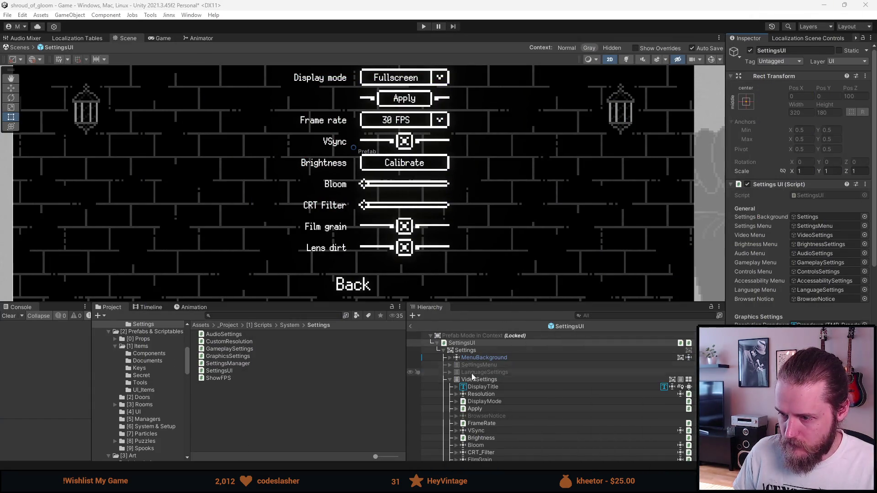
- Exit prefab mode, select CRT_Overlay and open its Image colour picker to check the alpha
left_click(450, 380)
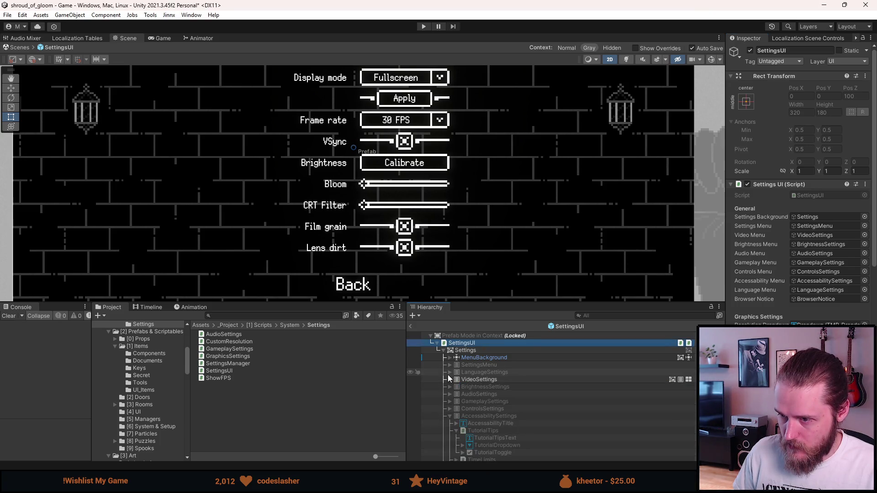
left_click(411, 326)
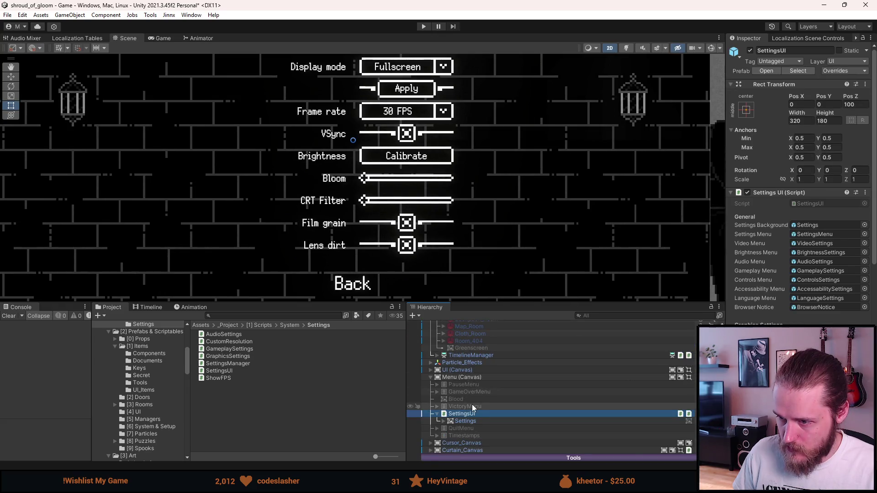
scroll(472, 404, "up", 10)
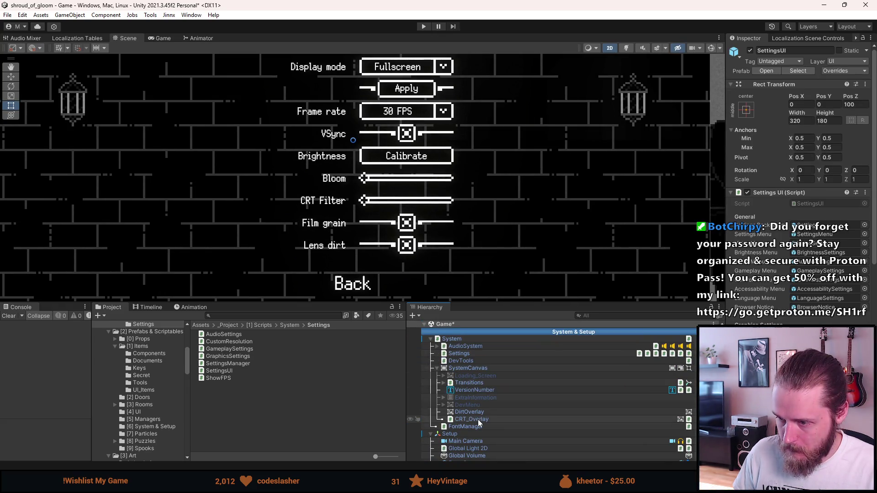
left_click(478, 420)
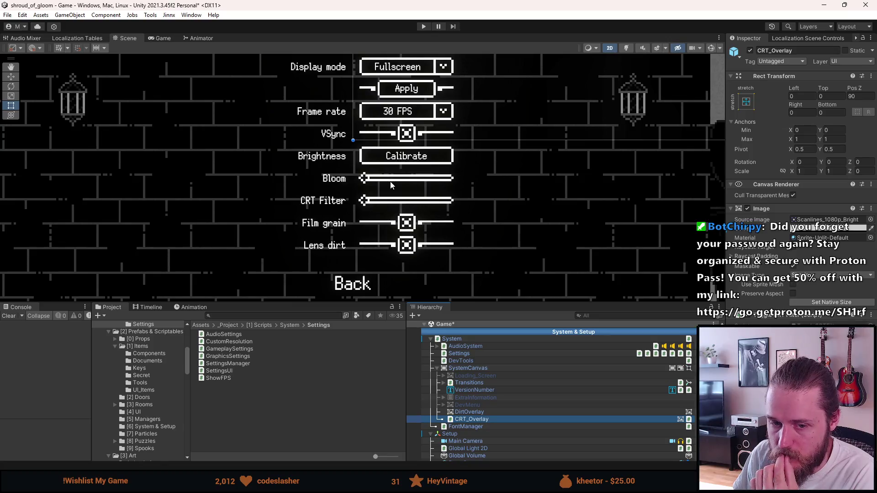
left_click(805, 232)
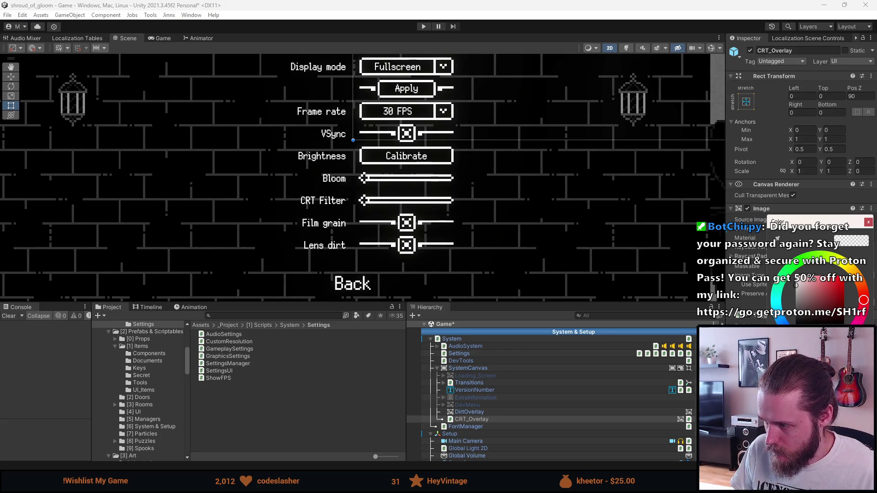
key("alt+Tab")
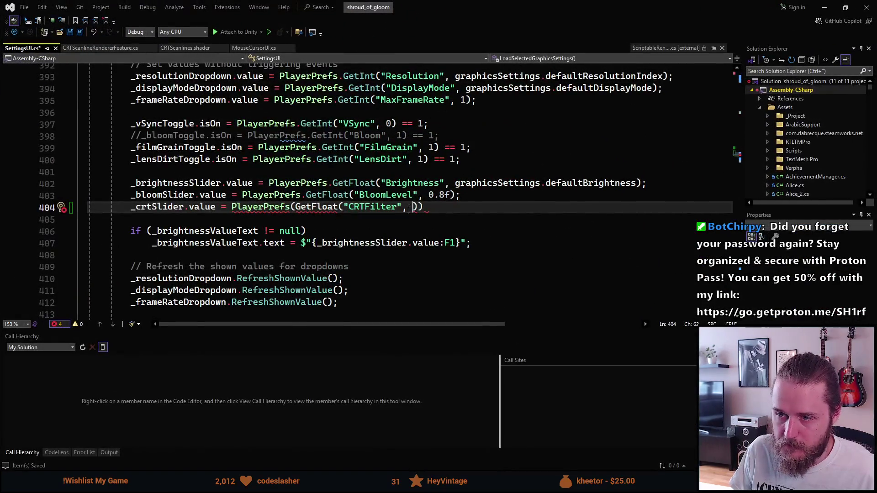
- Paste the overlay alpha as the GetFloat default and fix the PlayerPrefs.GetFloat("CRTFilter", …) syntax
type("02352941")
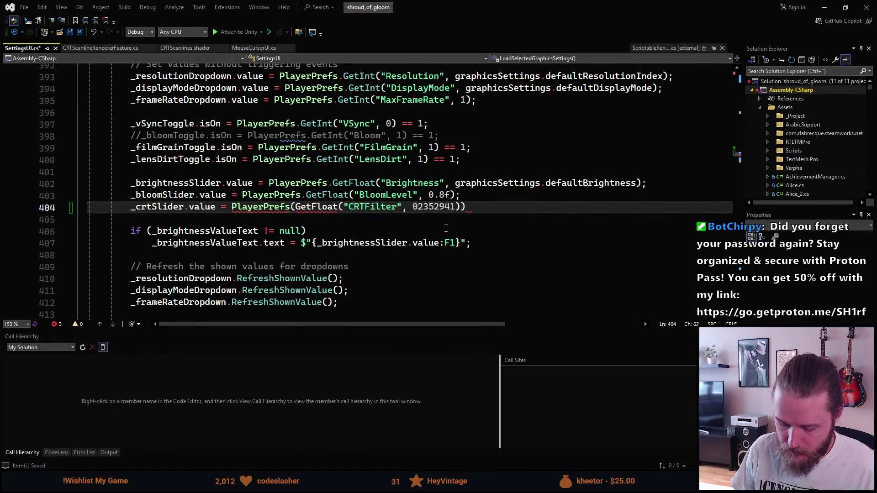
type("0.")
left_click(466, 206)
type("f")
left_click(489, 207)
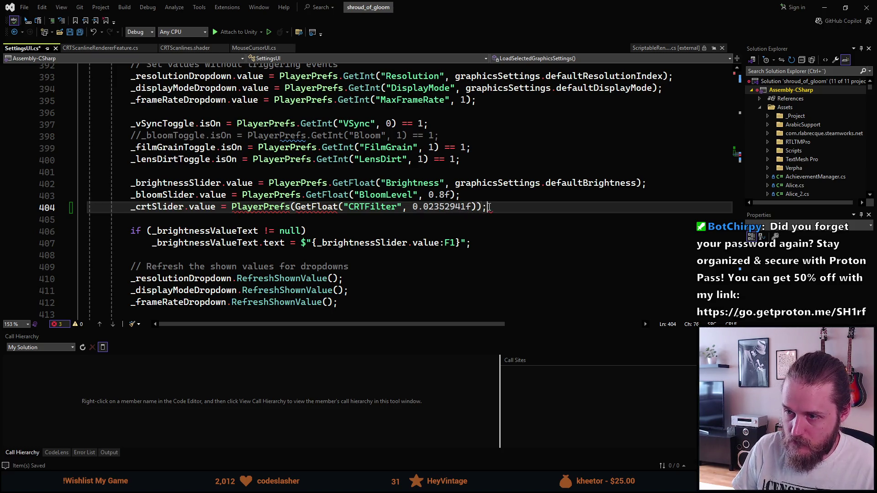
left_click(295, 207)
key("BackSpace")
type(".")
key("Tab")
key("ctrl+Delete")
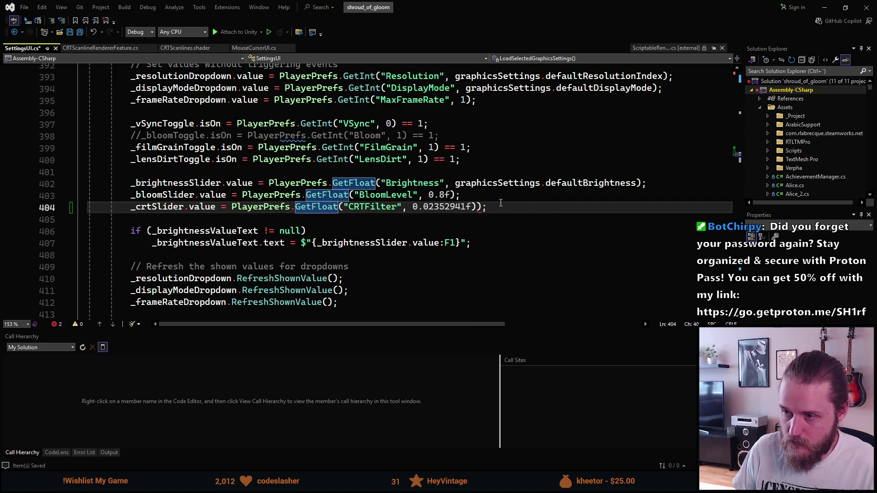
key("End")
key("Left")
key("BackSpace")
- Round the default to 0.024f and save SettingsUI.cs
key("End")
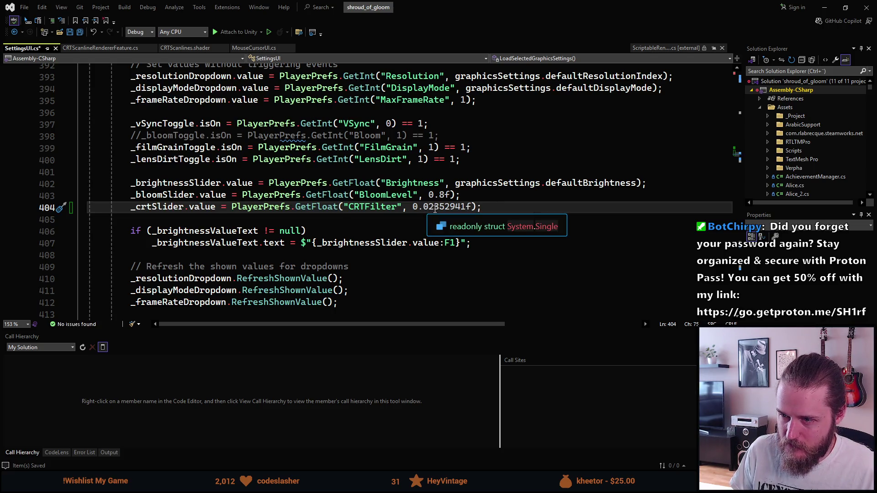
left_click_drag(435, 209, 473, 208)
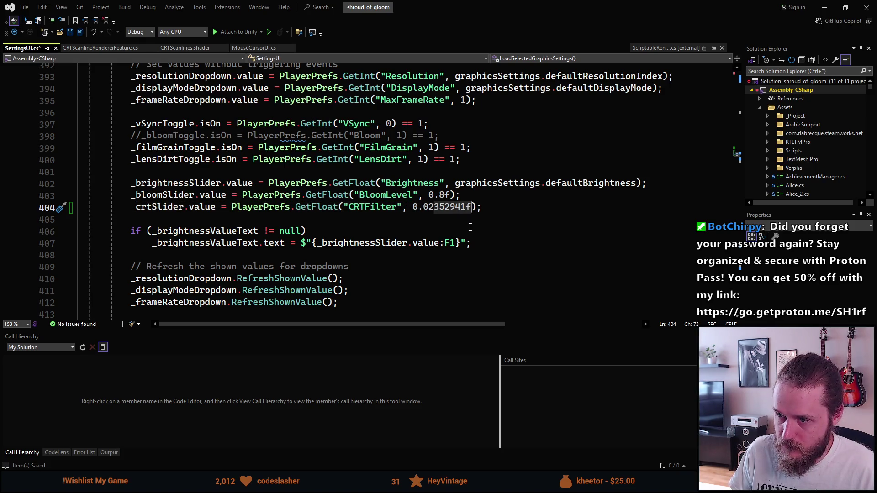
type("4")
key("End")
key("Left")
key("Left")
type("f")
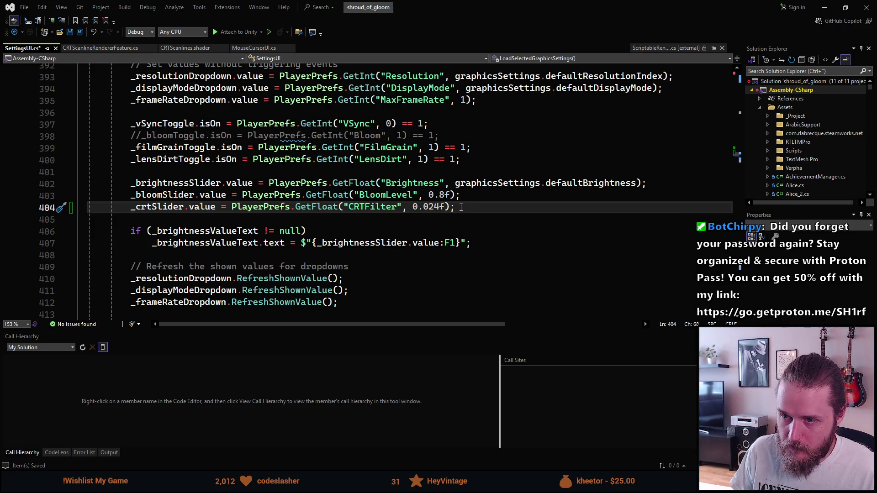
key("ctrl+s")
- Add _crtSlider.onValueChanged.AddListener(OnCRTValueChanged); after the bloom listener line
scroll(328, 225, "down", 1)
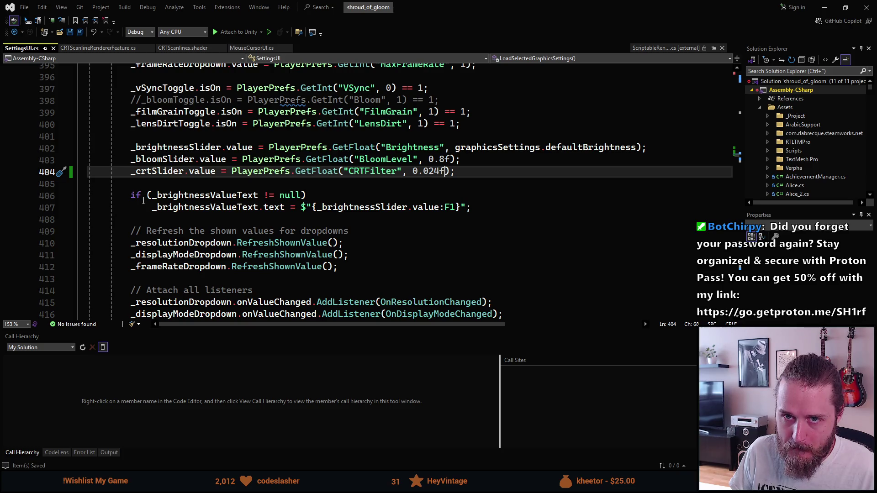
scroll(143, 200, "up", 6)
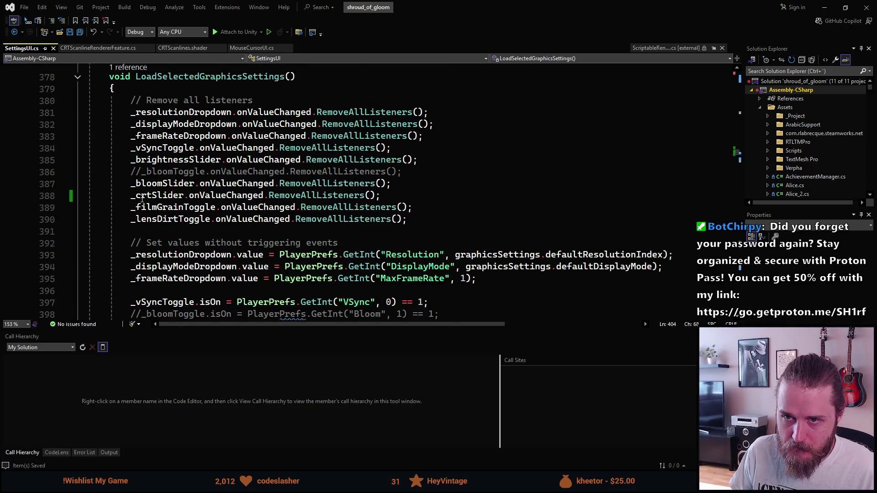
scroll(143, 200, "up", 2)
scroll(143, 199, "up", 10)
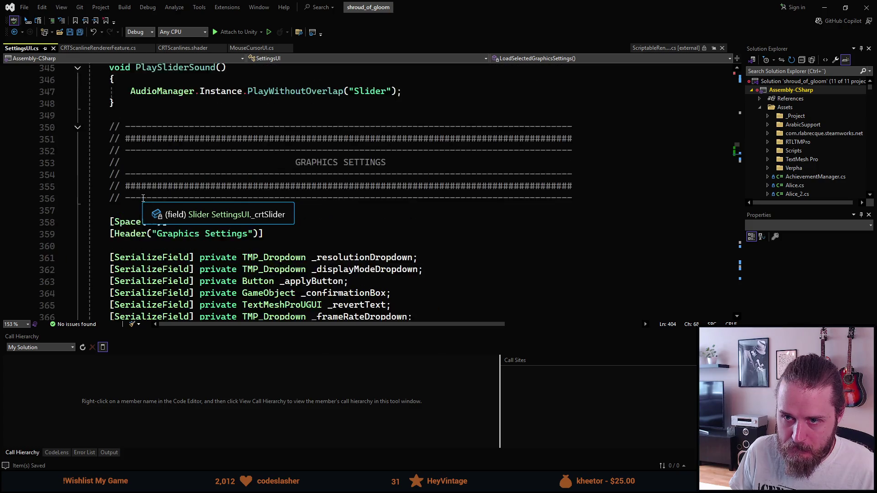
scroll(143, 199, "down", 16)
scroll(143, 199, "down", 2)
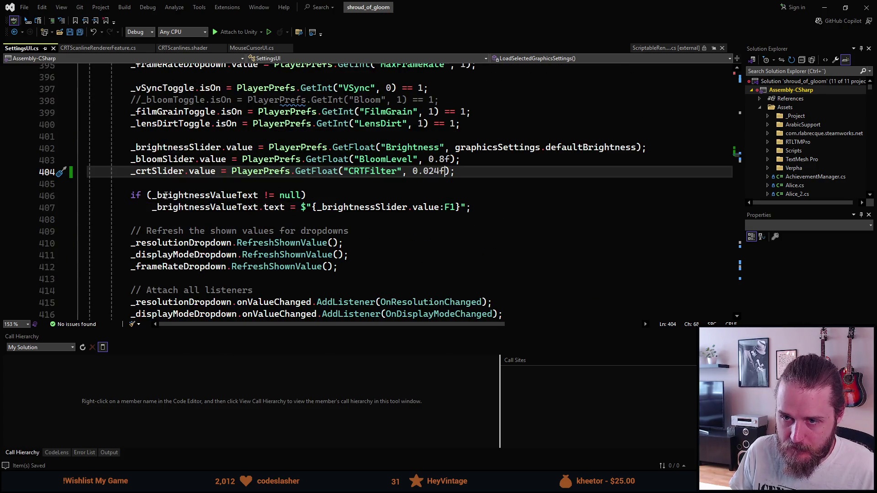
scroll(261, 228, "down", 3)
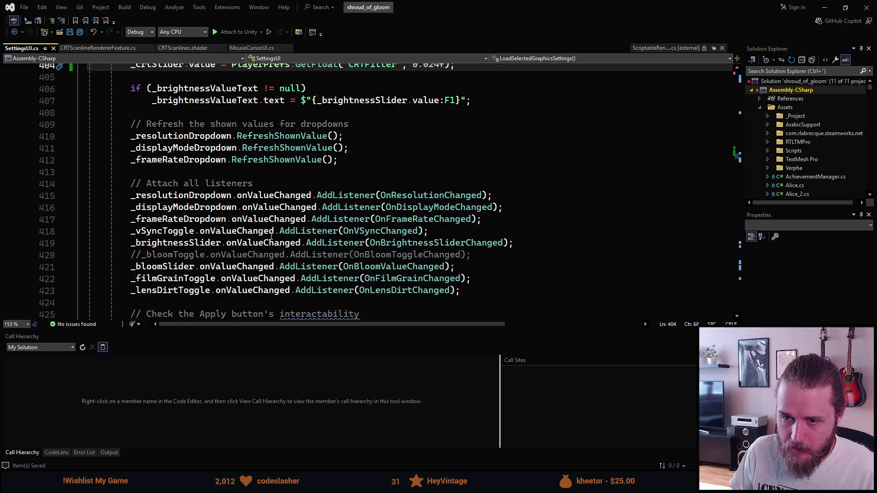
scroll(309, 246, "down", 1)
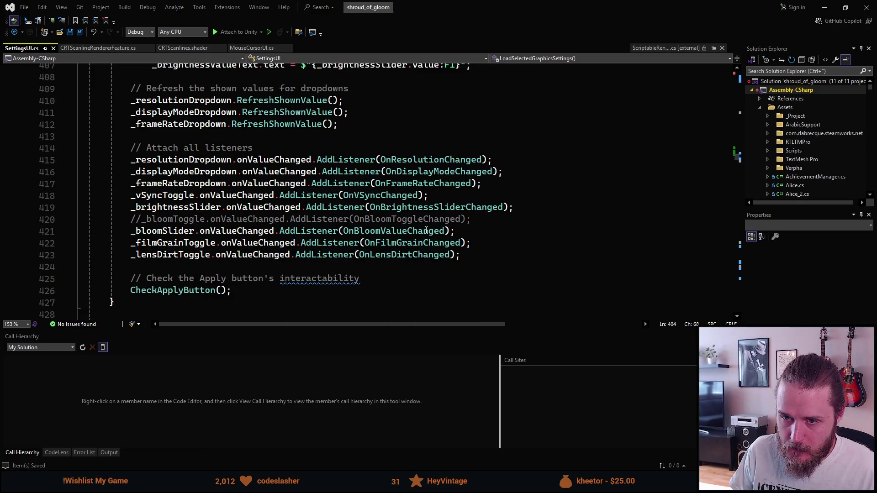
left_click(472, 231)
key("Return")
type("_crt")
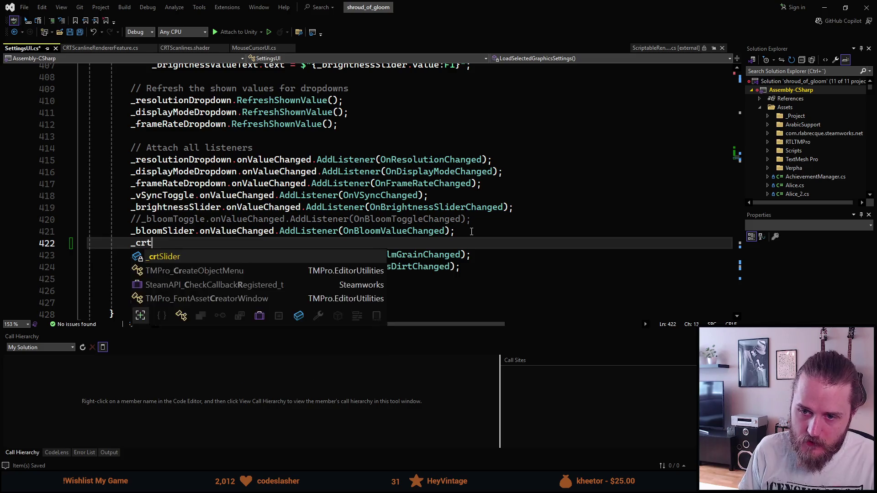
type("Slider.onValueChanged.")
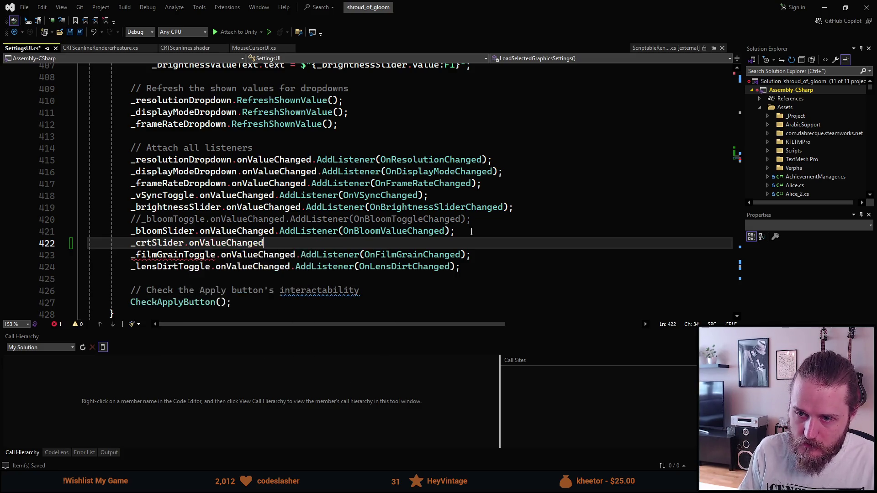
key("Tab")
type("(")
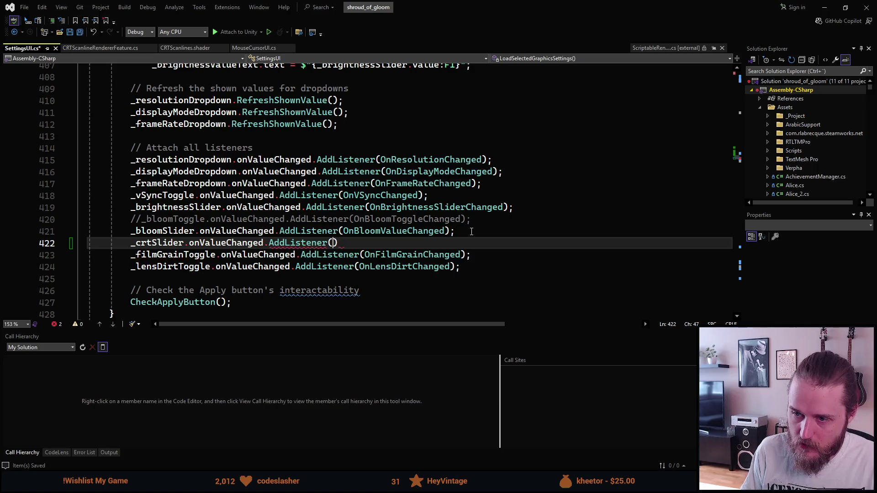
type("OnCRT")
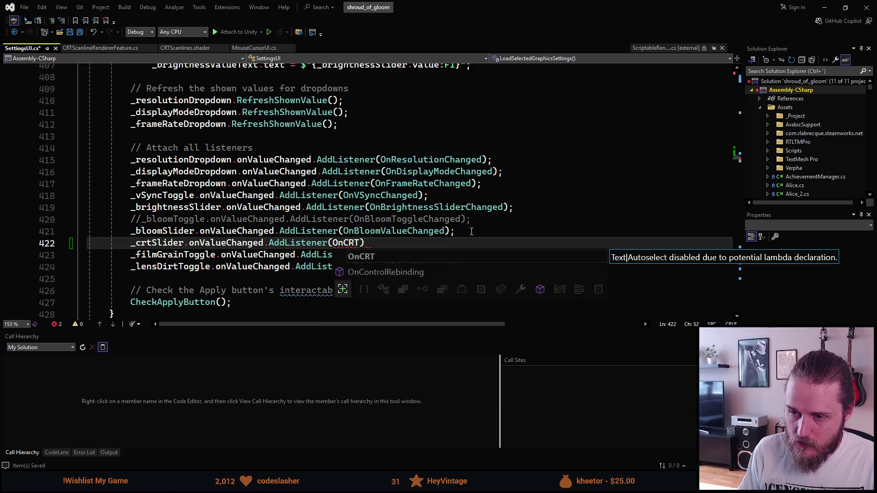
type("ValueChanged)")
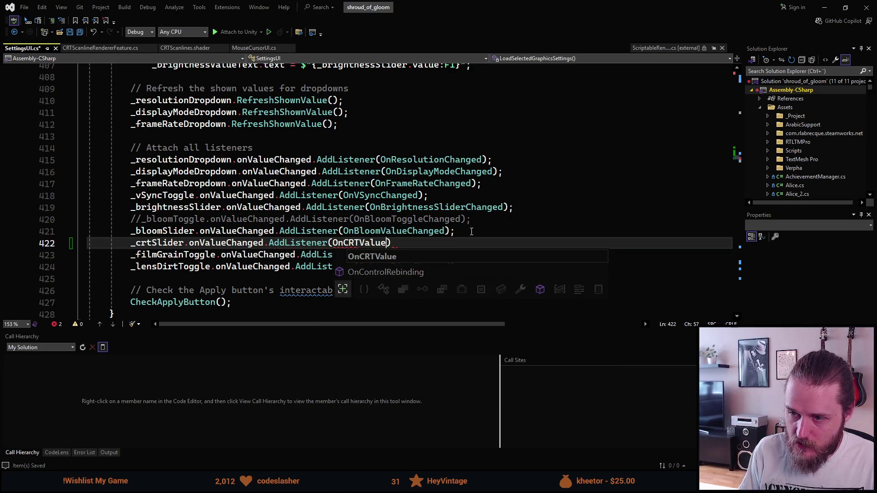
type(";")
key("ctrl+Left")
key("ctrl+Left")
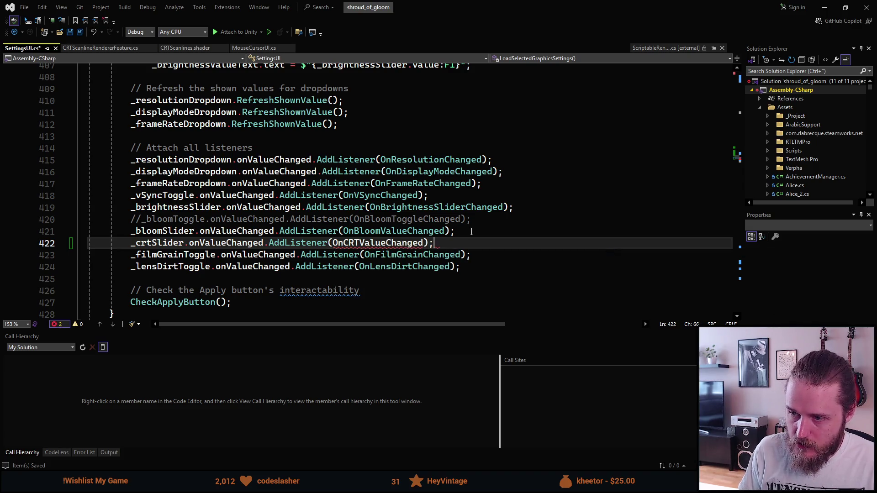
scroll(472, 232, "down", 14)
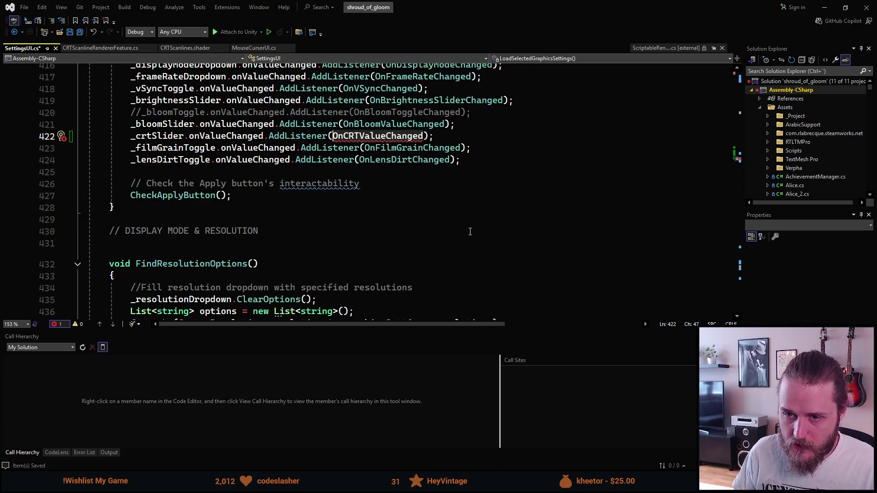
- Below the bloom handler, add a '/ CRT' comment and a public OnCRTValueChanged(float value) method
scroll(466, 232, "down", 20)
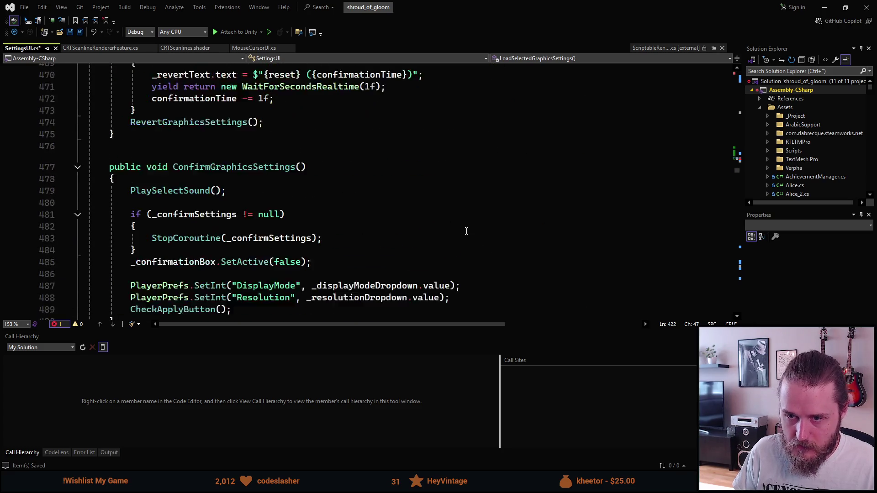
scroll(466, 231, "down", 20)
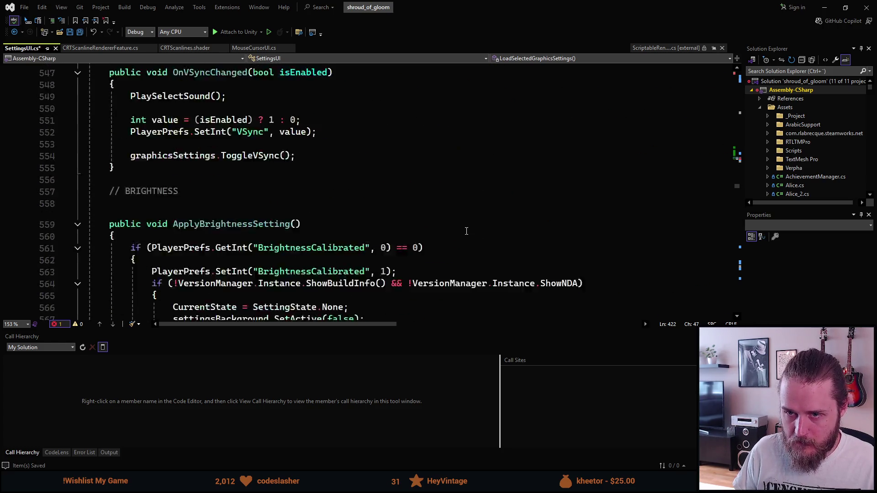
scroll(467, 231, "down", 3)
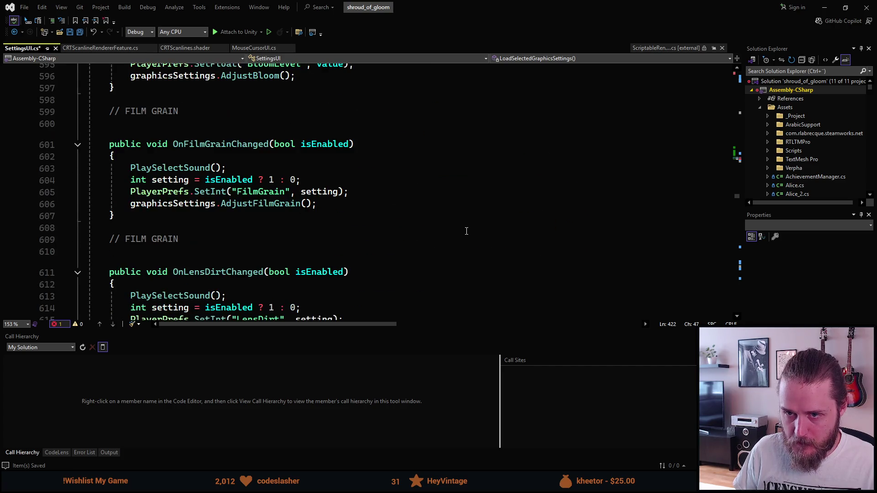
scroll(465, 230, "up", 2)
left_click(208, 165)
key("Return")
key("Return")
key("Return")
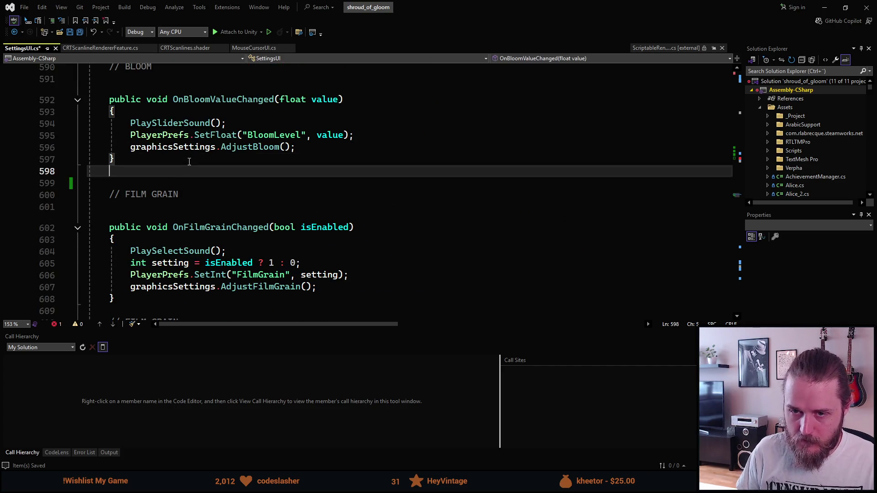
key("Up")
type("/ CRT")
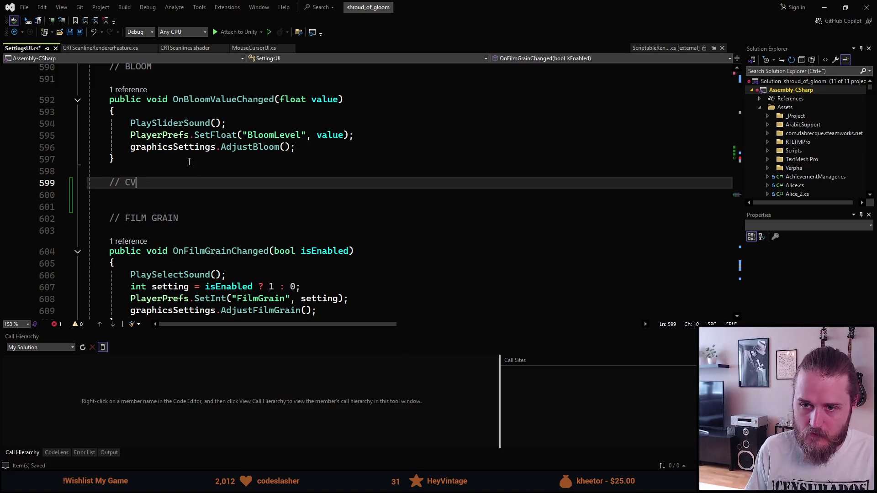
key("Return")
key("Return")
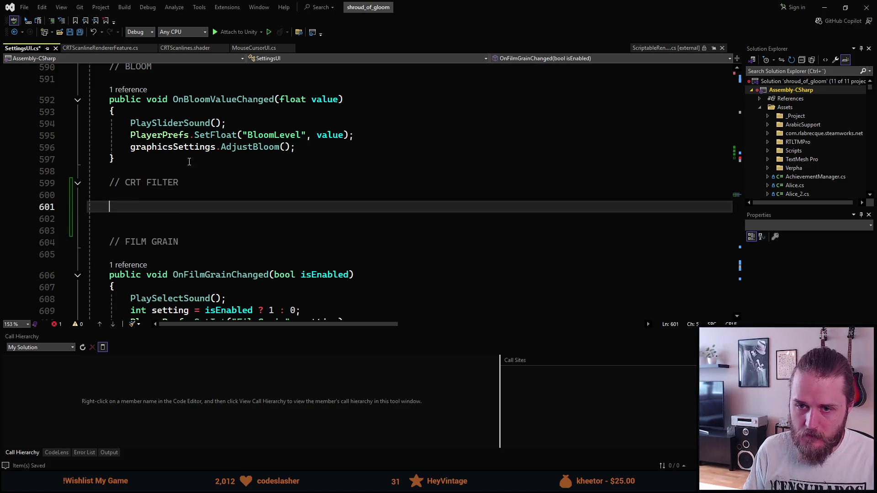
type("public voi")
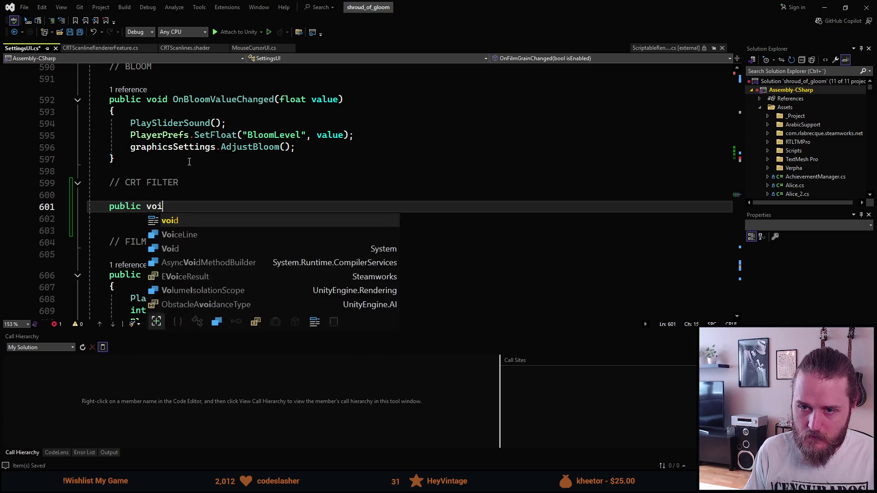
type("d OnCRTValueChanged(float va")
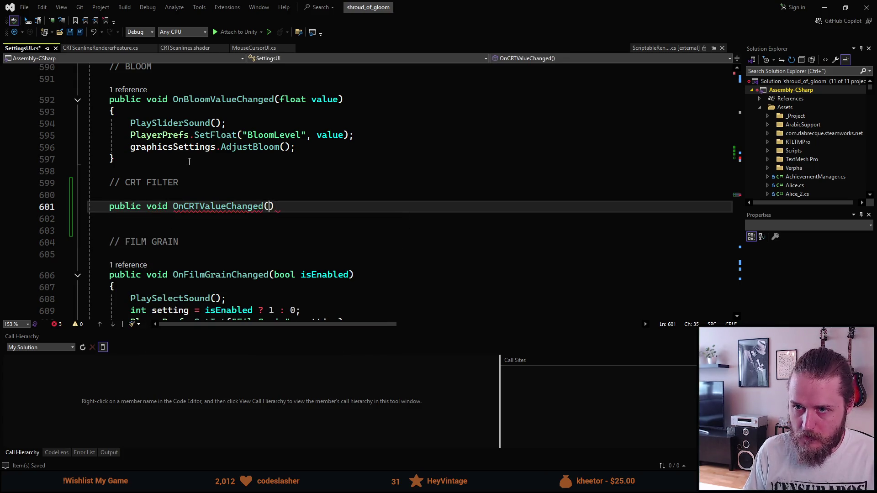
type("lue)")
key("Return")
type("{")
key("Return")
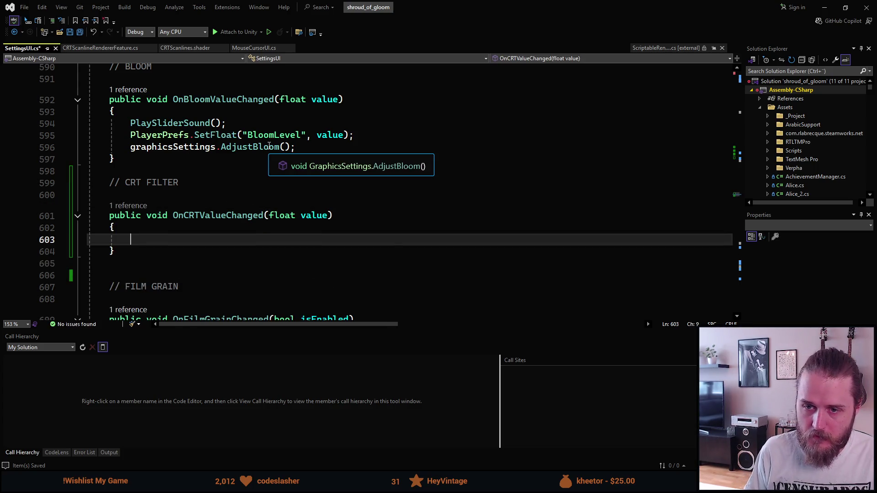
- Make the handler play the slider sound, save "CRTFilter", and call graphicsSettings.AdjustCRTFilter()
type("PlaySl")
key("Tab")
type("();")
key("Return")
type("PlayerPrefs.")
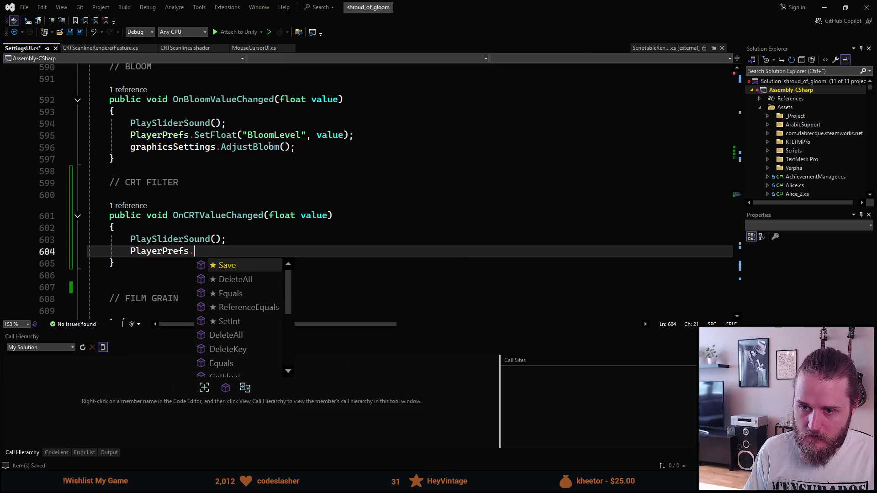
type("SetFl")
key("Tab")
type("(\"CRT")
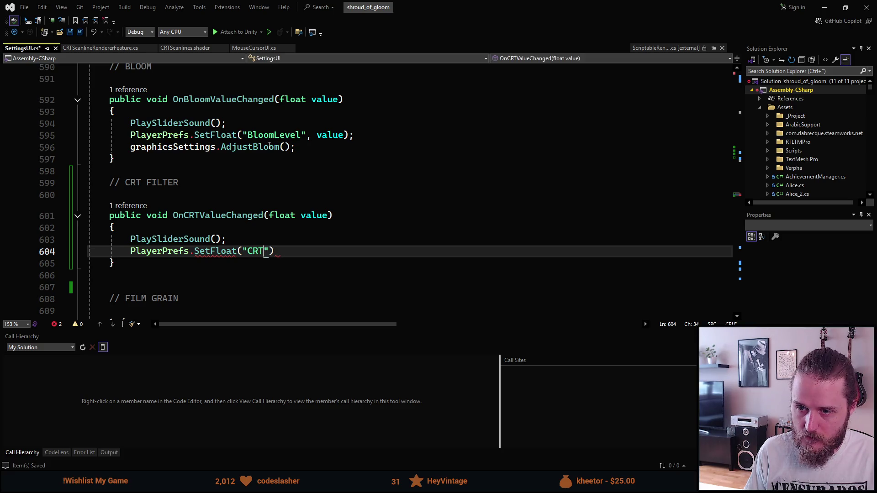
type("Filter\",")
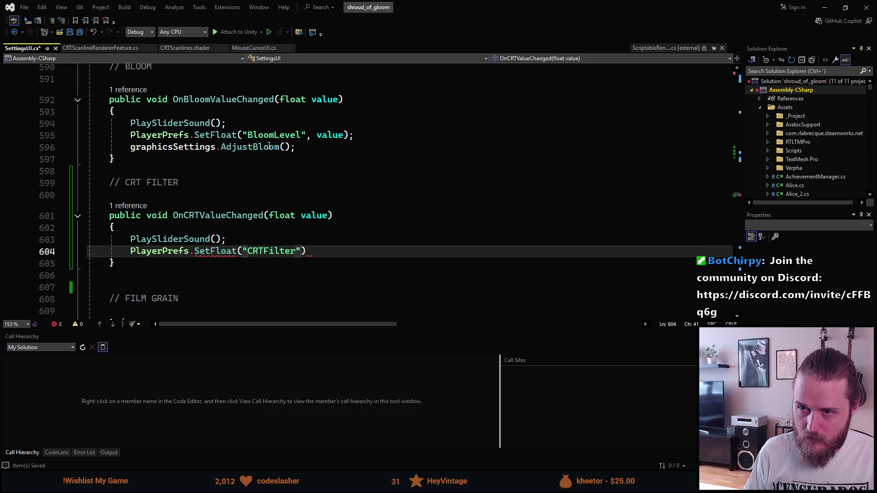
type(" value);")
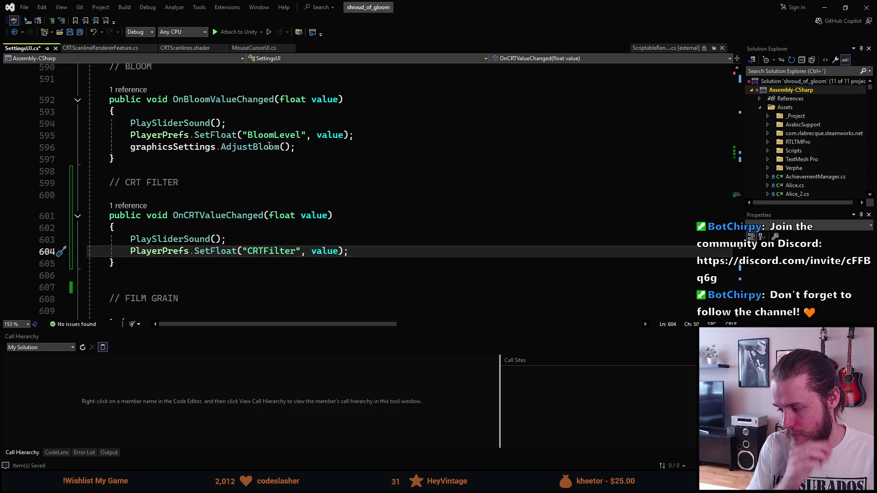
key("Return")
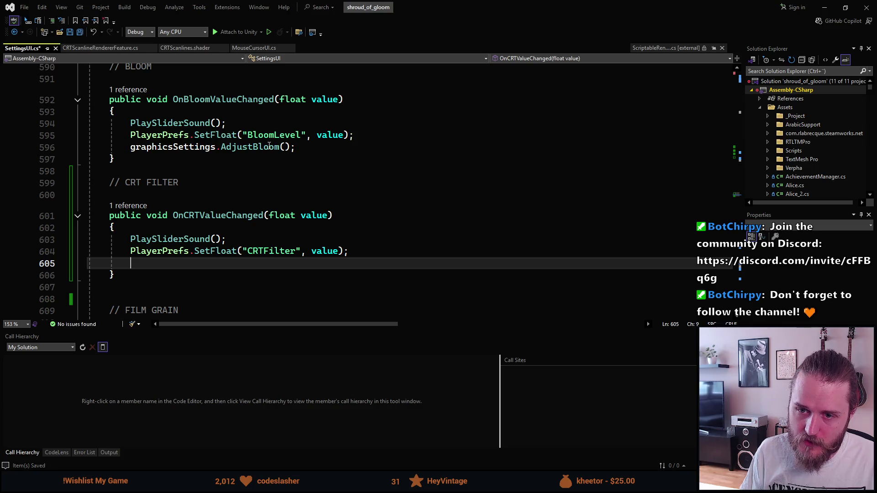
type("grap")
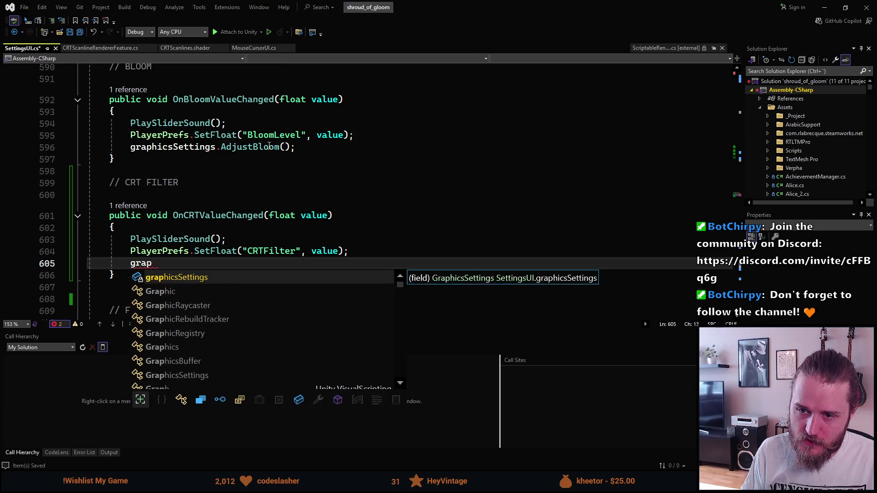
key("Tab")
type(".Adjust")
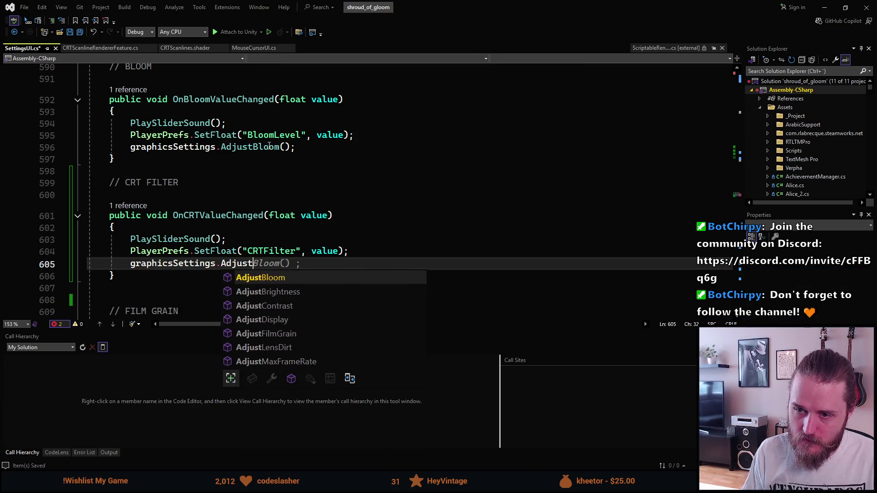
type("CRTFilter();")
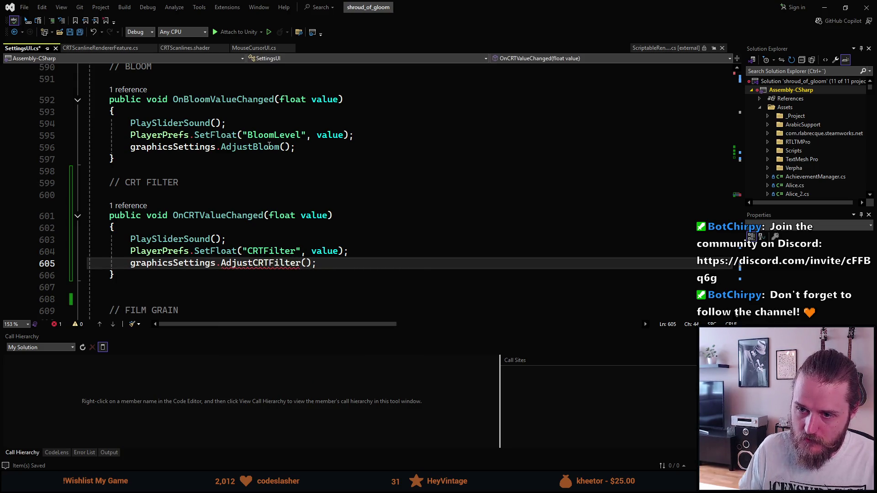
- Save SettingsUI.cs and go to the graphicsSettings field declaration
key("ctrl+s")
left_click(307, 264)
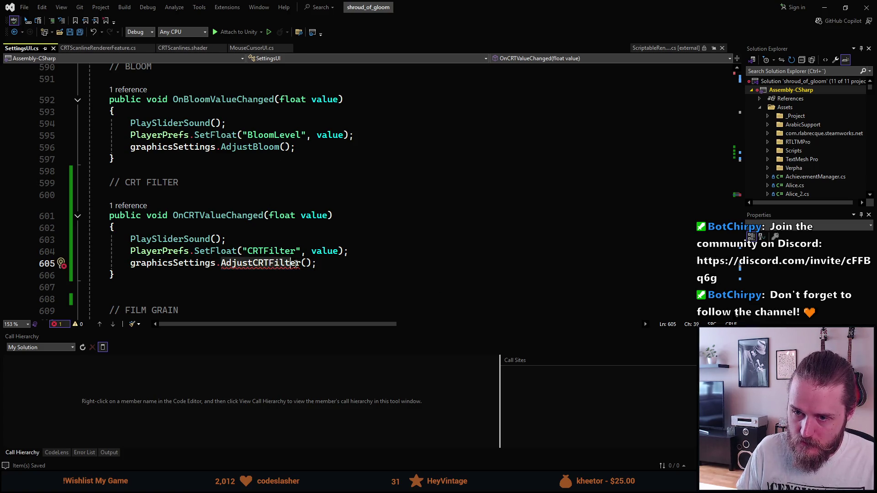
left_click(178, 263)
key("F12")
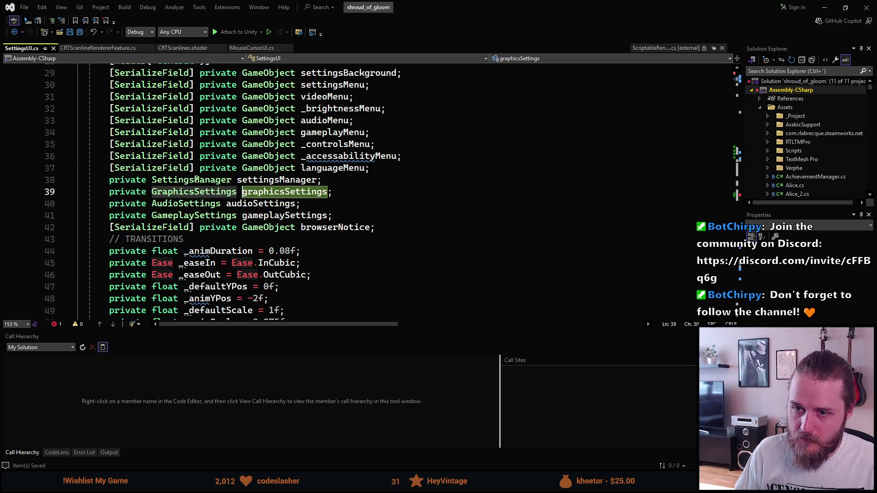
- Open GraphicsSettings.cs and add an AdjustCRTFilter() call right after AdjustBloom() in LoadGraphicsSettings
left_click(196, 192)
key("F12")
scroll(196, 223, "down", 10)
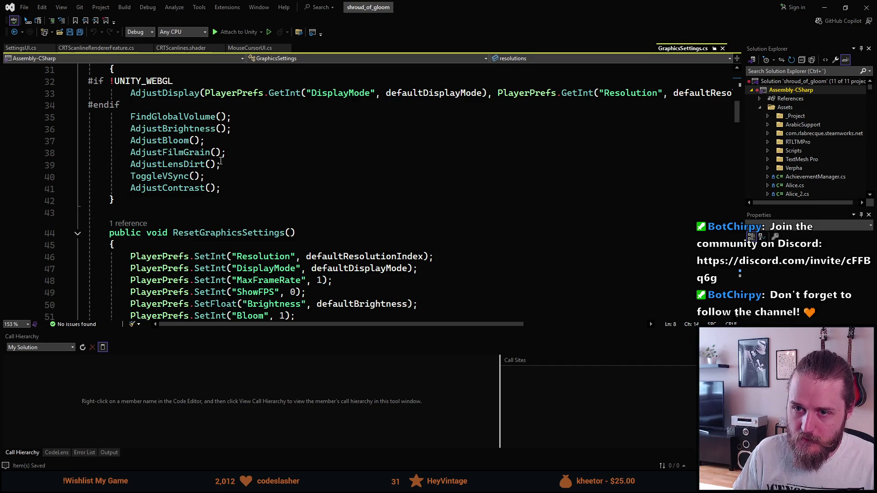
left_click(236, 140)
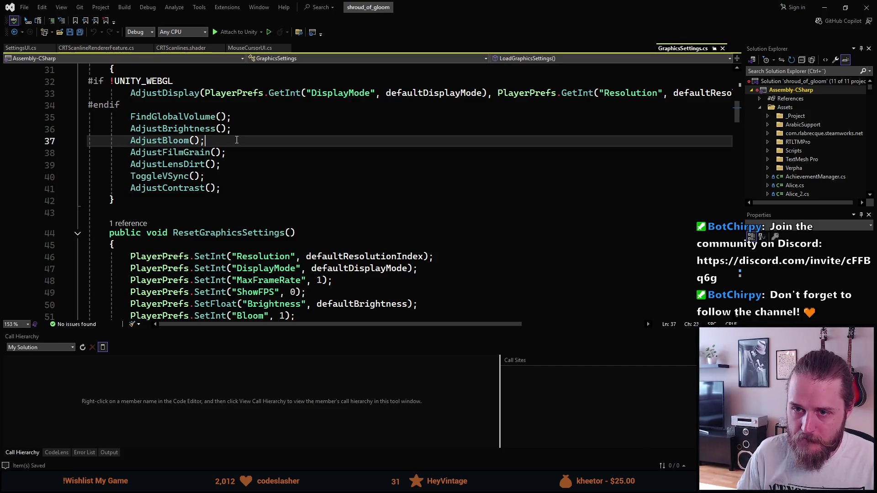
key("Return")
type("AdjustCRTFilter()")
scroll(229, 158, "down", 19)
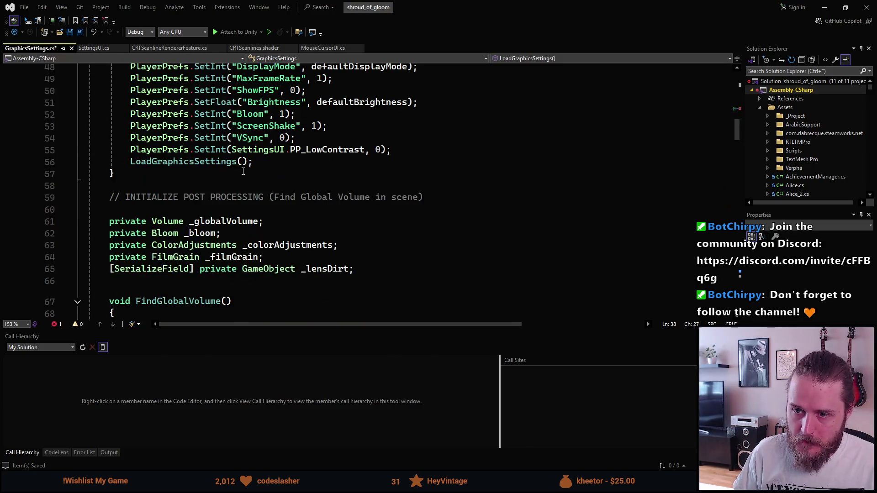
scroll(241, 171, "down", 20)
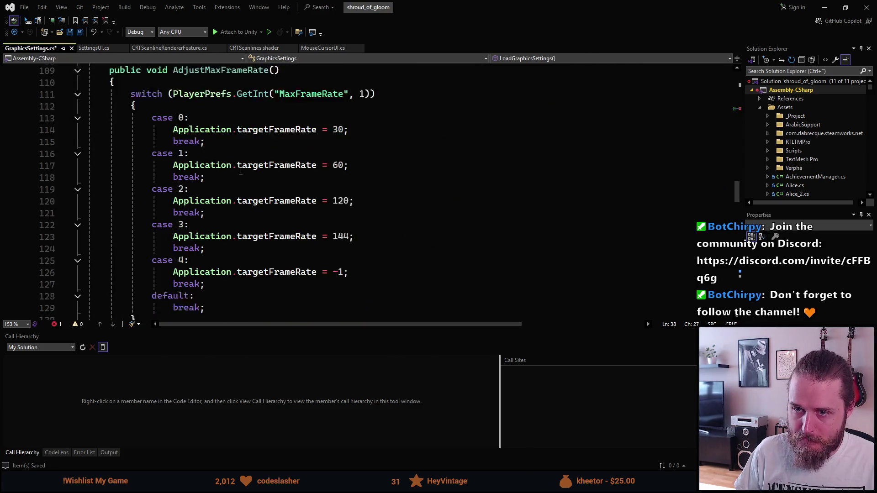
- Write a 'public void AdjustCRTFilter()' signature after the AdjustBloom method
scroll(238, 172, "down", 2)
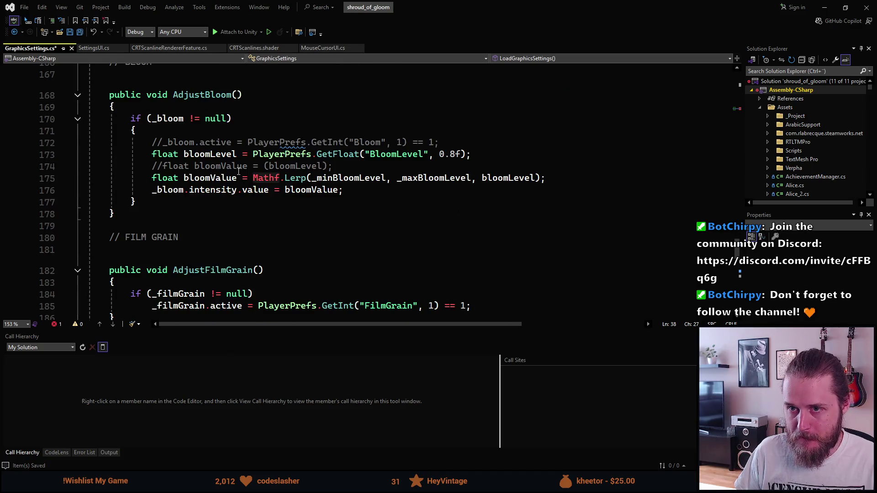
left_click(178, 220)
key("Return")
key("Return")
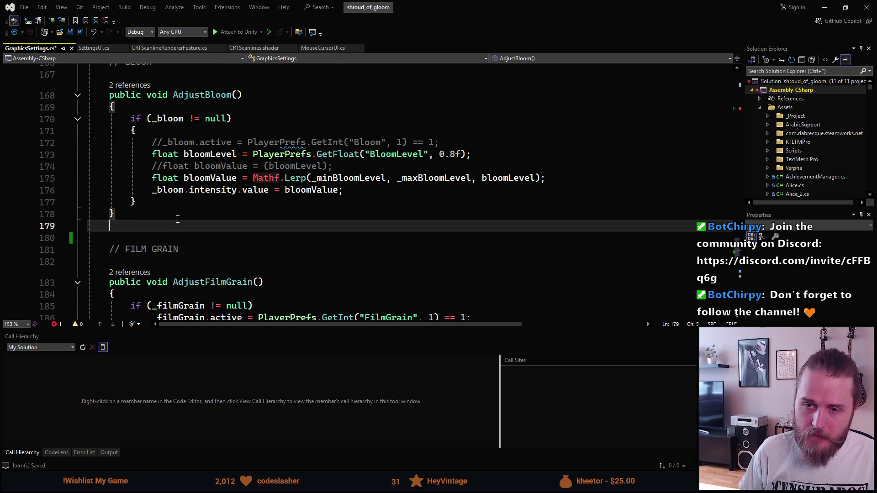
type("//CR")
key("BackSpace")
key("BackSpace")
key("BackSpace")
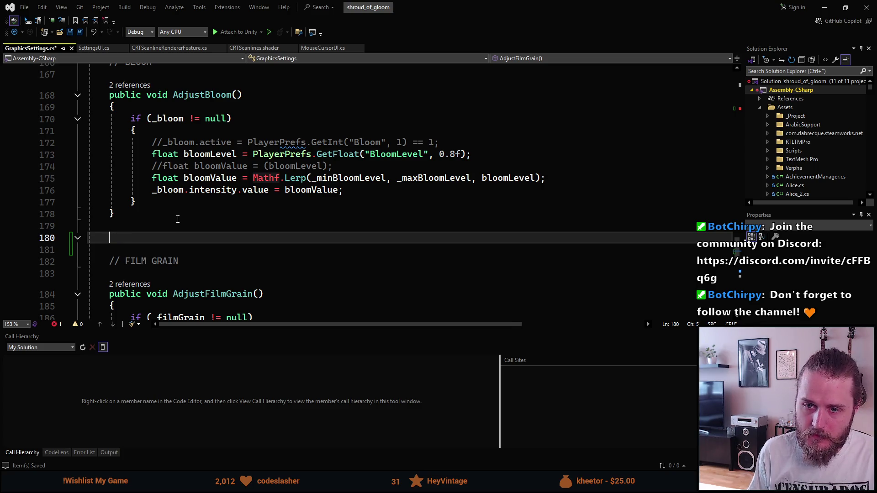
type("AdjustCRTFilter()")
key("Home")
type("public void")
- Give AdjustCRTFilter an empty body in braces
key("End")
type("{")
key("Return")
type("i")
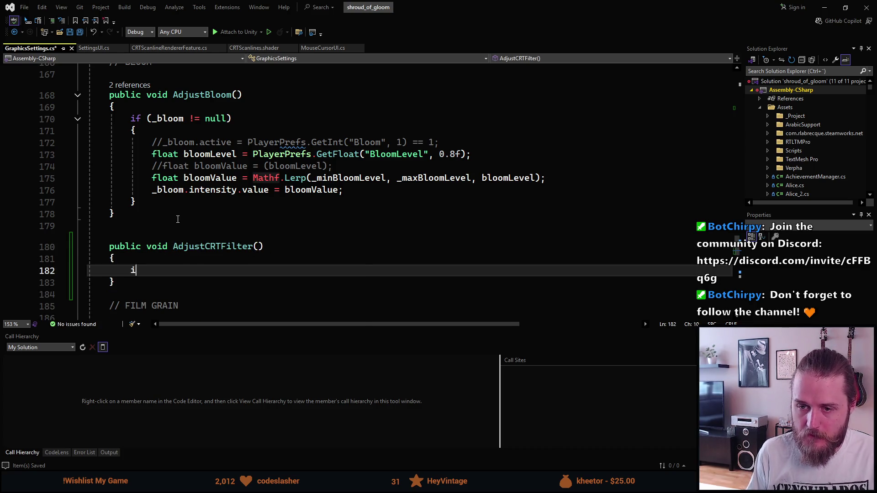
key("BackSpace")
key("BackSpace")
key("BackSpace")
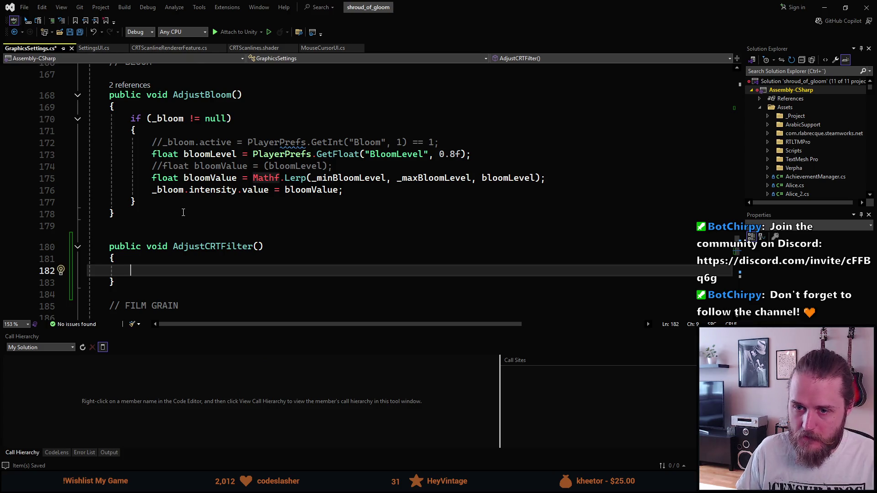
scroll(183, 213, "up", 20)
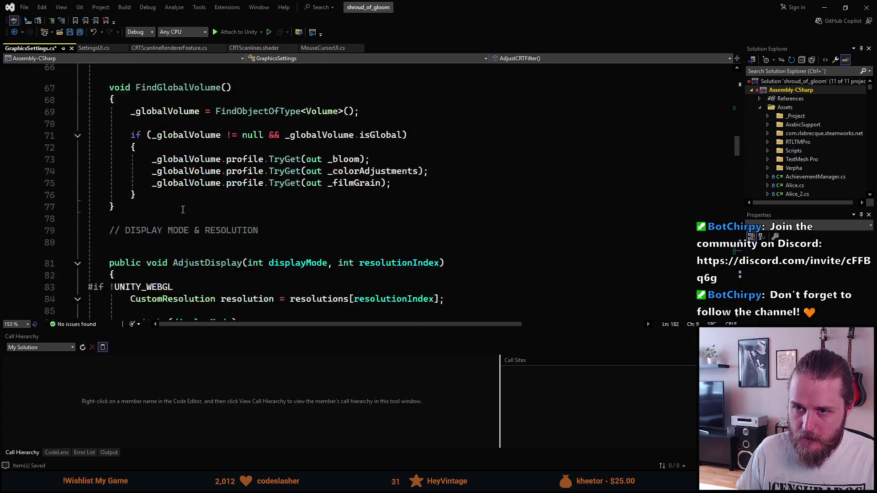
scroll(183, 209, "up", 20)
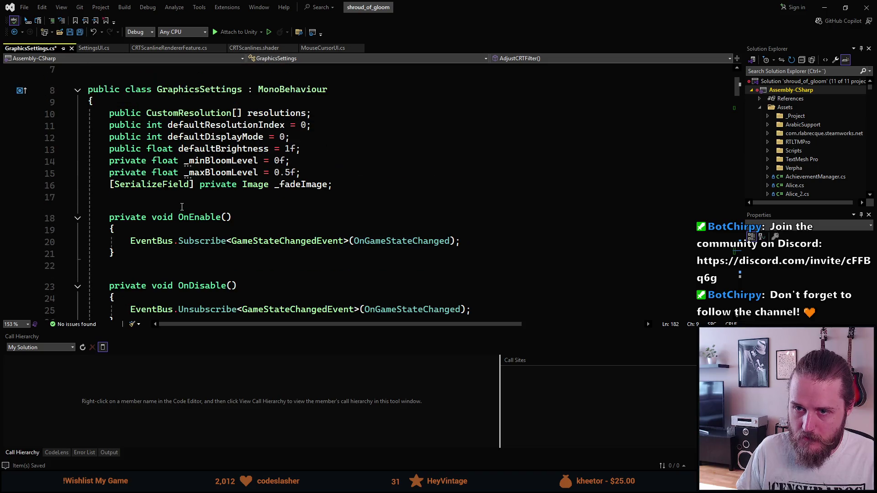
- Declare a serialized private Image field _crtOverlay below _fadeImage with the sfpr snippet
left_click(348, 185)
key("Return")
type("sfpr")
key("Tab")
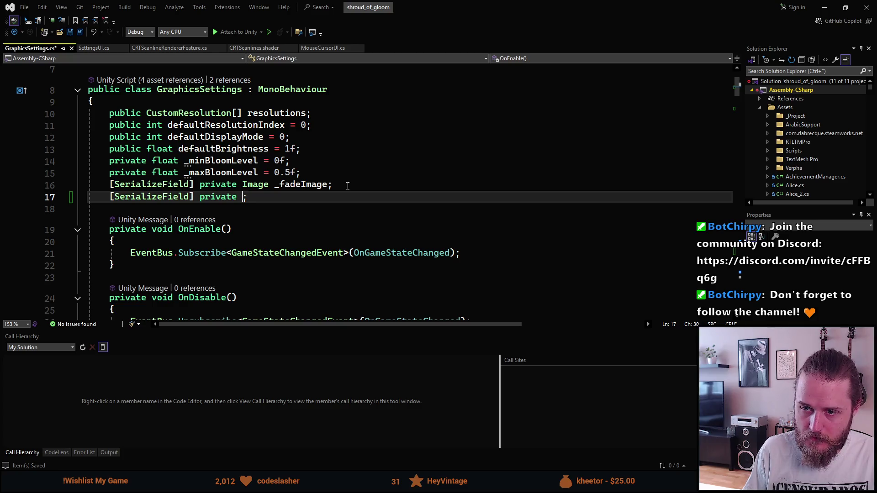
type("Image _")
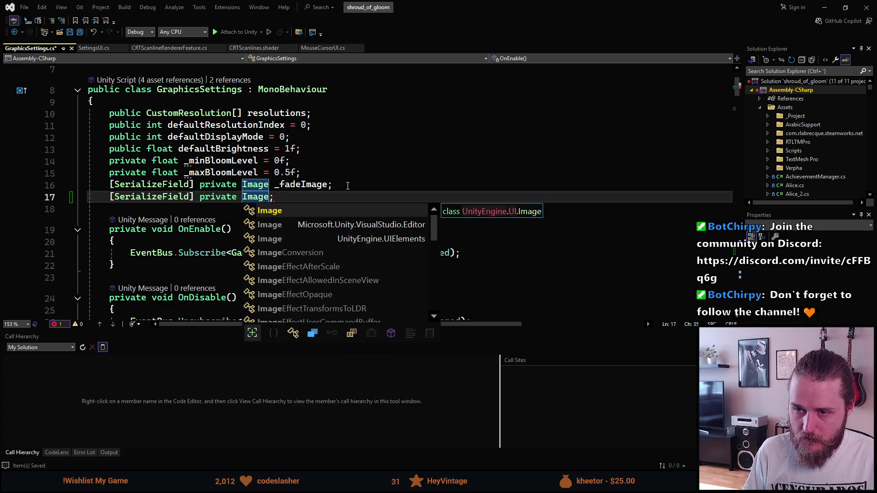
key("BackSpace")
type("crtOPv")
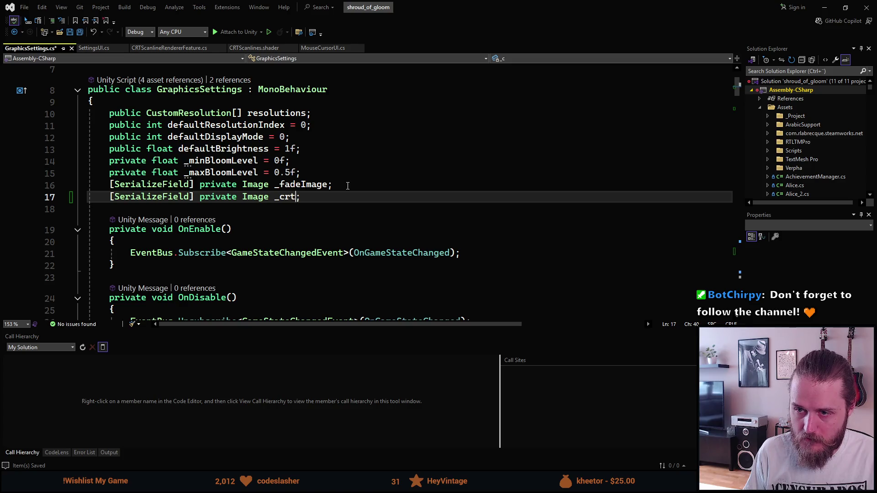
type("erlay")
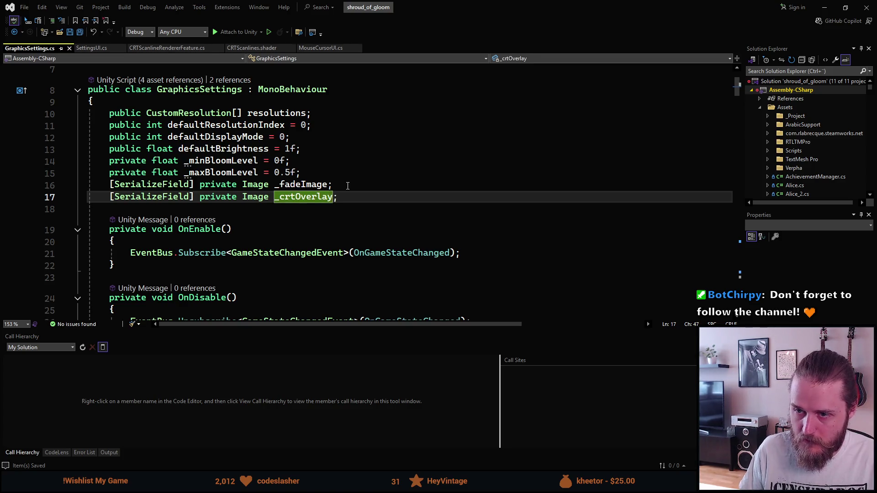
scroll(340, 191, "down", 15)
scroll(334, 196, "down", 20)
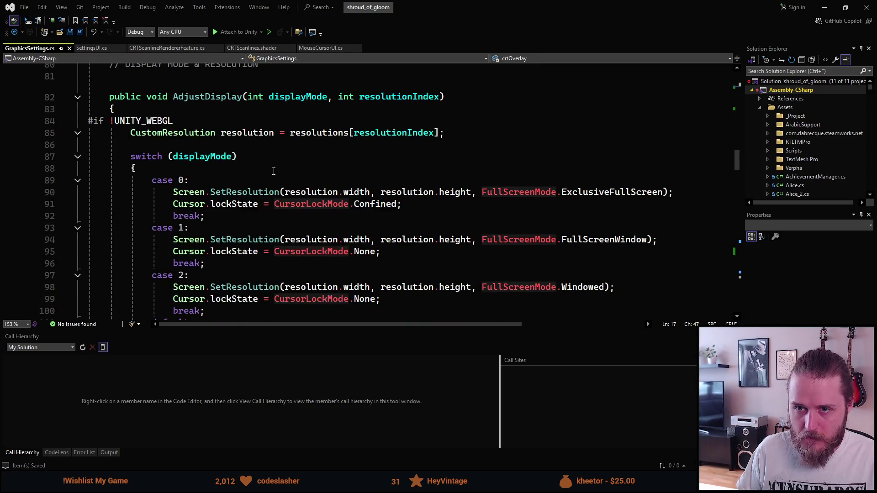
scroll(268, 169, "down", 10)
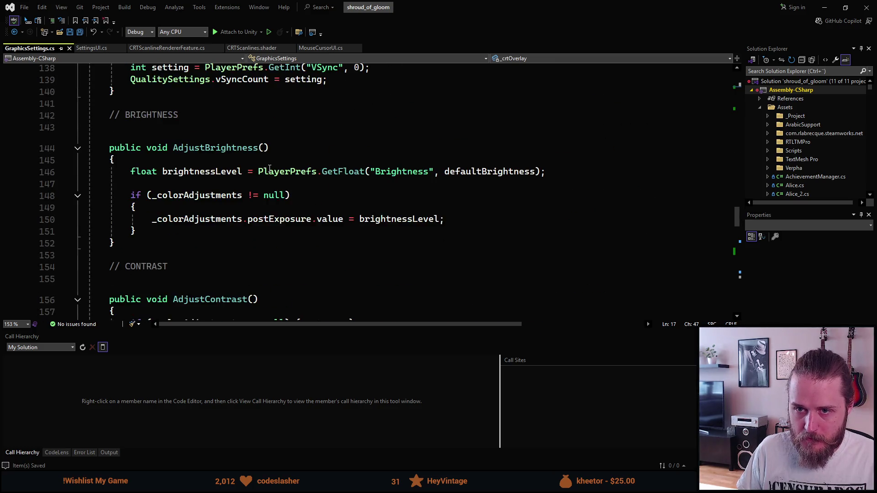
scroll(269, 169, "down", 6)
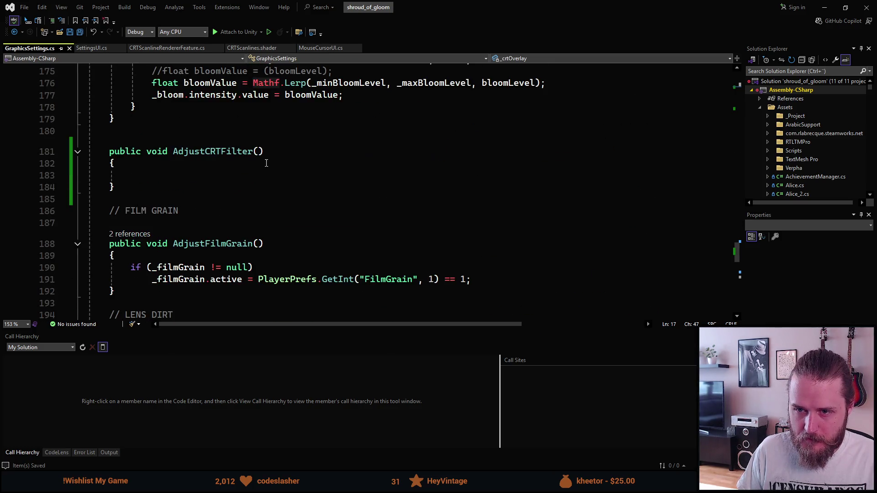
left_click(188, 178)
- Start AdjustCRTFilter with 'Color color = _crtOverlay.color;'
key("Tab")
key("ctrl+space")
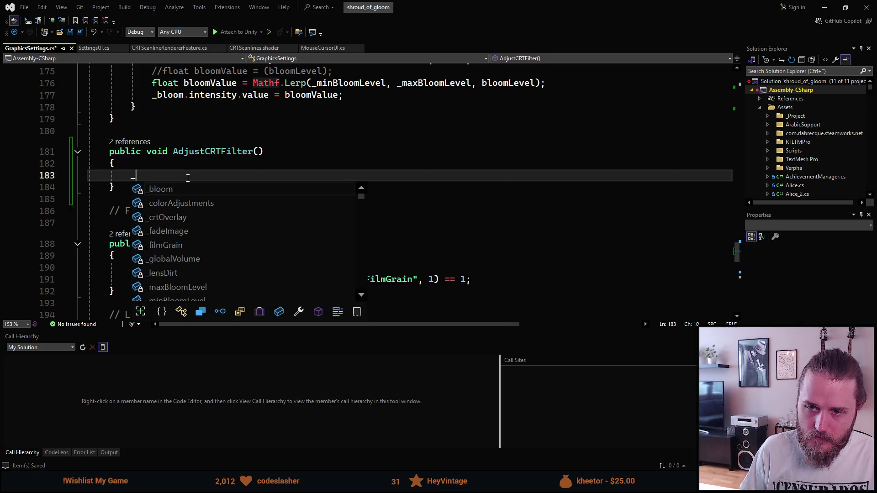
type("_cr")
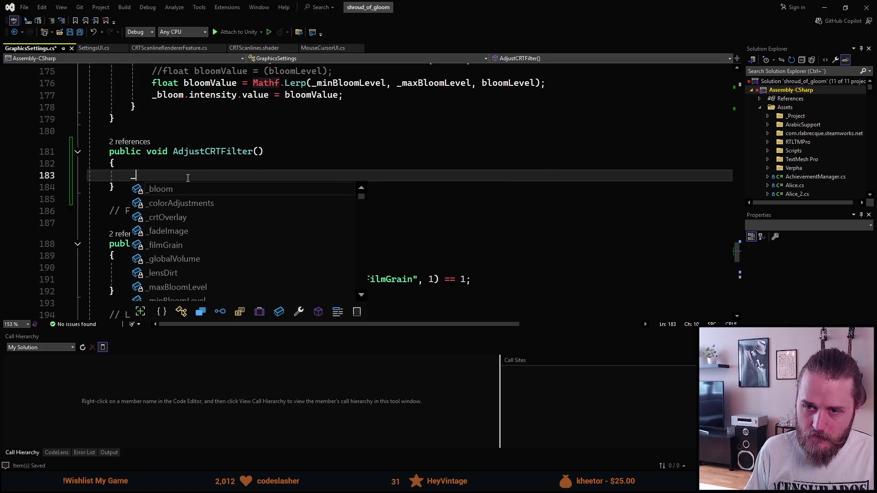
key("Tab")
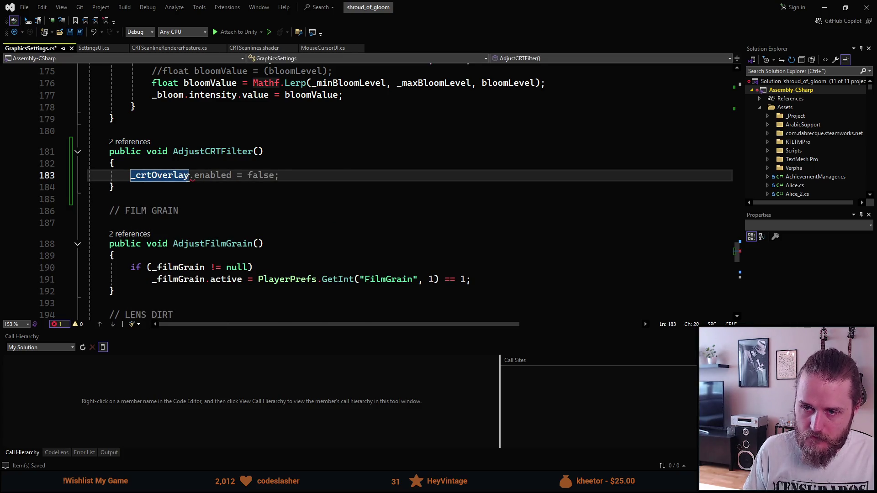
scroll(189, 177, "up", 1)
type(".")
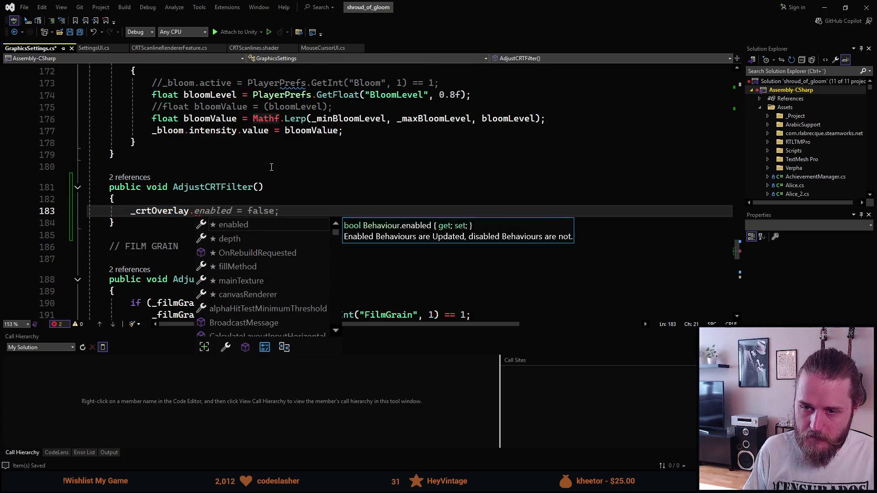
type("c")
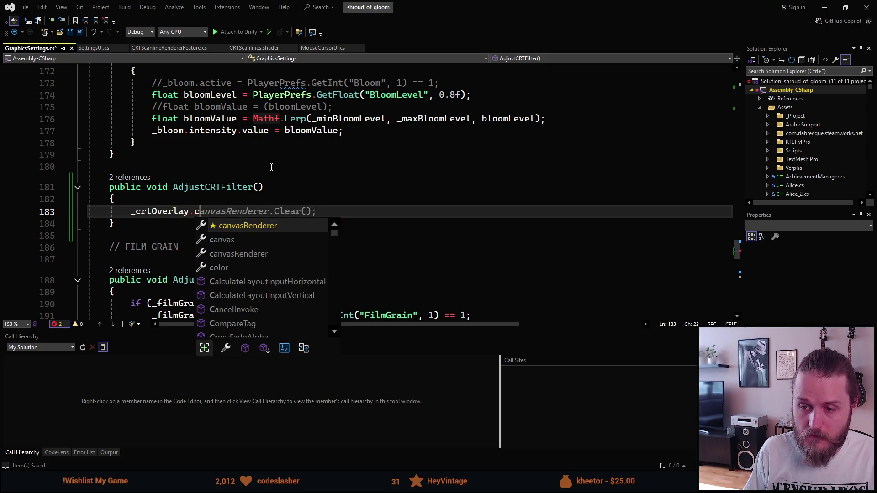
type("olor = new Color(")
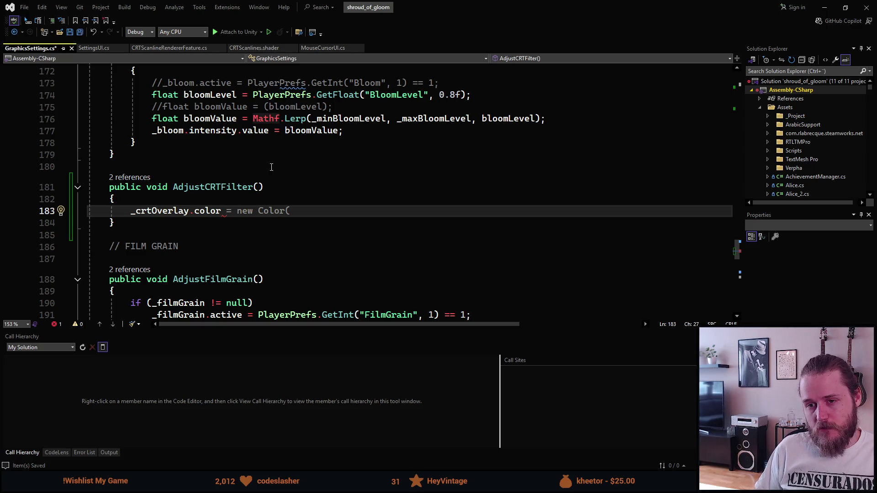
key("BackSpace")
key("BackSpace")
key("BackSpace")
type("Colo")
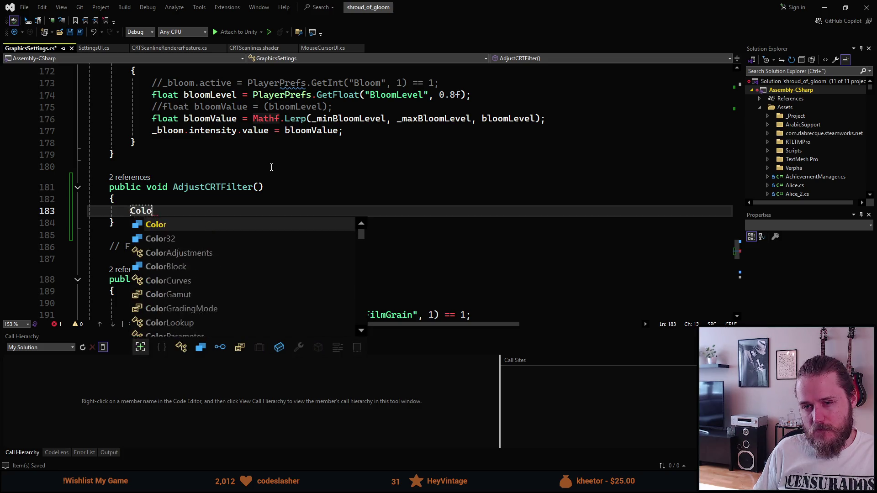
type("r crtCo")
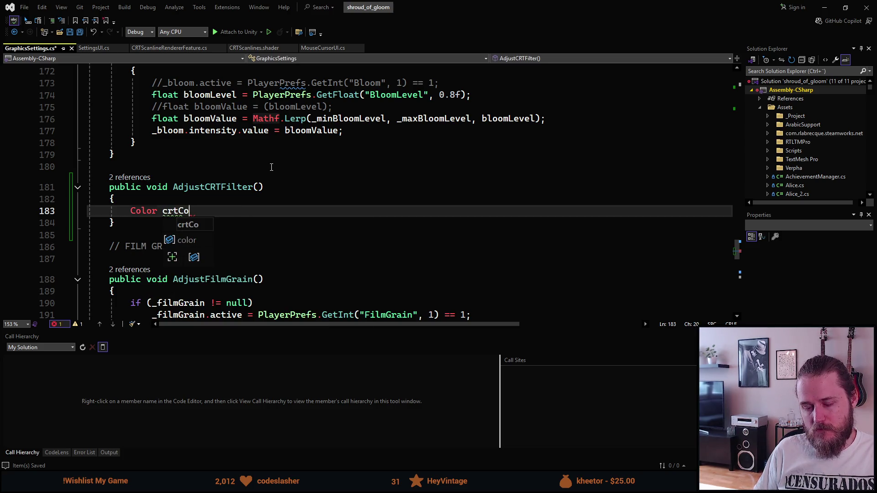
key("BackSpace")
key("BackSpace")
key("BackSpace")
key("BackSpace")
type("olor ")
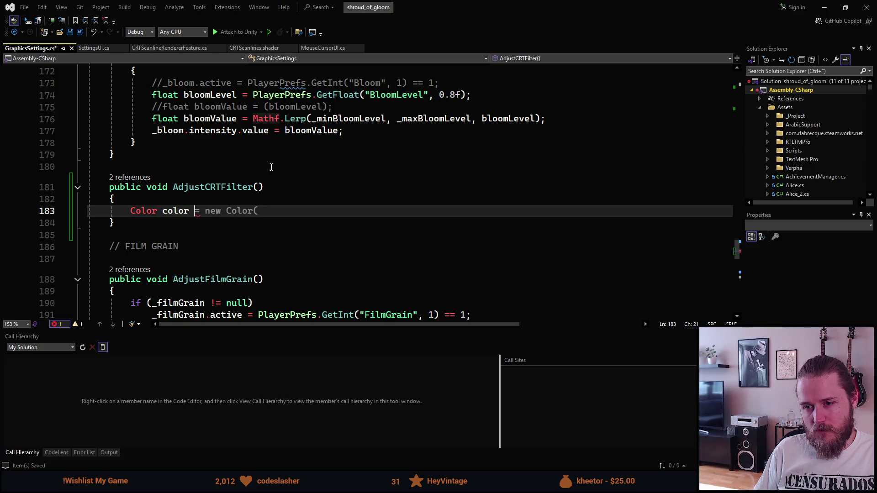
type("=")
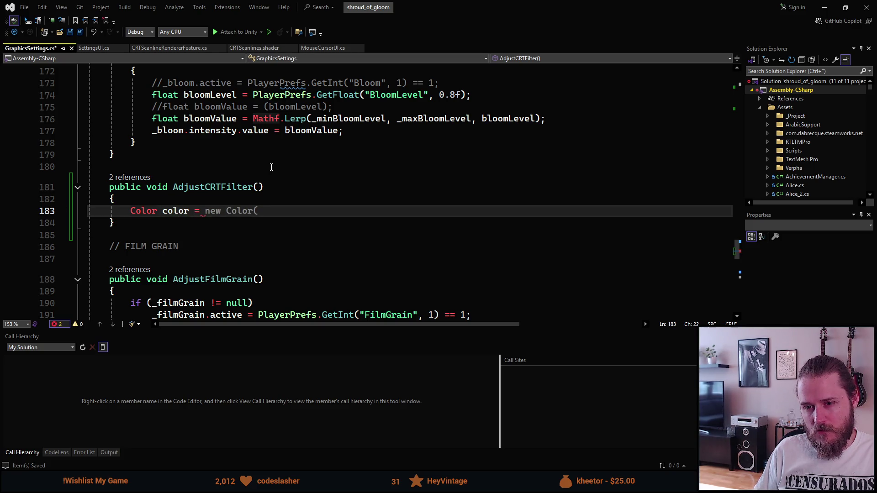
type(" _c")
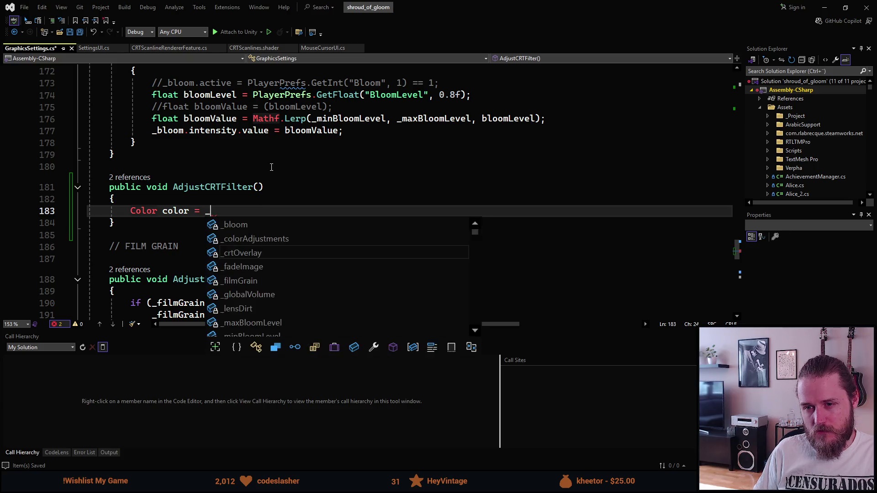
key("Tab")
key("Return")
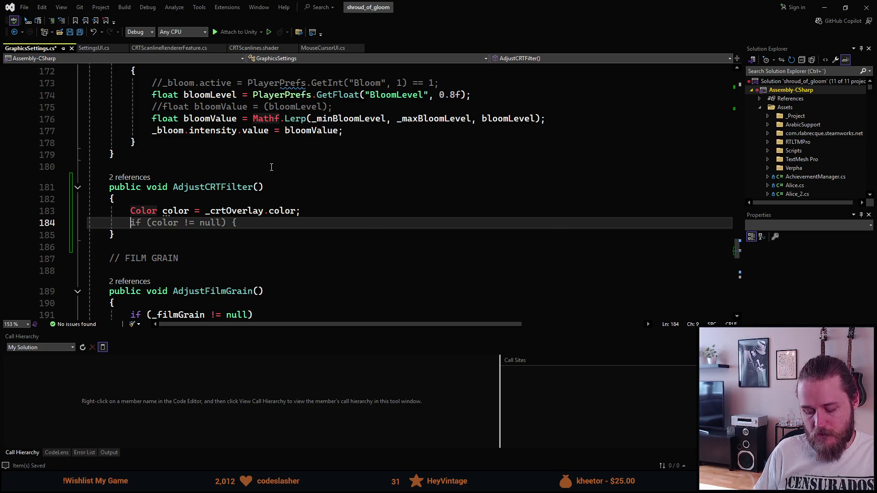
- Add 'float alpha = PlayerPrefs.GetFloat("CRTFilter", 0.24f);' on the next line
type("float ")
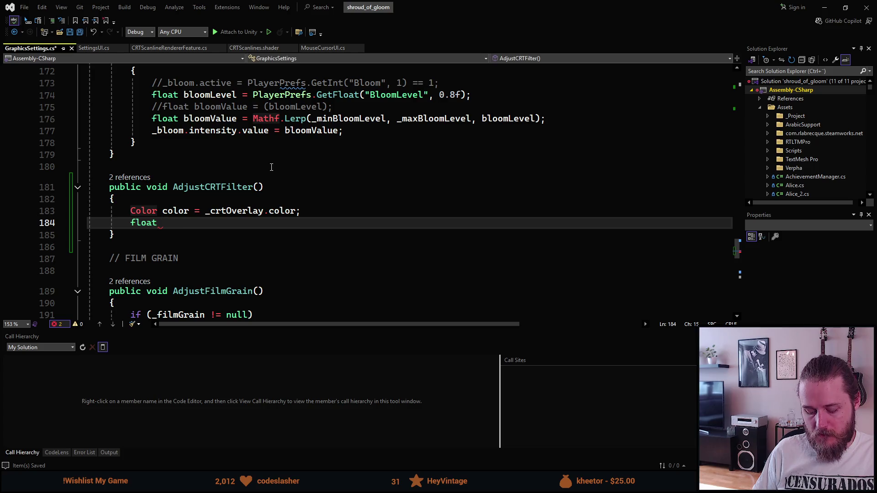
type("alpha = ")
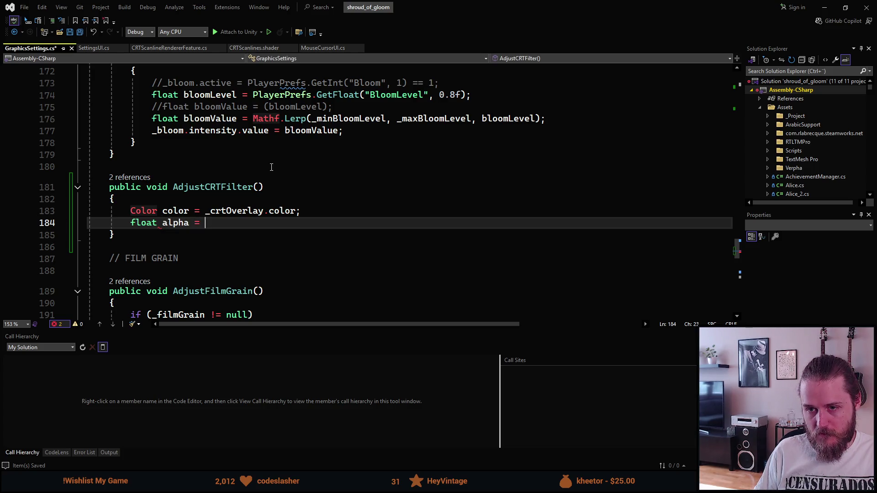
type("PlayerPrefs.Ge")
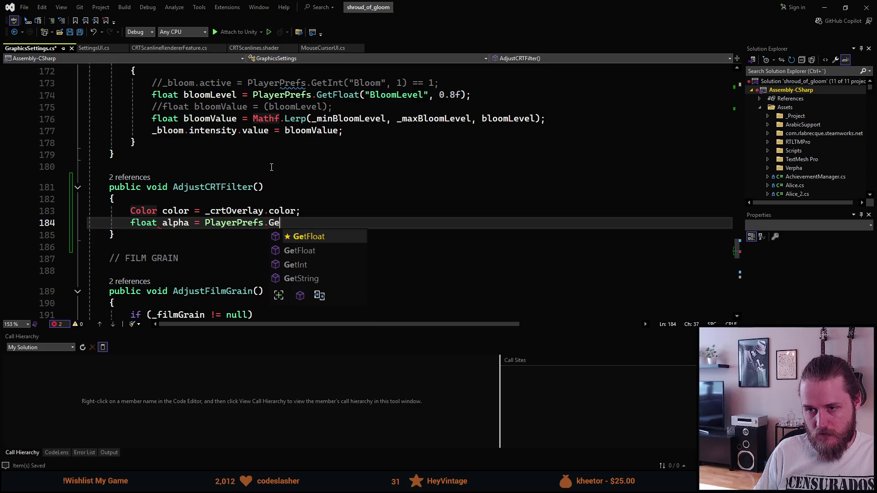
type("tFloat()")
key("Left")
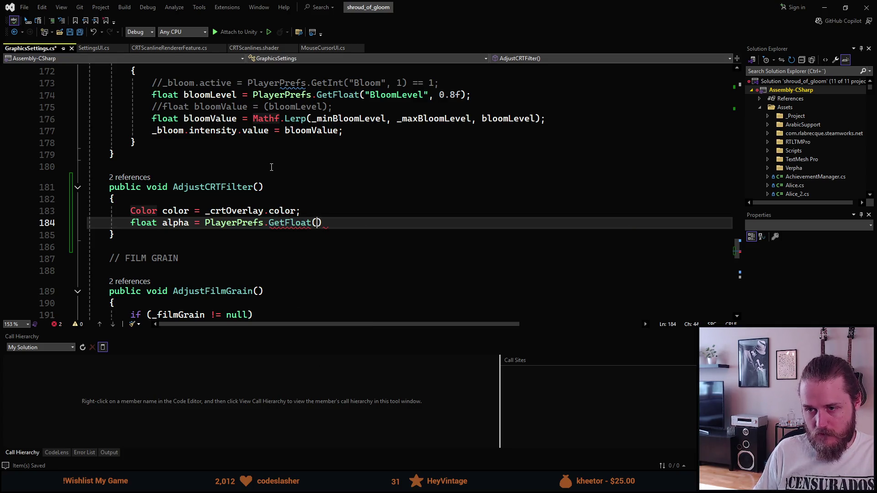
type("CRTFiu")
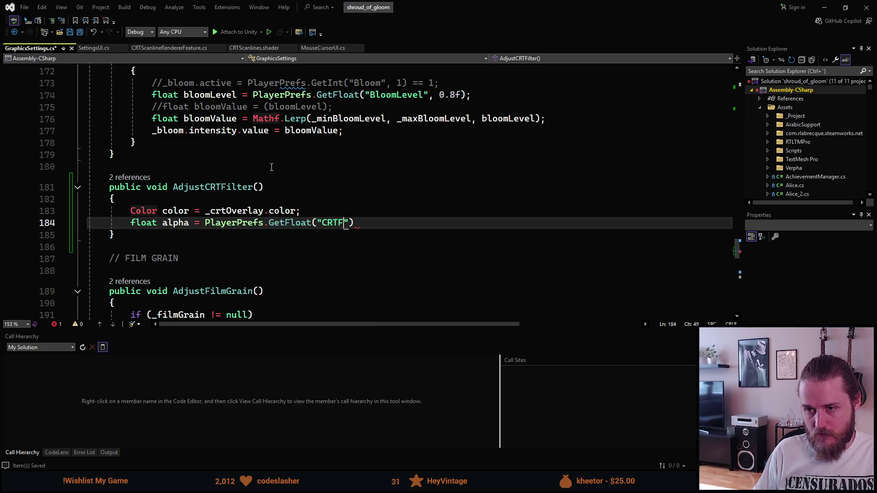
key("BackSpace")
type("lter\", ")
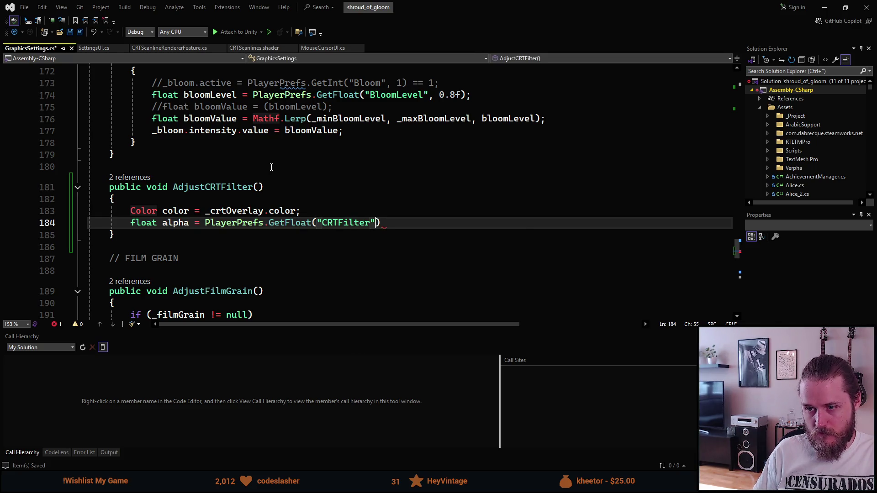
type("0.24f")
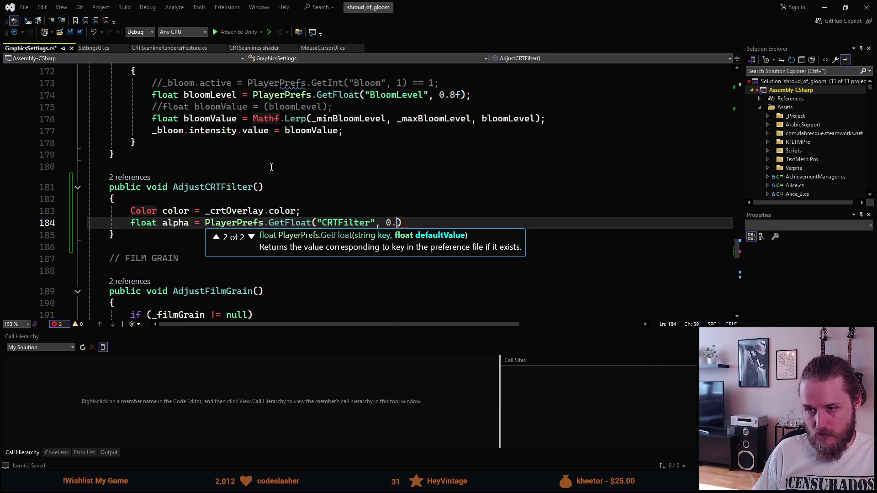
type(")")
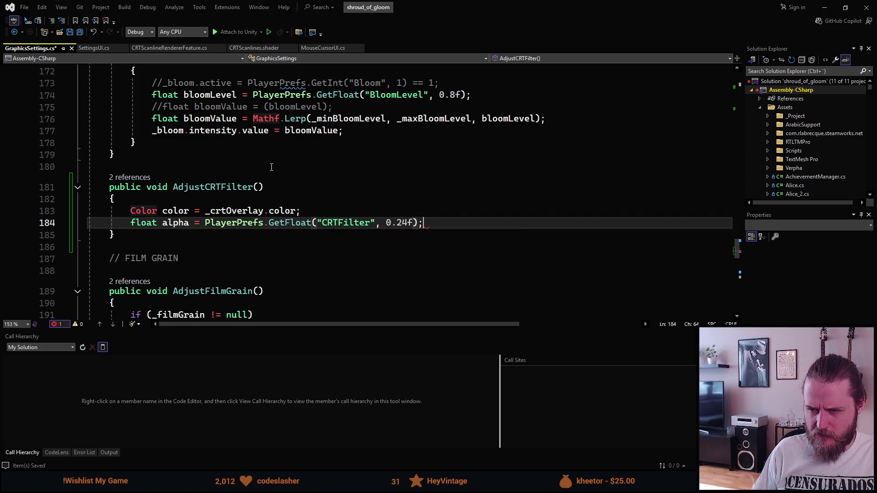
key("Return")
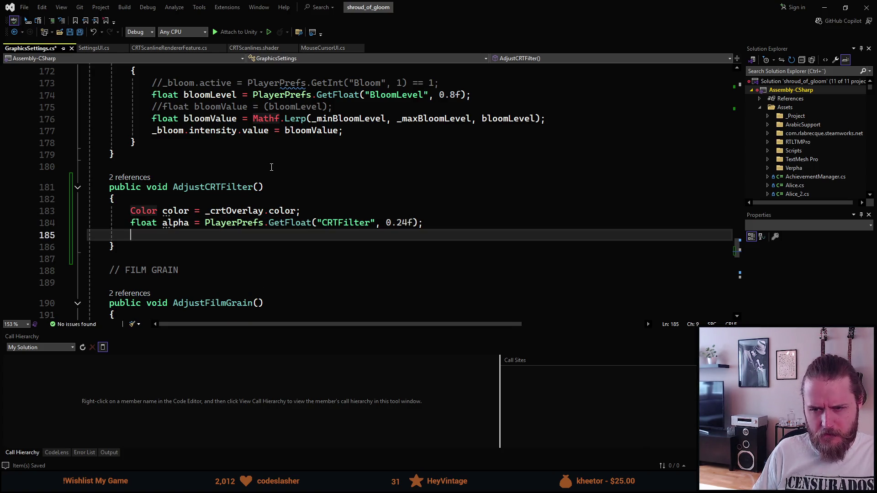
- Build newColor from color.r, color.g, color.b and alpha, and assign it to _crtOverlay.color
type("Coloe")
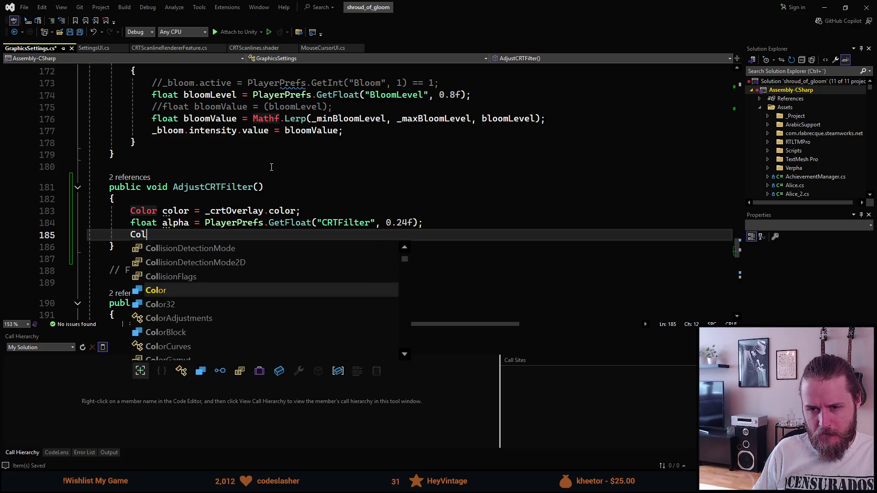
key("BackSpace")
type("r newColor =")
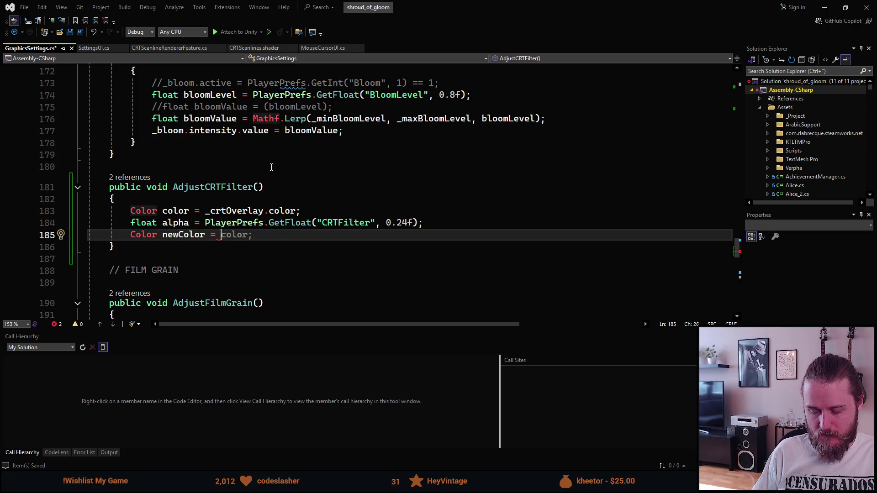
type(" new Co")
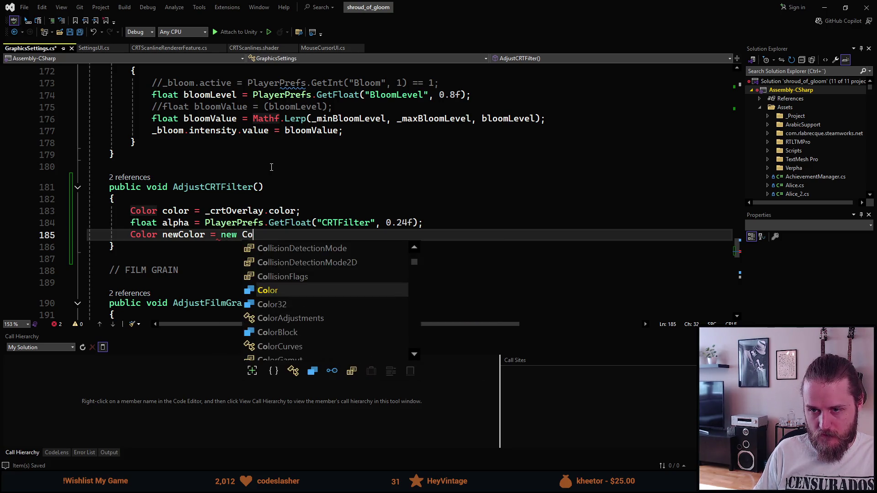
type("lor();")
key("Left")
key("Left")
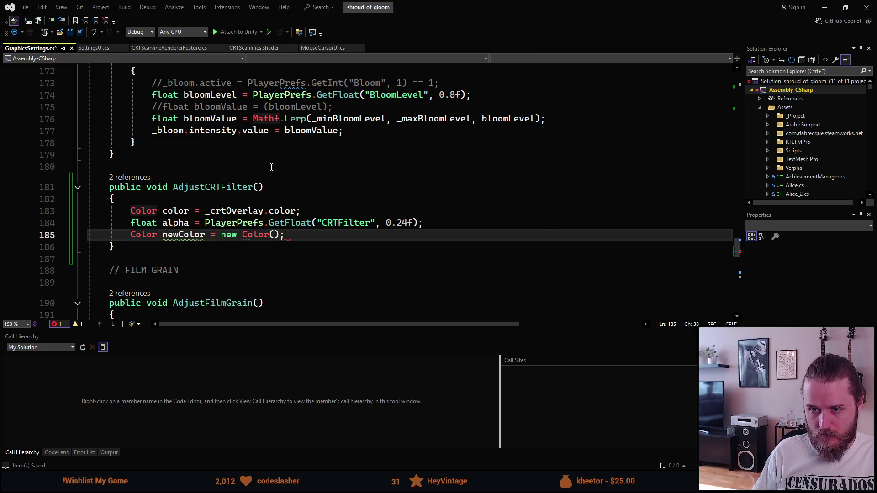
type("color.r")
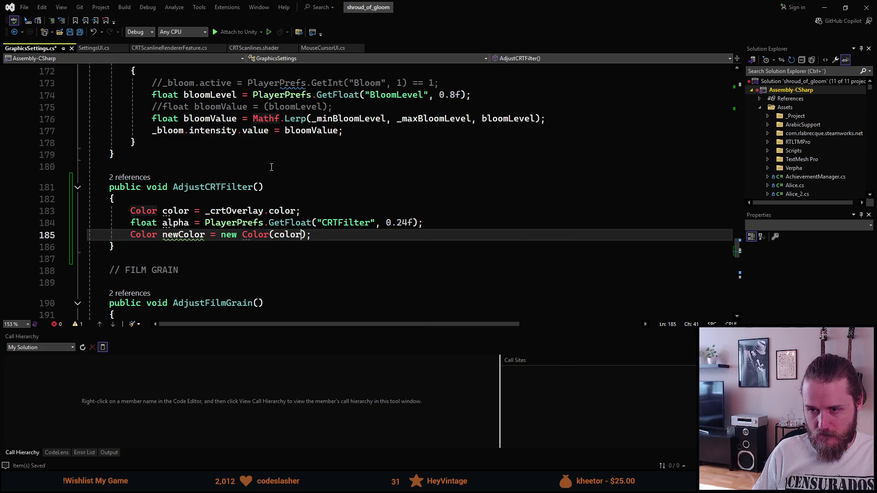
type(", color.")
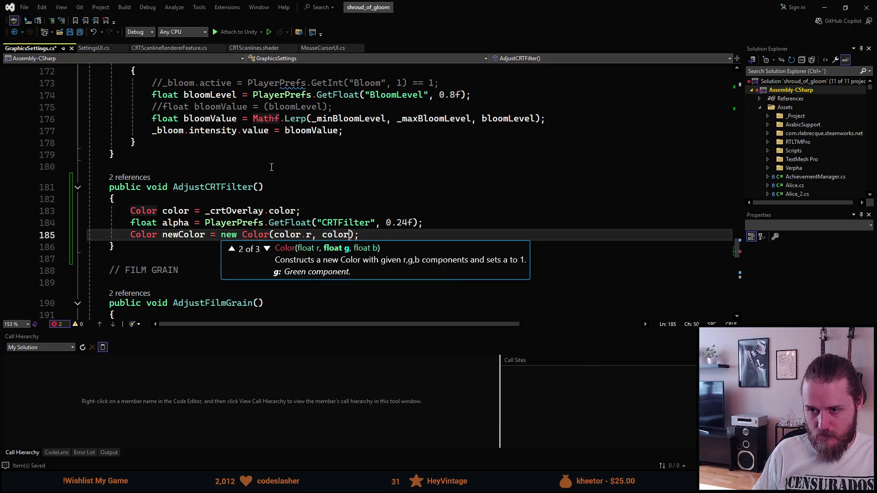
type("g, color.")
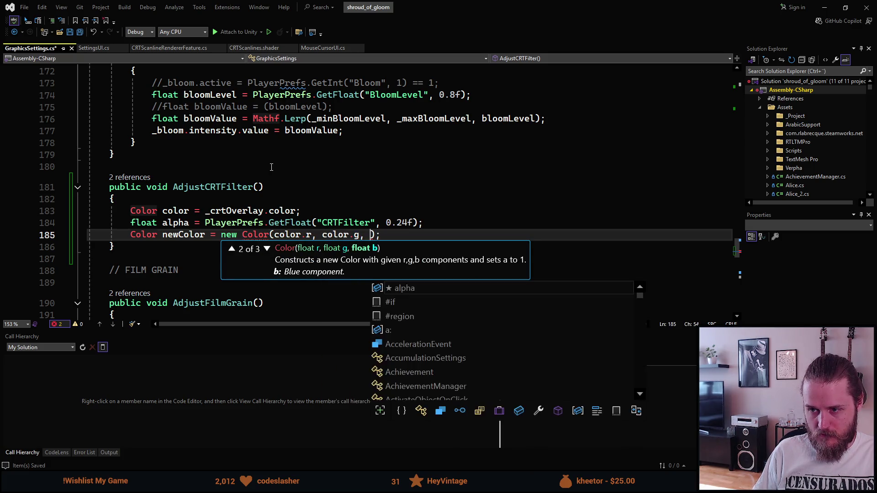
type("b, ")
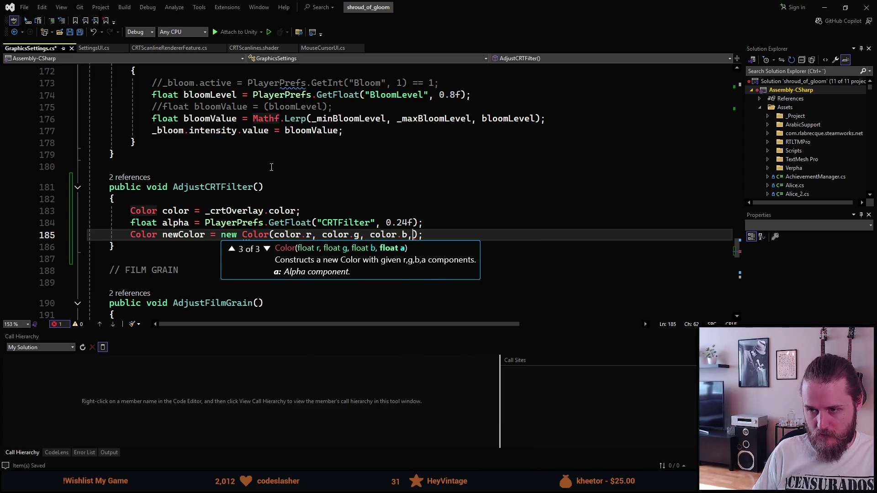
type("alpha")
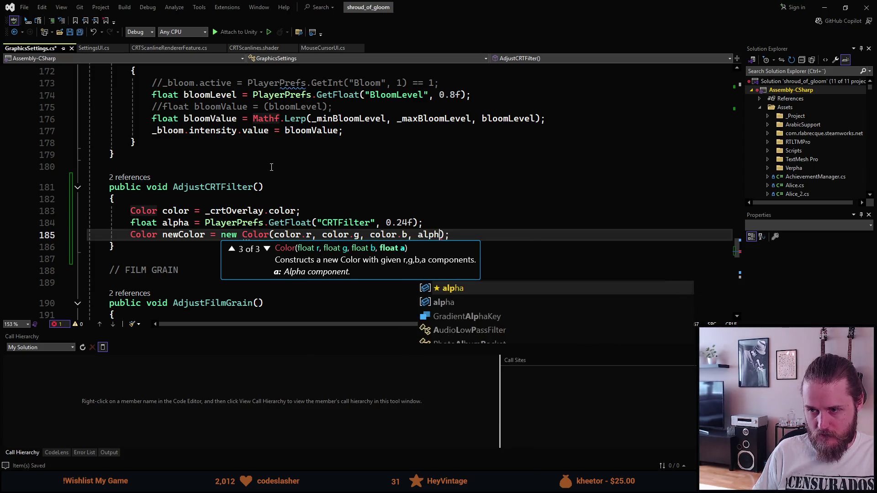
key("End")
key("Return")
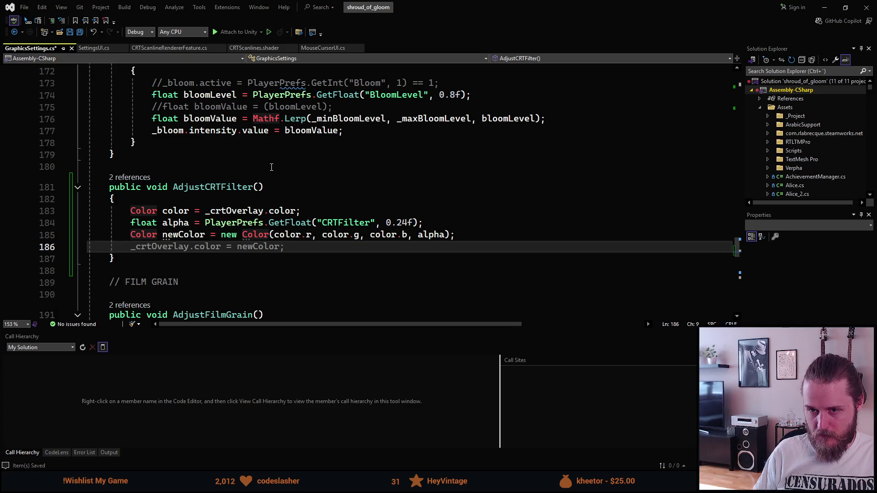
key("Tab")
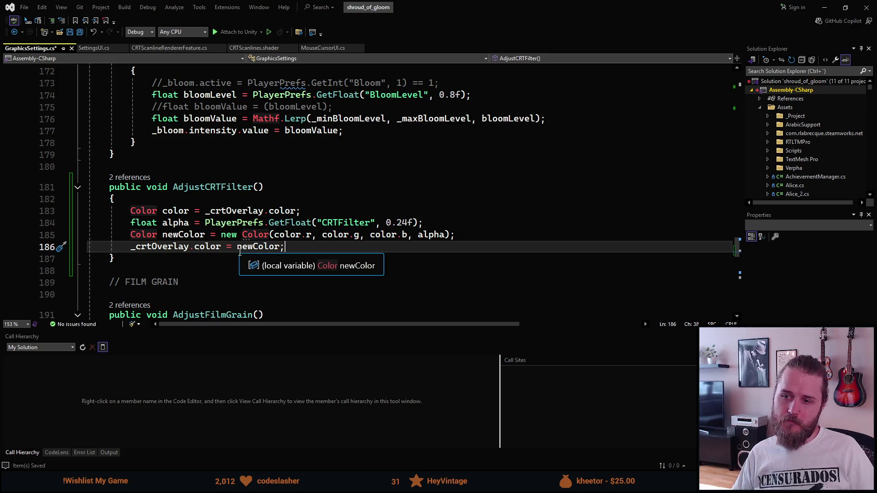
- Save GraphicsSettings.cs, show SettingsUI.cs, and minimize Visual Studio to return to Unity
key("ctrl+s")
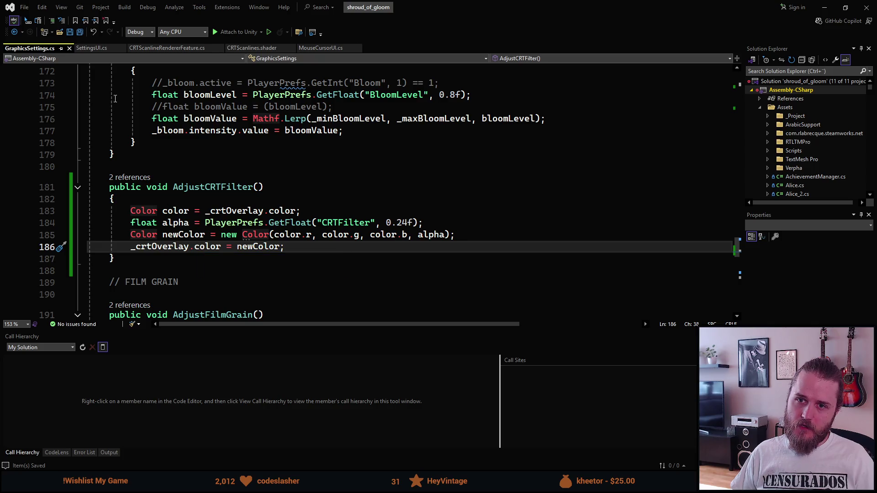
left_click(90, 49)
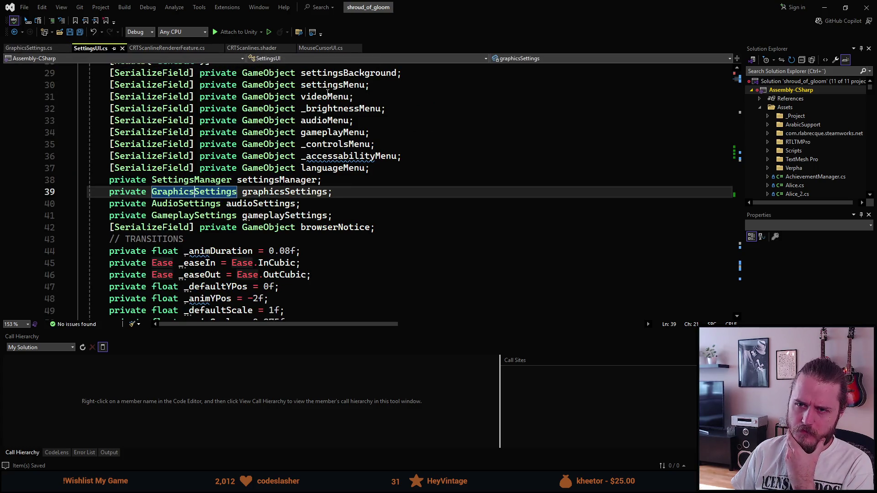
left_click(824, 7)
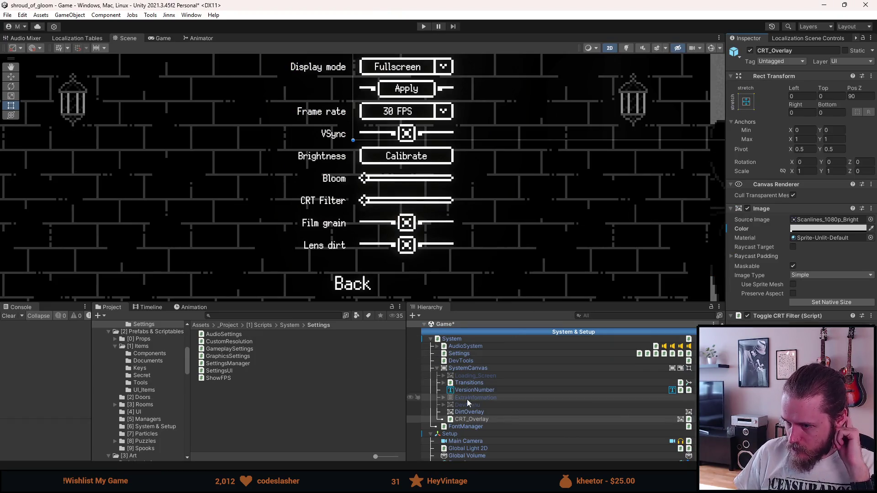
- Assign CRT_Overlay to the Settings object's Crt Overlay field
left_click(458, 354)
scroll(797, 194, "down", 5)
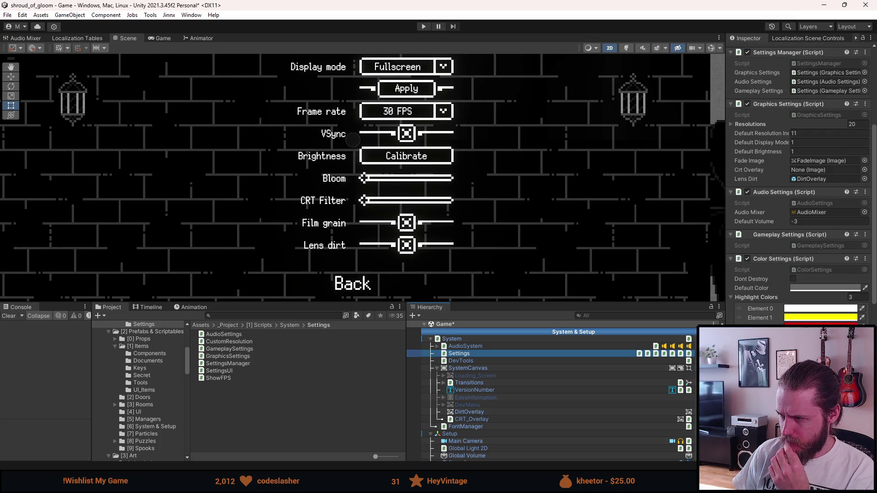
mouse_move(510, 420)
left_mouse_down()
mouse_move(640, 320)
mouse_move(805, 171)
left_mouse_up()
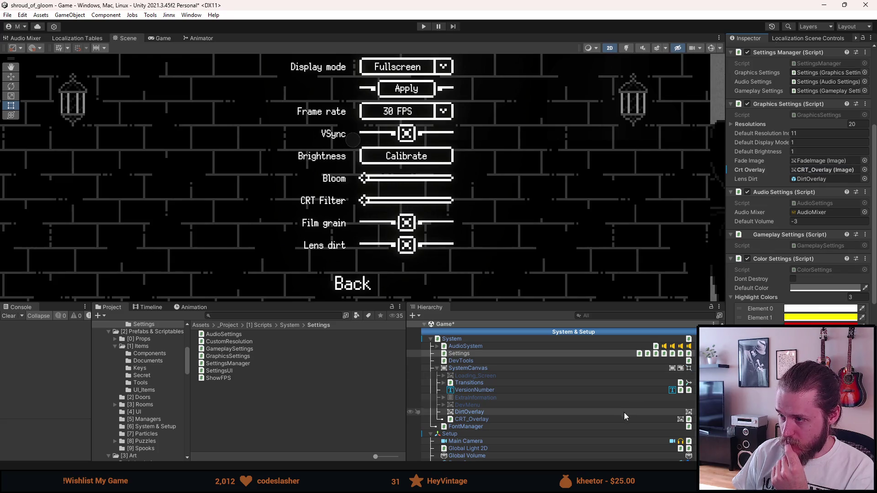
scroll(558, 421, "down", 8)
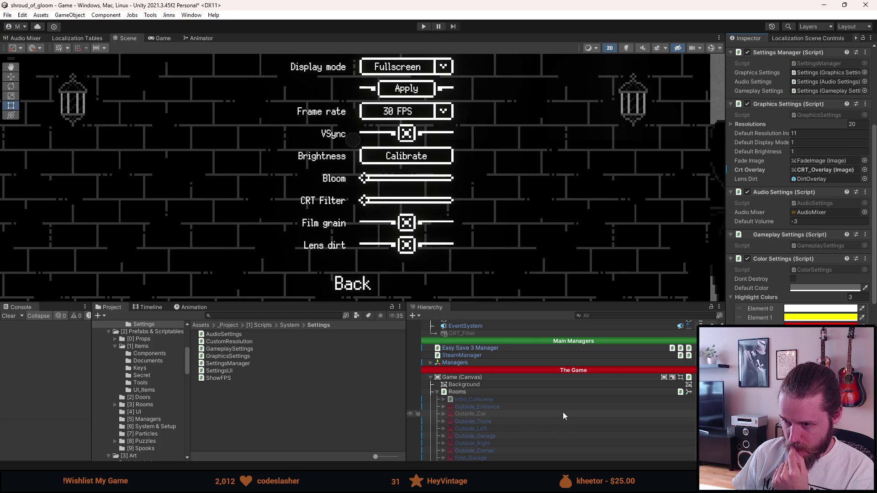
- Inspect the DirtOverlay image colour in the colour picker, then close it
left_click(801, 180)
left_click(499, 326)
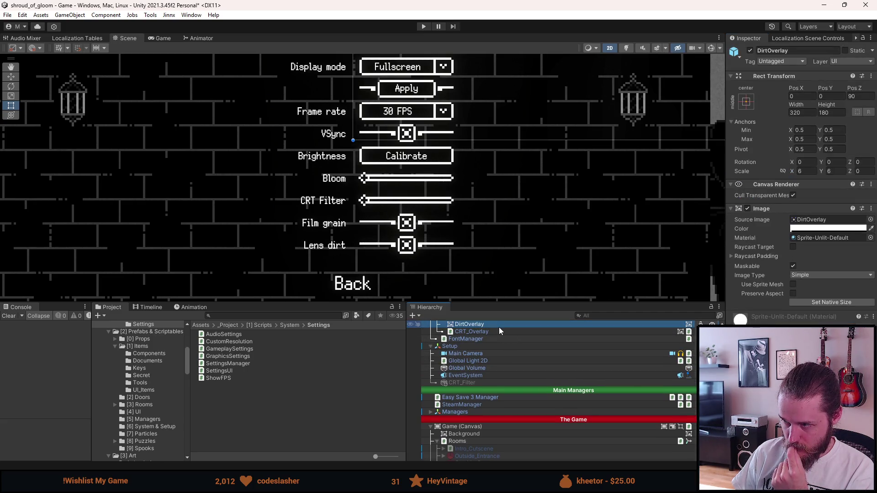
left_click(799, 229)
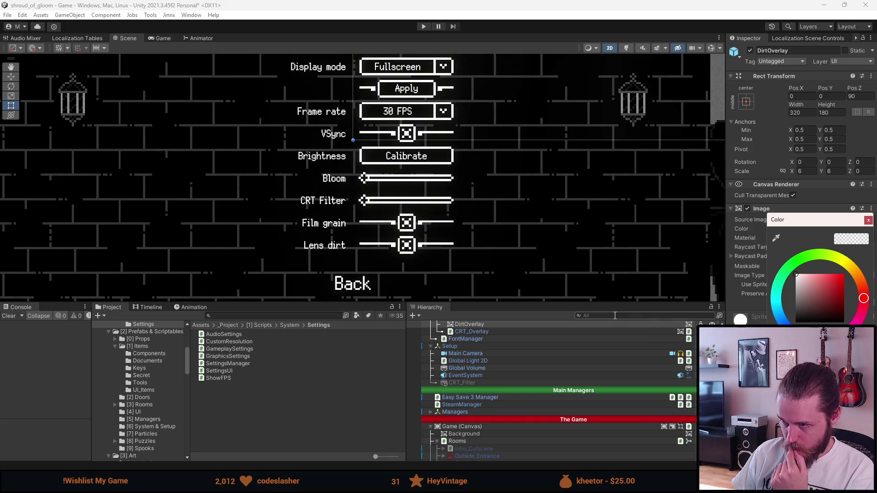
left_click(868, 220)
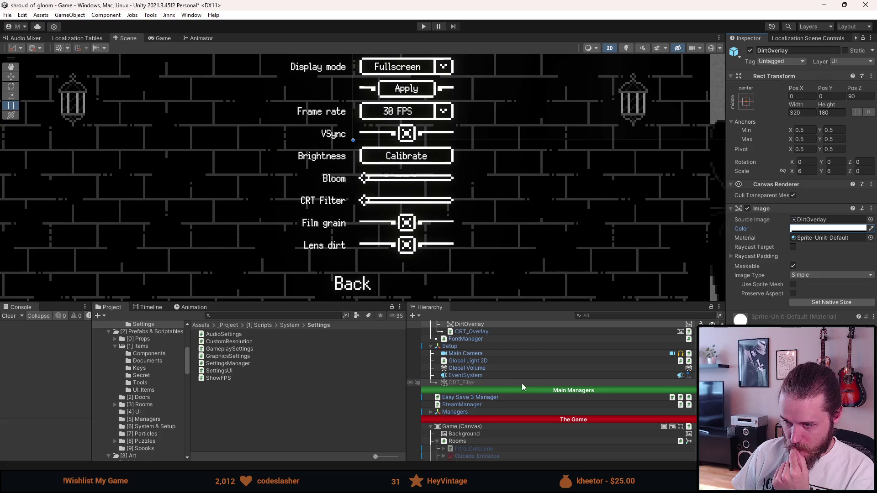
scroll(498, 388, "up", 2)
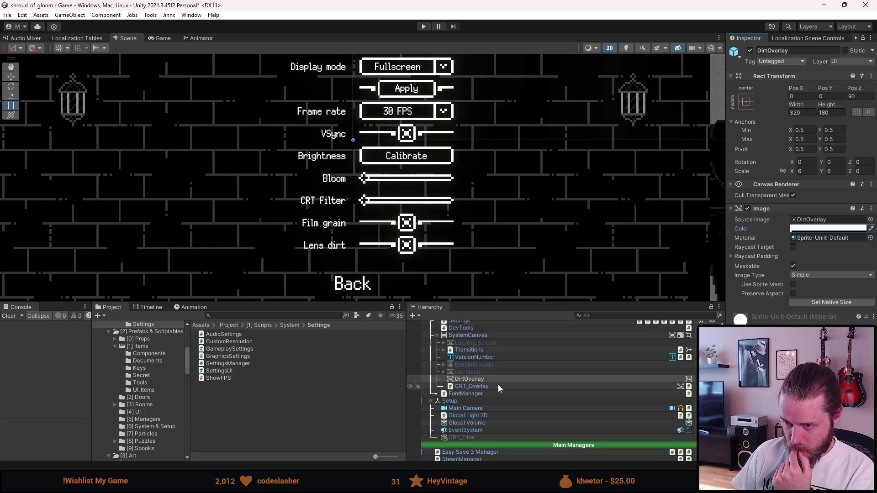
scroll(498, 385, "down", 1)
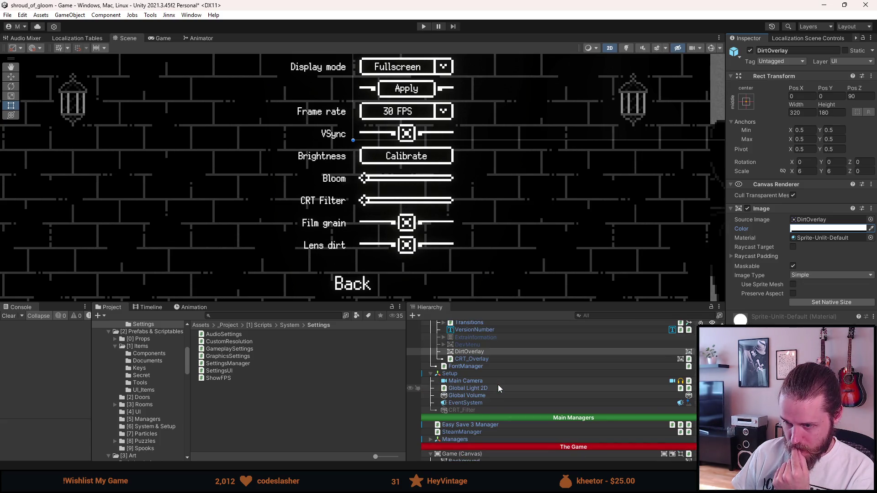
- Delete the CRT_Filter object and open the SettingsUI prefab for editing
left_click(479, 410)
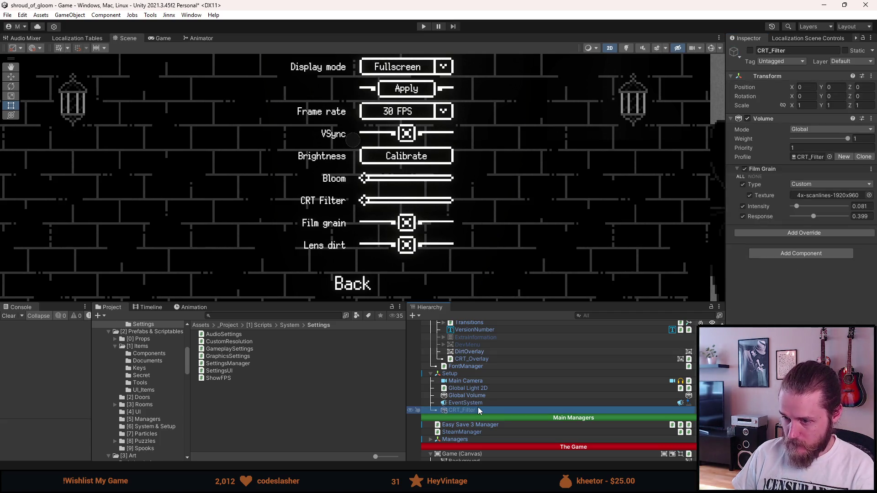
key("Delete")
scroll(476, 410, "down", 8)
scroll(475, 407, "down", 10)
left_click(476, 407)
left_click(768, 70)
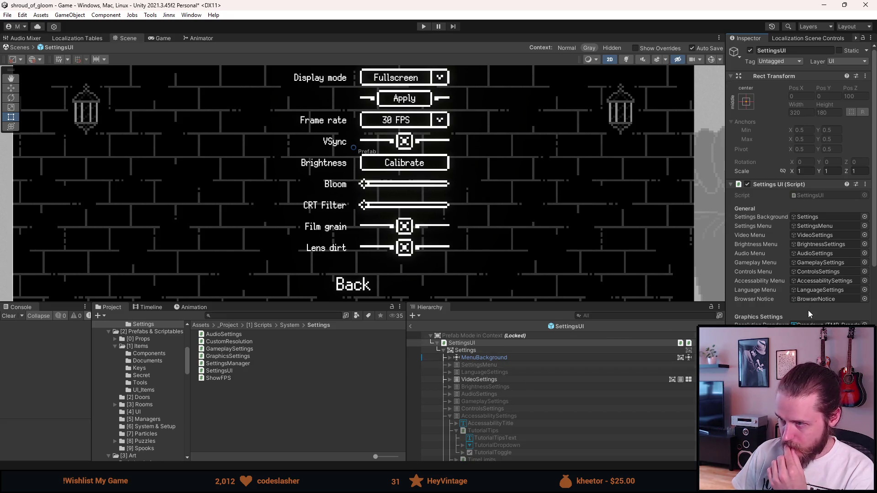
- Expand VideoSettings and link CRTSlider to the Settings UI's Crt Slider field
scroll(809, 304, "down", 8)
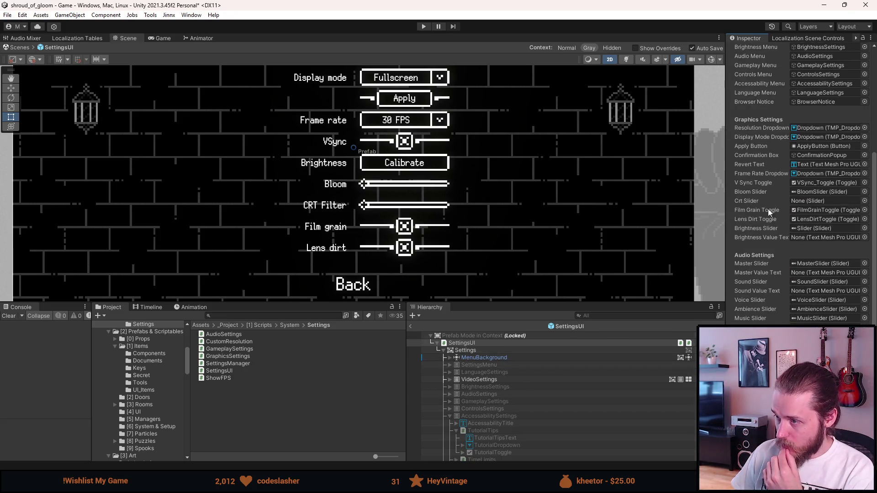
scroll(512, 440, "down", 10)
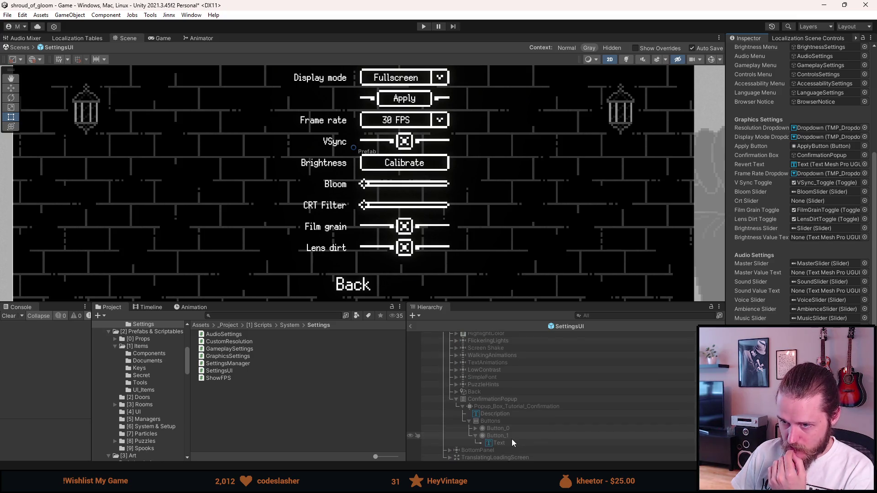
scroll(512, 439, "up", 10)
left_click(449, 380)
scroll(452, 384, "down", 5)
left_click(456, 343)
mouse_move(495, 361)
left_mouse_down()
mouse_move(794, 365)
mouse_move(750, 219)
left_mouse_up()
left_click_drag(804, 196, 804, 201)
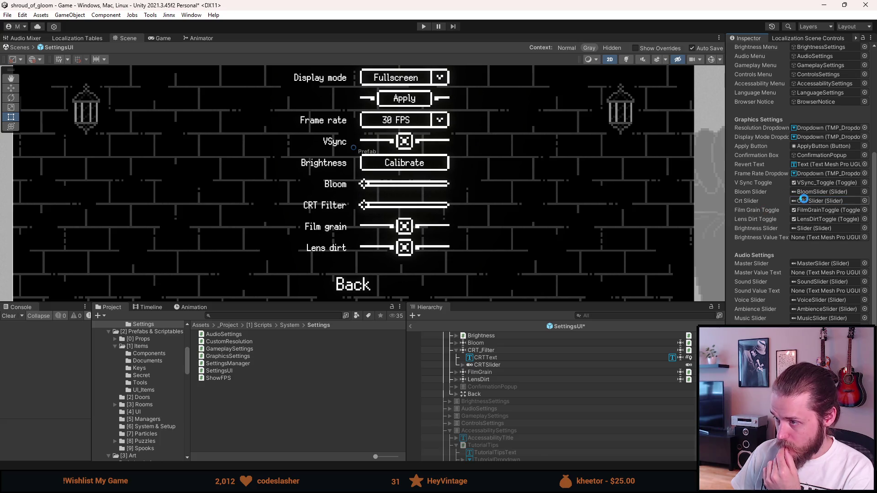
- Remove the Localize String Event component from the CRTText label
scroll(480, 403, "up", 3)
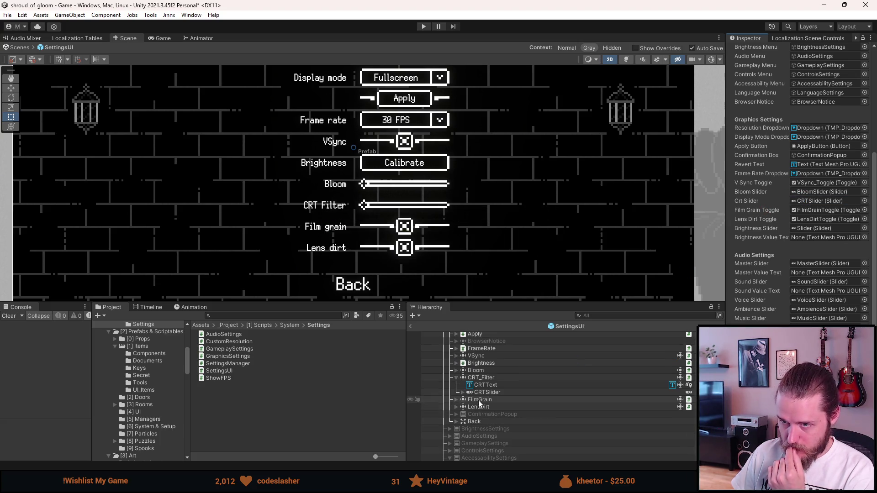
scroll(480, 403, "up", 3)
left_click(492, 405)
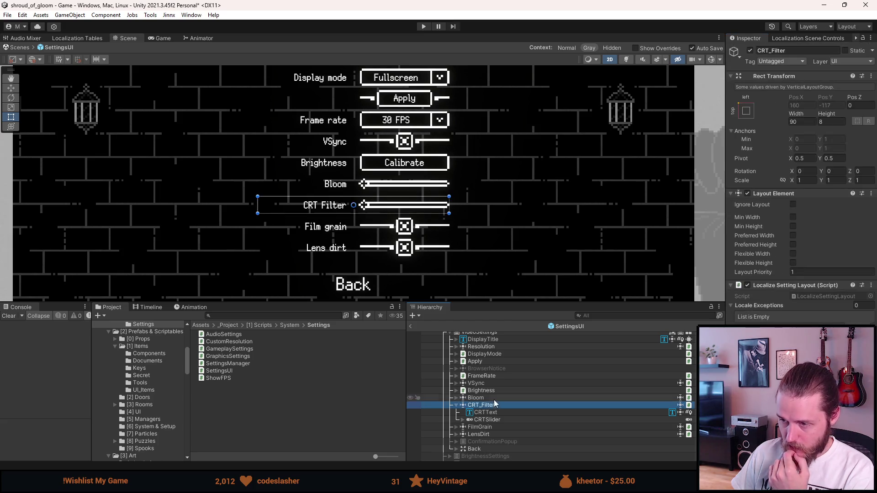
left_click(479, 413)
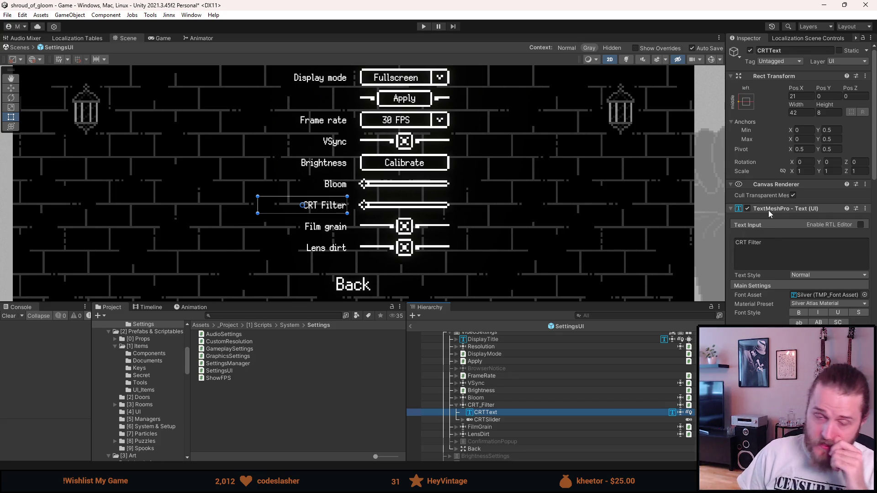
scroll(763, 220, "down", 5)
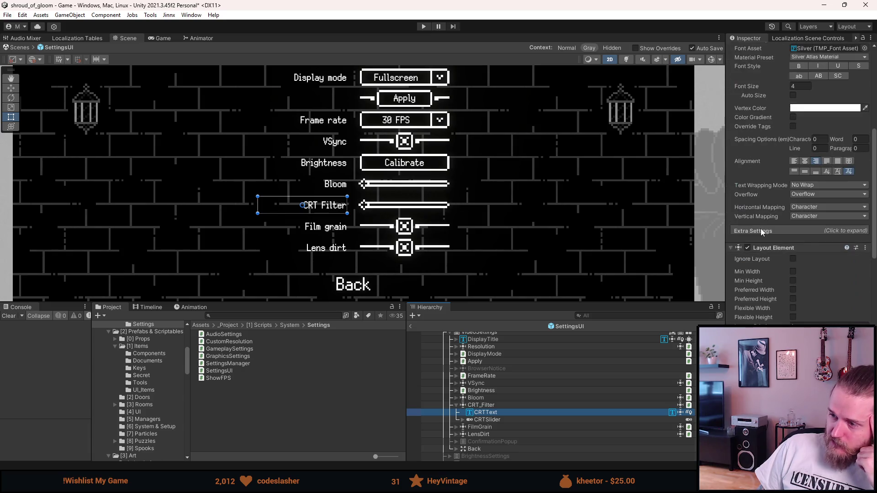
scroll(761, 228, "down", 5)
right_click(770, 292)
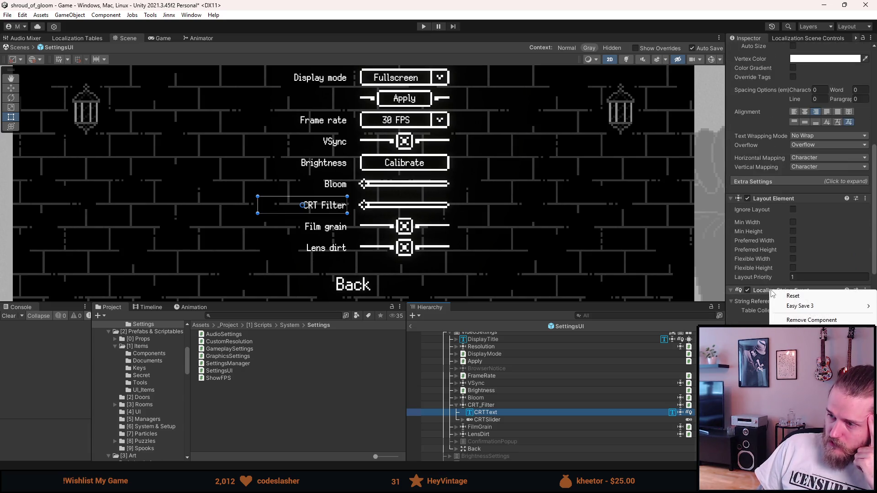
left_click(794, 318)
- Collapse the hierarchy groups and deactivate the VideoSettings panel
scroll(780, 317, "up", 10)
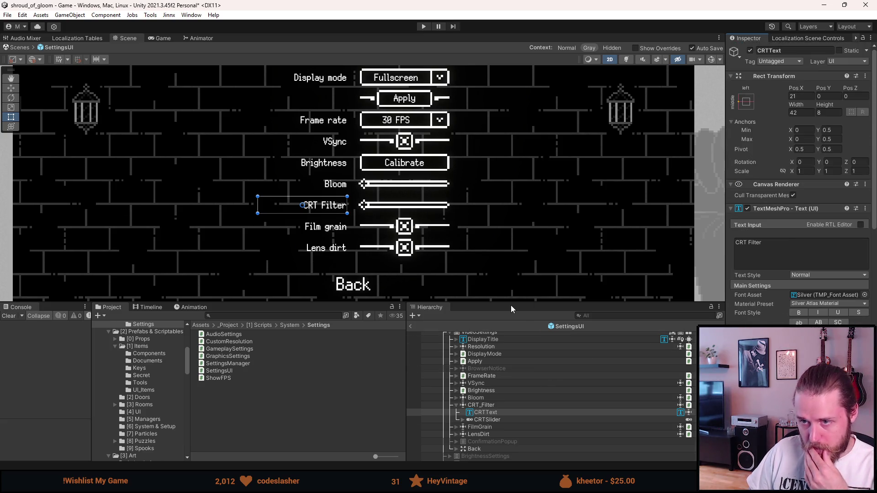
left_click(456, 406)
scroll(456, 405, "up", 3)
left_click(448, 379)
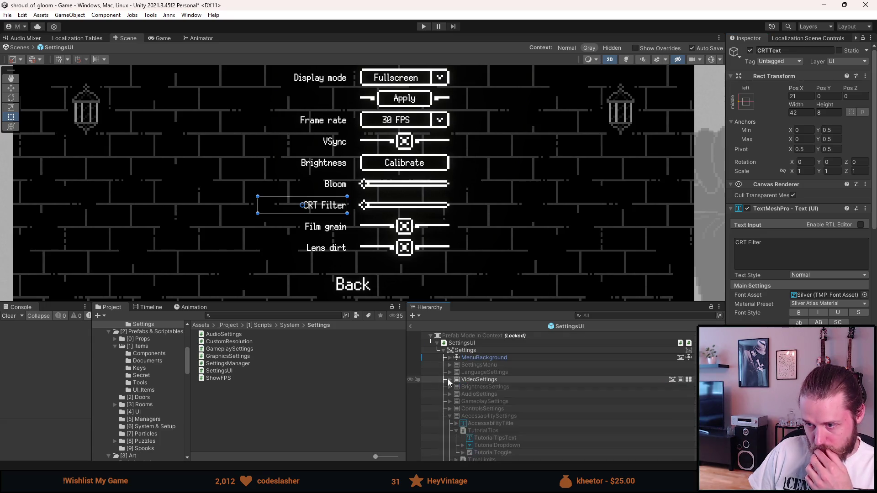
left_click(475, 379)
key("alt+shift+a")
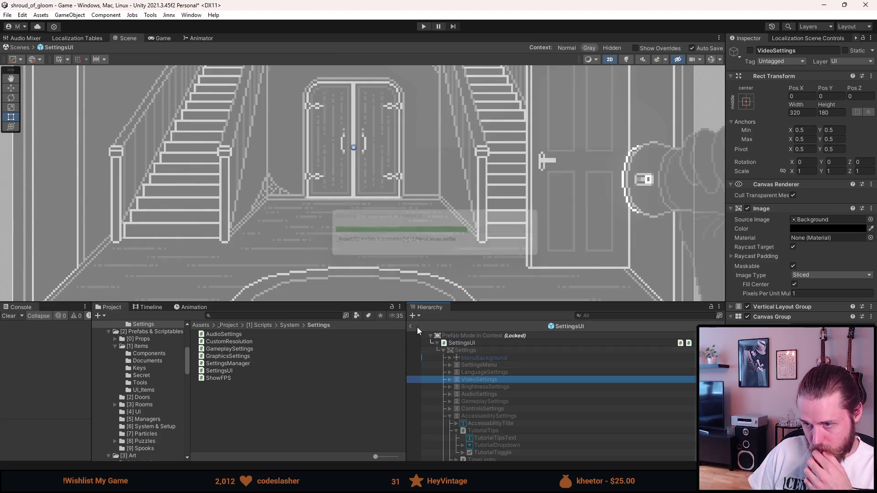
- Exit the SettingsUI prefab, start Play mode, and enlarge the Game view slightly
left_click(410, 326)
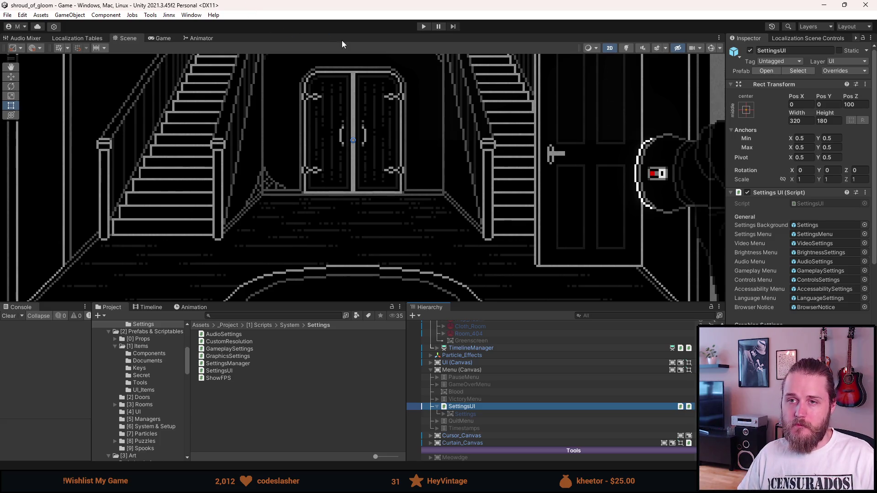
left_click(428, 26)
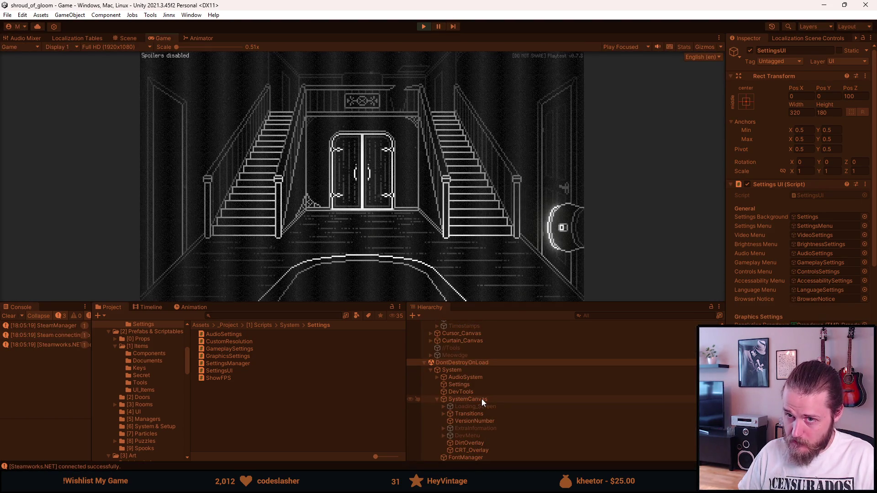
scroll(481, 399, "up", 4)
mouse_move(373, 300)
left_mouse_down()
mouse_move(361, 414)
mouse_move(347, 317)
left_mouse_up()
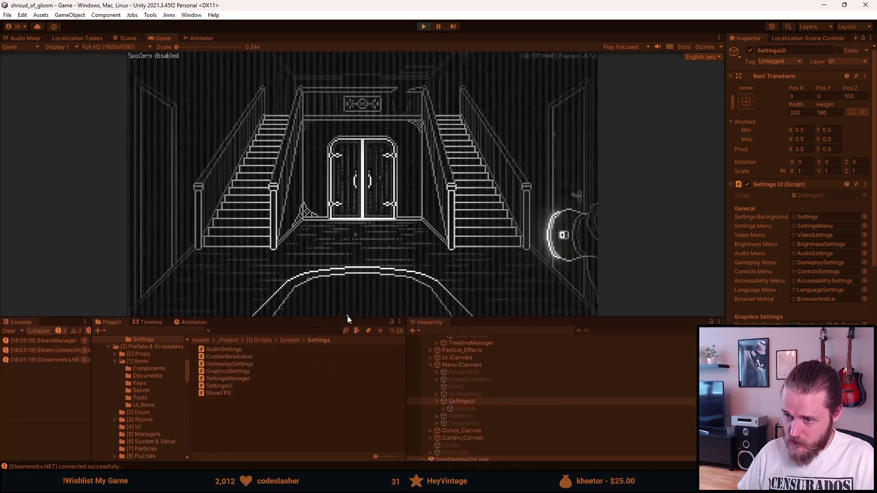
scroll(452, 369, "down", 10)
scroll(451, 368, "up", 10)
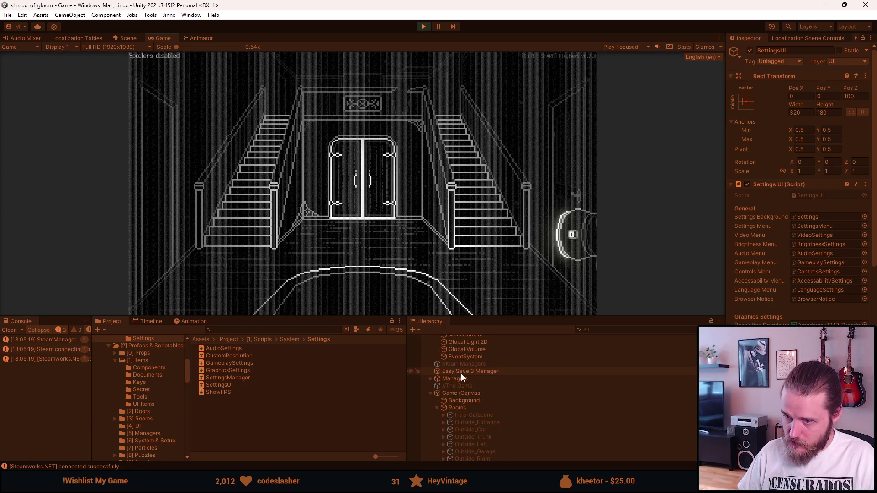
scroll(472, 406, "up", 2)
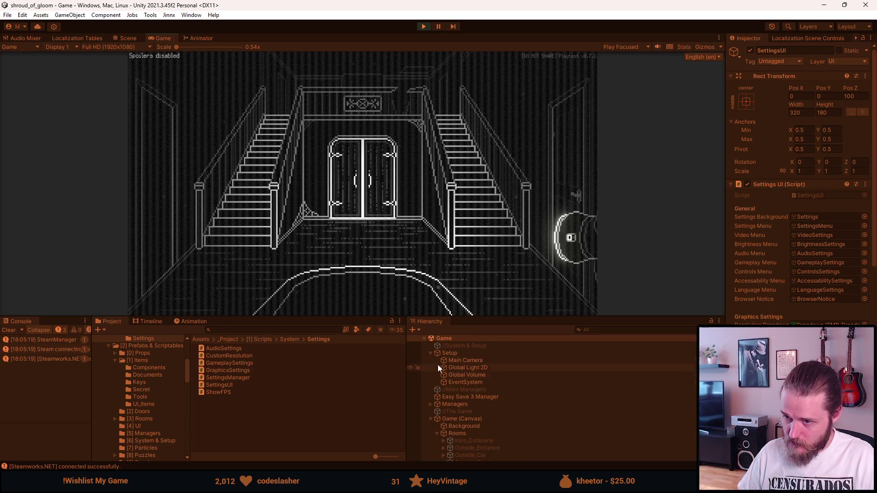
scroll(462, 387, "down", 5)
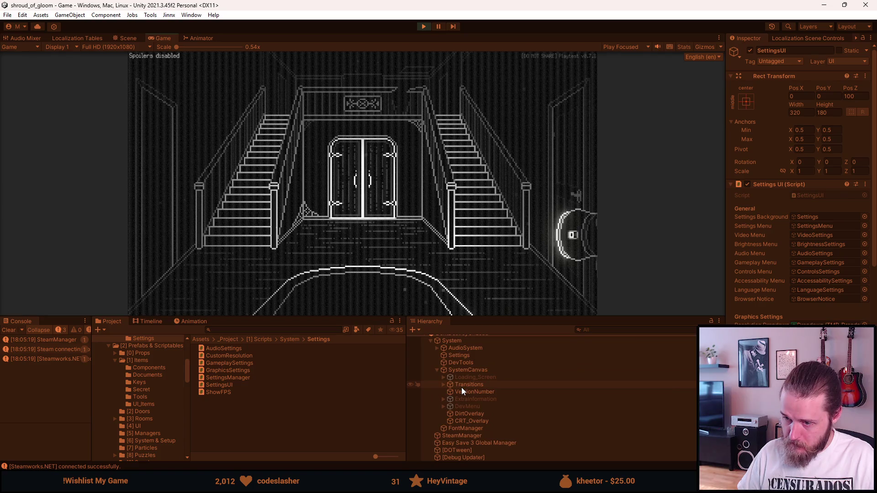
- Inspect the CRT_Overlay Image colour in its colour picker, then switch to the code editor
left_click(463, 421)
left_click(810, 229)
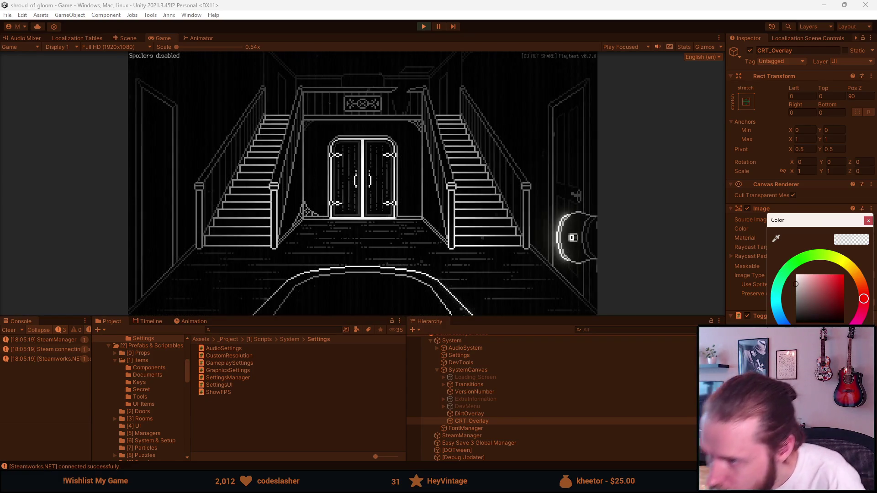
left_click(867, 222)
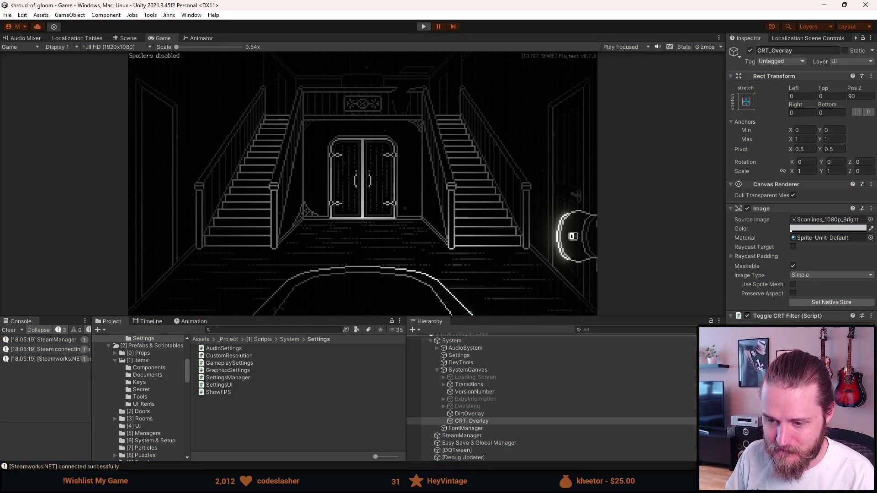
key("alt+Tab")
- Change AdjustCRTFilter's CRTFilter alpha default from 0.24f to 0.024f in GraphicsSettings.cs
scroll(243, 234, "down", 19)
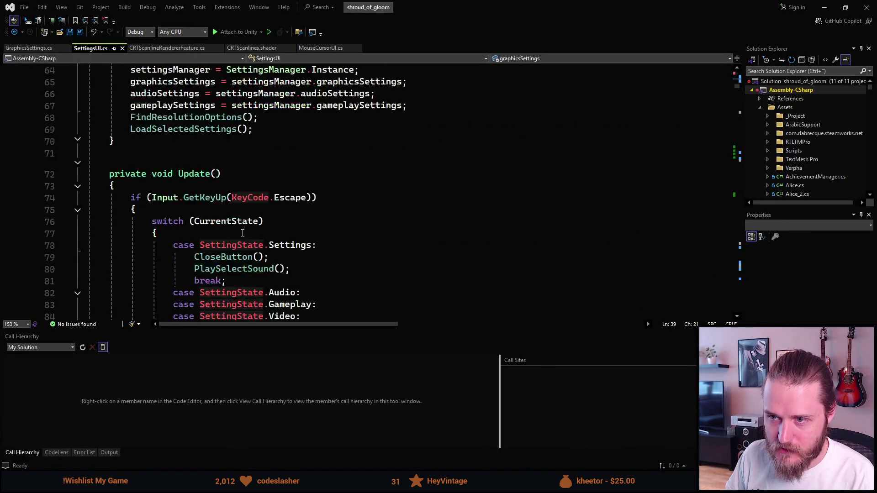
scroll(241, 230, "down", 13)
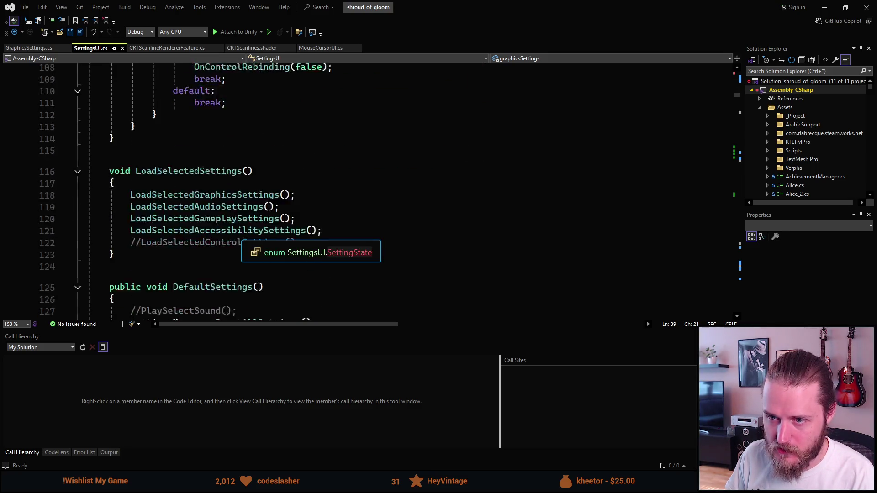
left_click(36, 48)
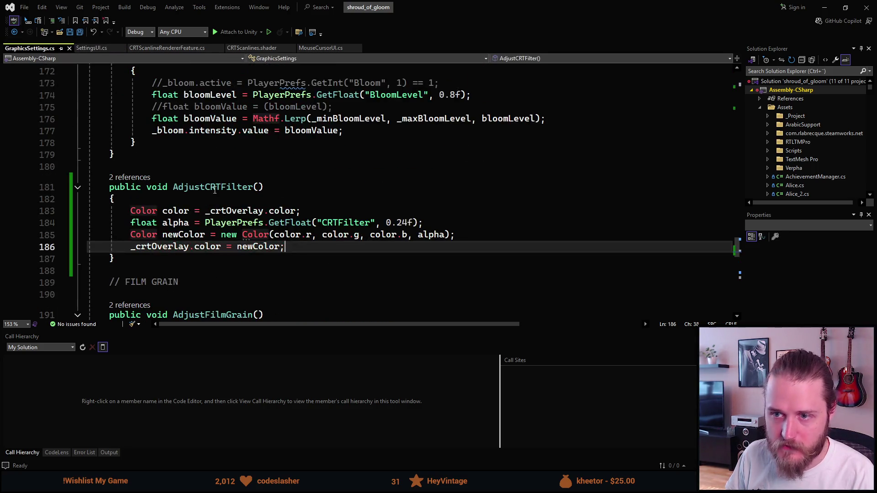
left_click(397, 222)
type("0")
- Compare the value against SettingsUI.cs, then save GraphicsSettings.cs and return to Unity
left_click(93, 48)
scroll(236, 209, "down", 5)
scroll(236, 209, "down", 20)
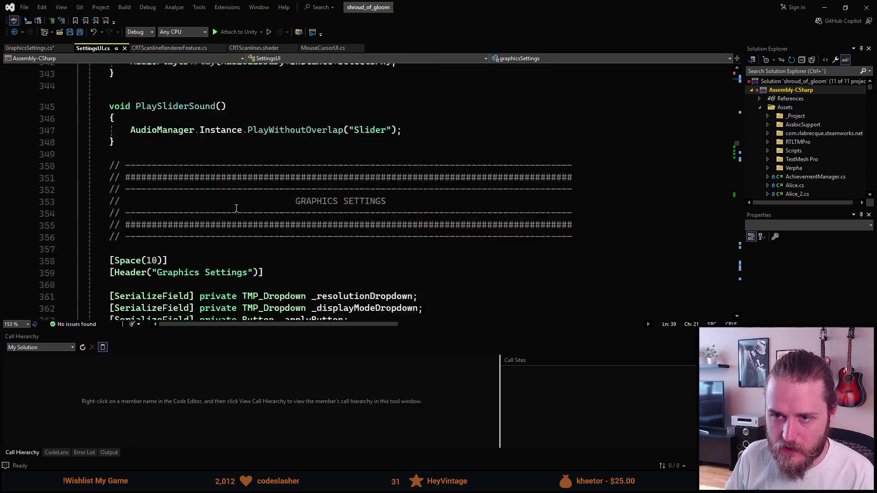
scroll(236, 208, "down", 5)
scroll(236, 209, "down", 3)
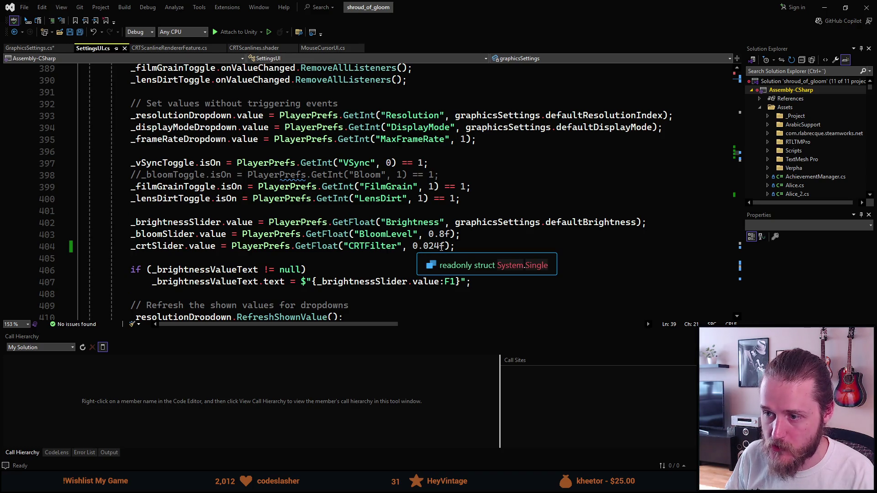
left_click(36, 48)
key("ctrl+s")
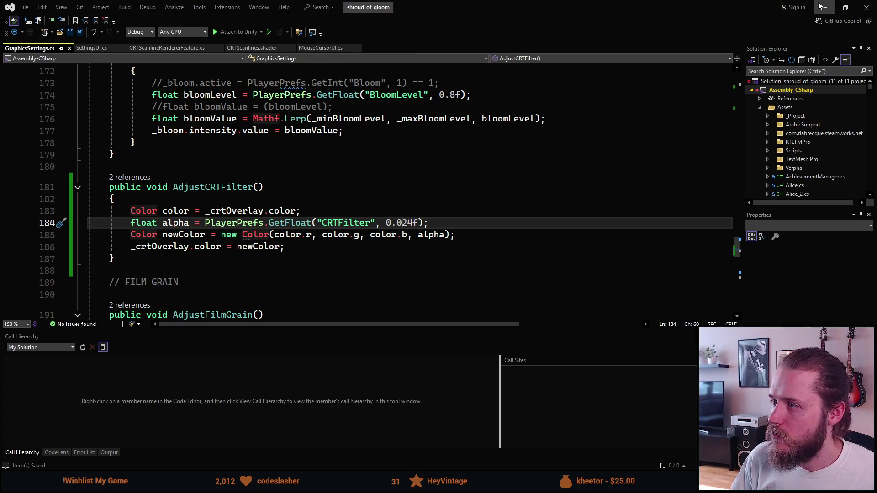
key("alt+Tab")
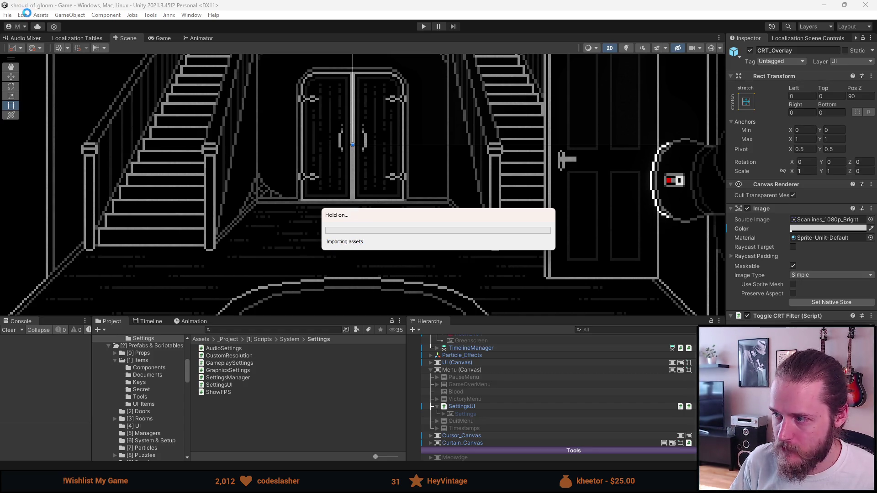
- Clear all saved PlayerPrefs via Edit > Clear All PlayerPrefs, confirming Yes
left_click(22, 15)
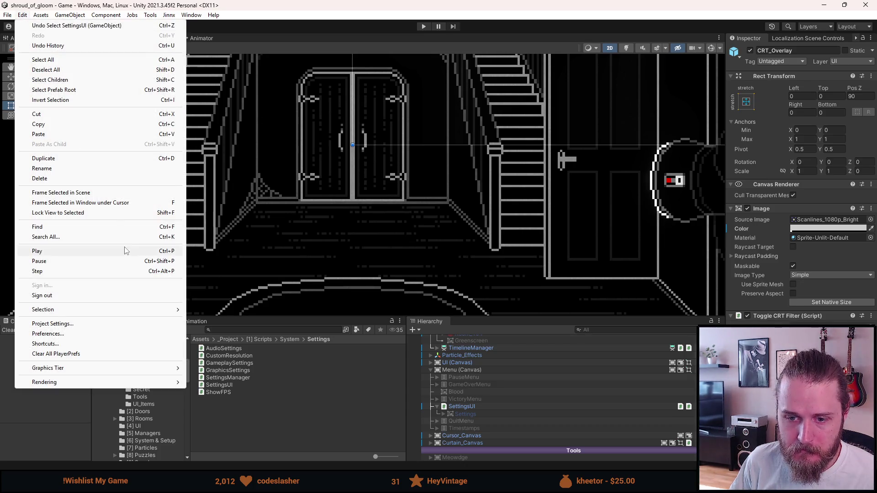
left_click(69, 354)
left_click(465, 258)
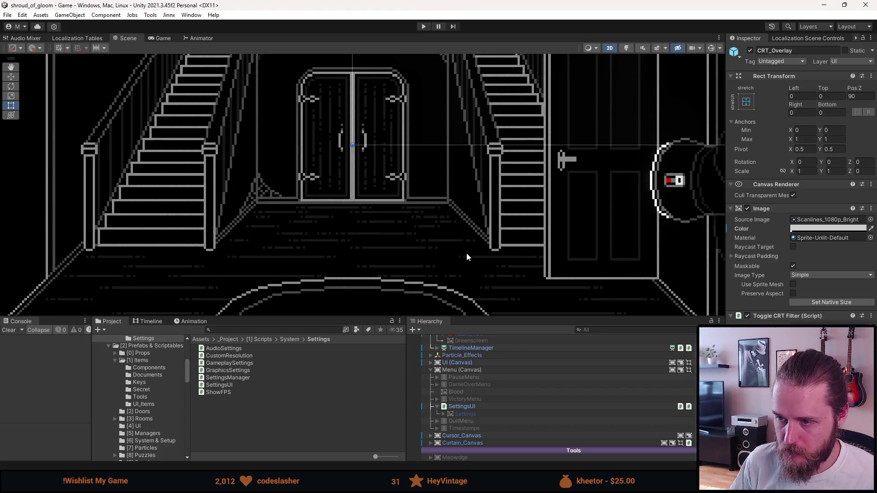
- Run the game in an enlarged Game view, choosing English and accepting the brightness calibration
left_click(425, 27)
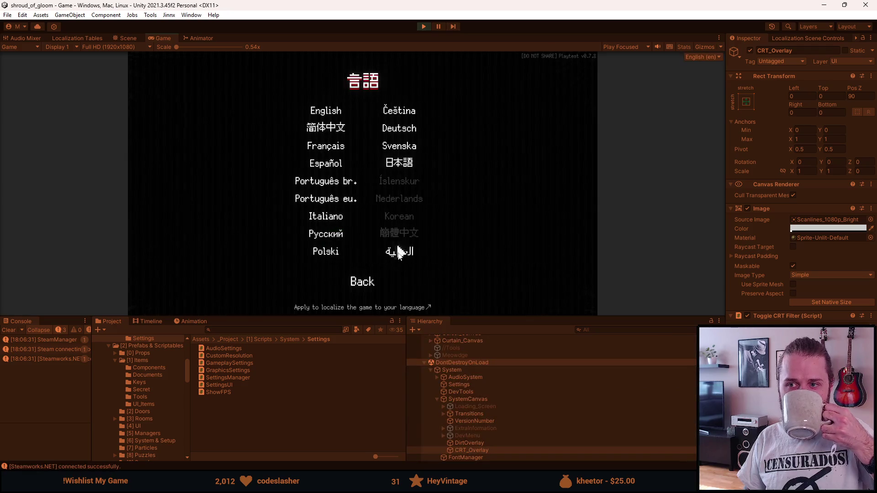
left_click_drag(97, 317, 98, 415)
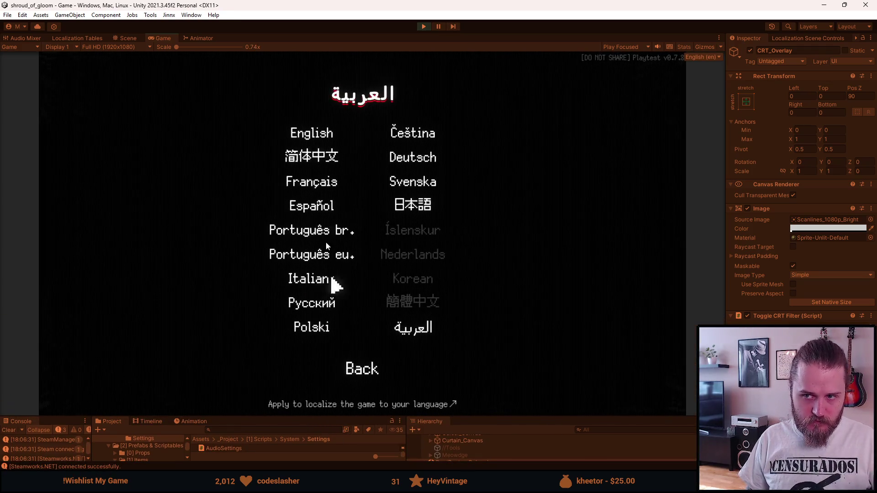
left_click(305, 128)
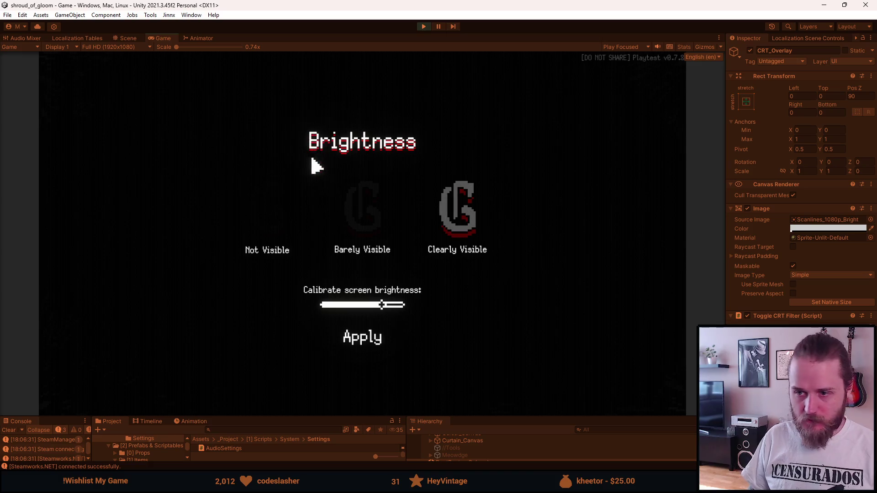
left_click(369, 331)
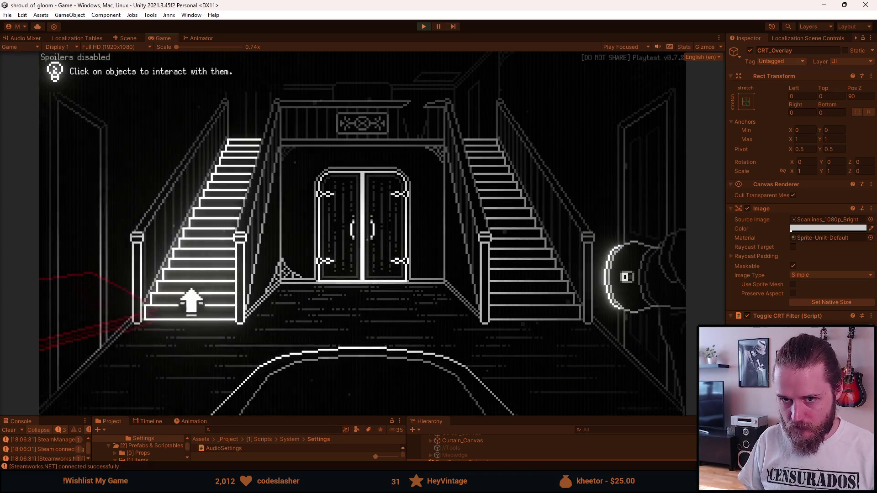
- Pause the game and navigate through Settings to the Video settings menu
key("Escape")
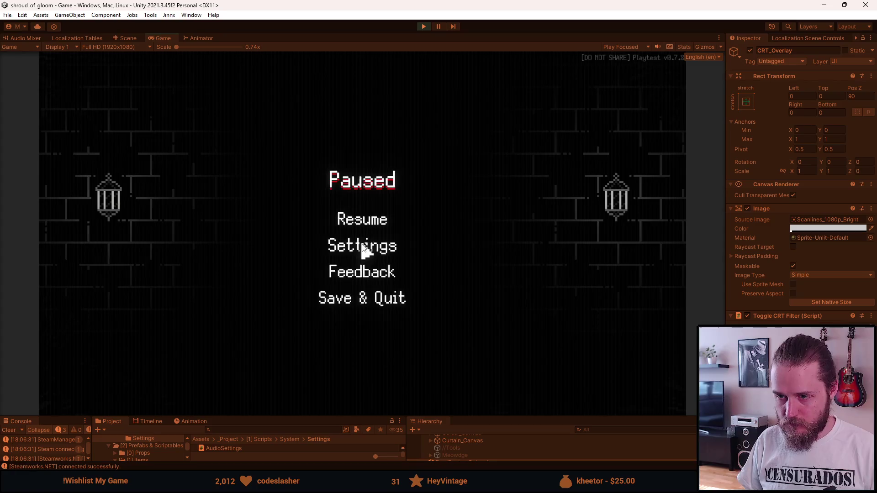
left_click(361, 244)
key("Escape")
key("Escape")
key("Escape")
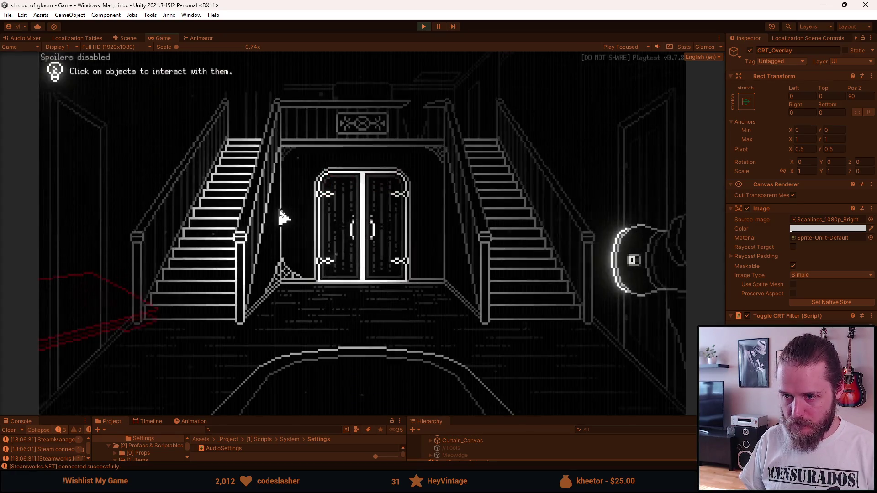
left_click(351, 248)
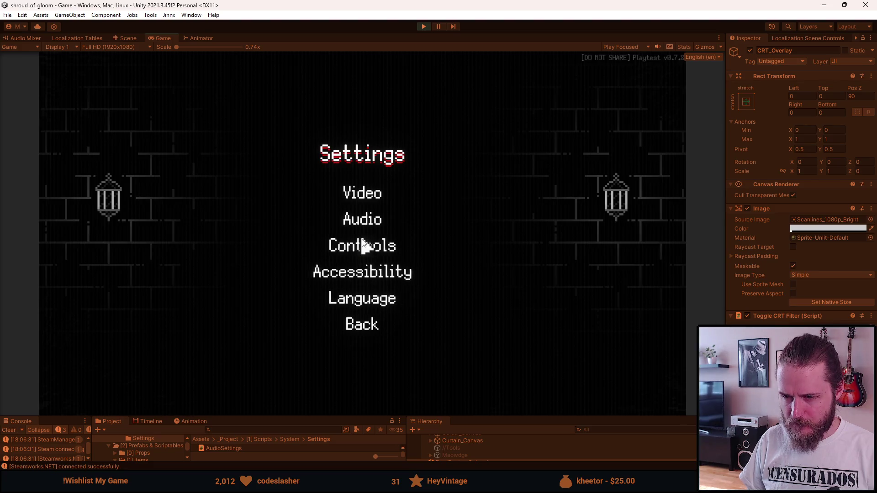
left_click(363, 247)
key("Escape")
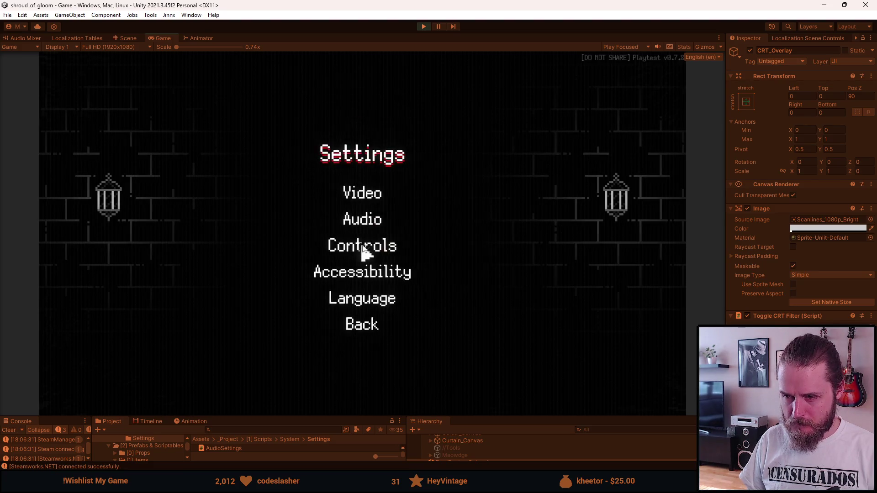
left_click(364, 194)
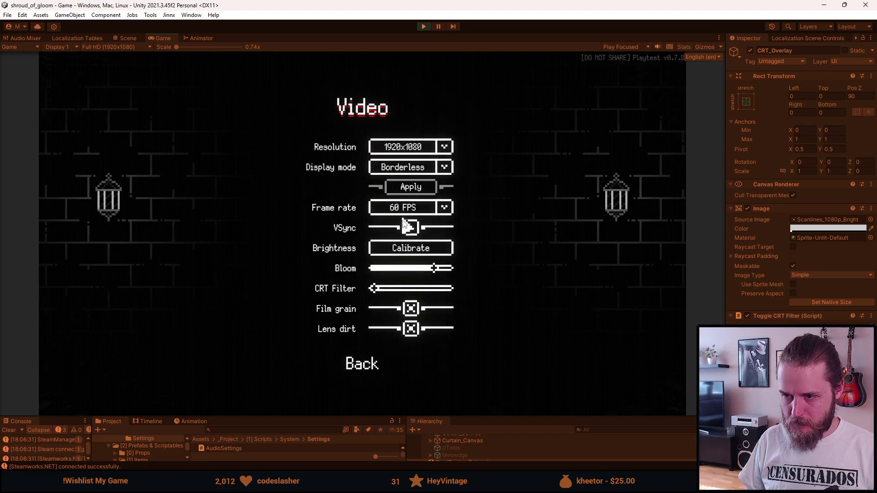
- Set the game's frame rate to 144 FPS and back out to the pause menu
left_click(414, 208)
left_click(397, 258)
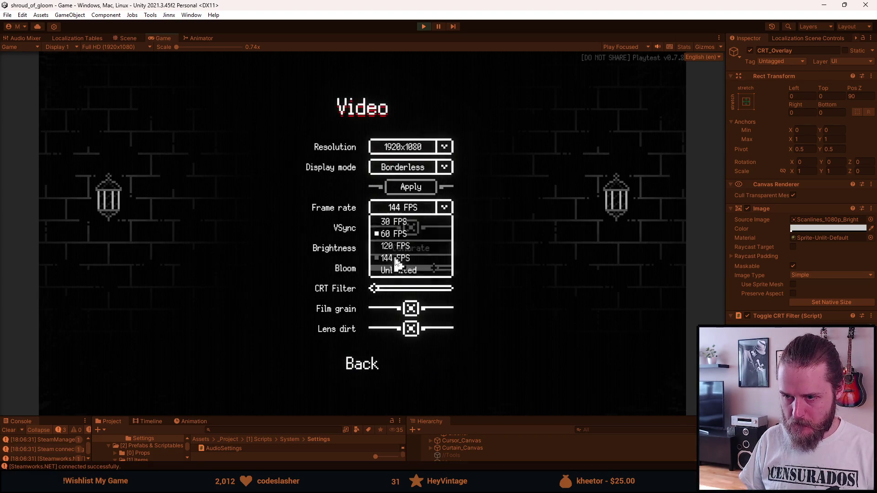
left_click(408, 251)
key("Escape")
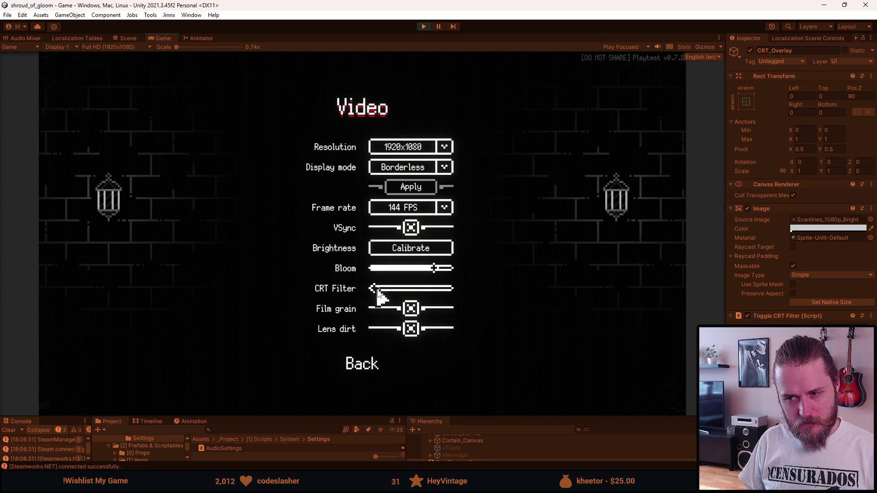
left_click(371, 365)
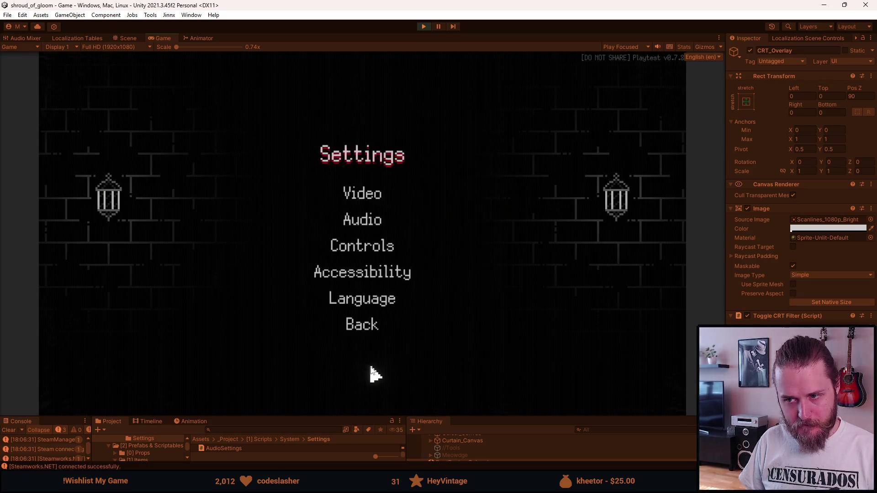
left_click(366, 326)
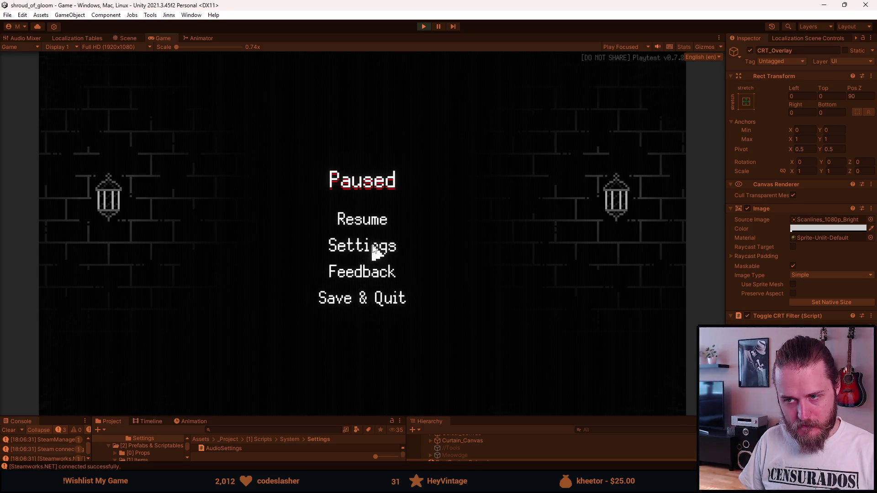
- Reopen Video settings, drag the CRT Filter slider slightly right, back out, and stop the game
left_click(371, 246)
left_click(363, 193)
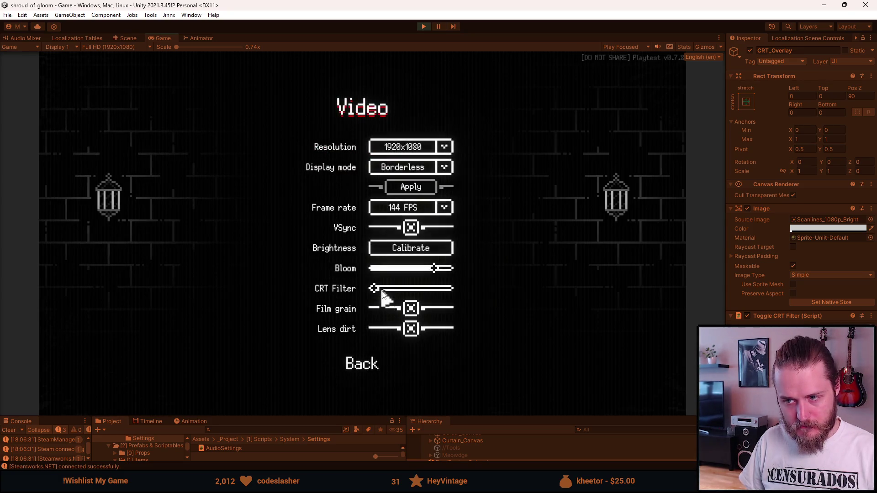
mouse_move(377, 290)
left_mouse_down()
mouse_move(505, 294)
mouse_move(383, 304)
left_mouse_up()
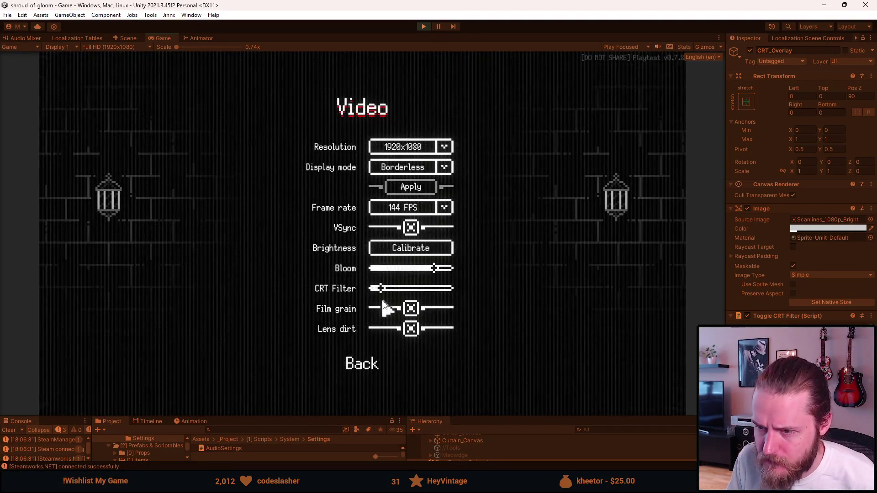
key("Escape")
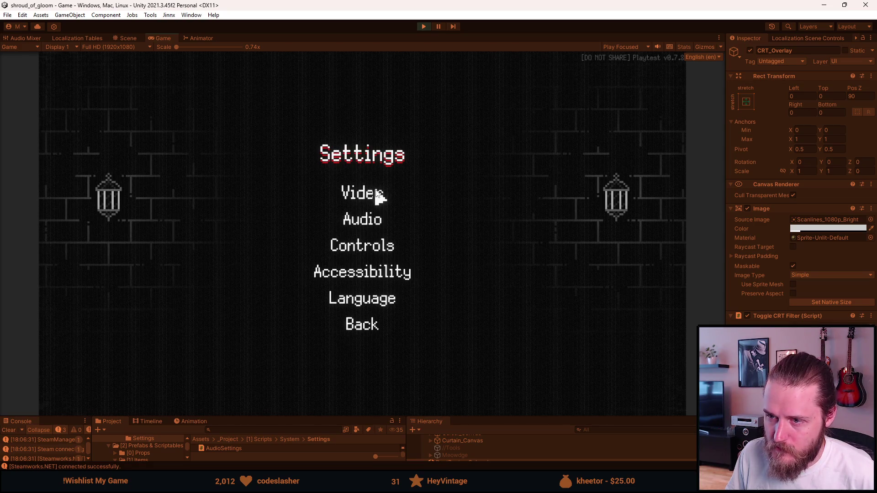
key("Escape")
left_click(423, 26)
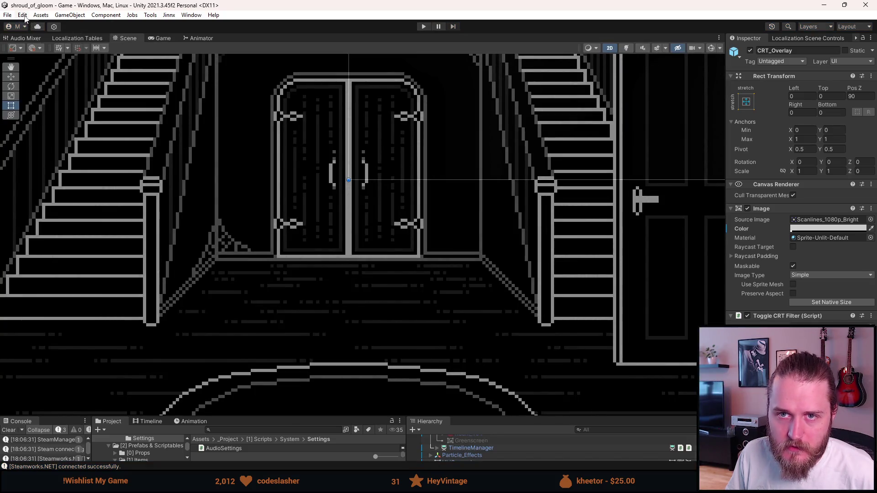
- Clear all saved PlayerPrefs again via Edit > Clear All PlayerPrefs, confirming Yes
left_click(21, 14)
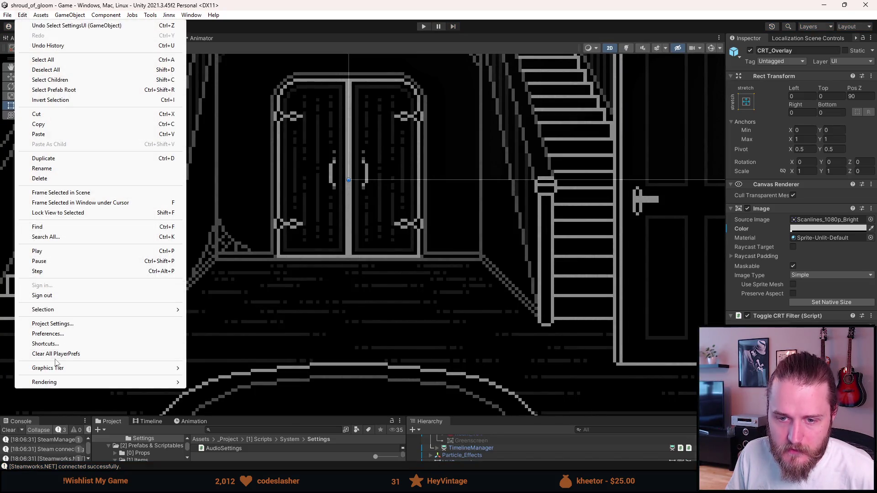
left_click(55, 354)
left_click(467, 264)
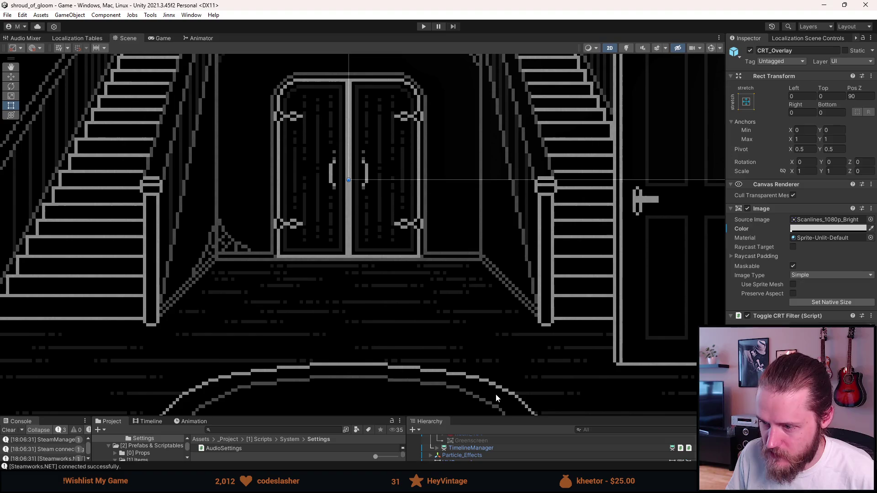
- Open the SettingsUI prefab from the enlarged hierarchy, then return to the scene
left_click_drag(484, 417, 485, 268)
left_click(462, 407)
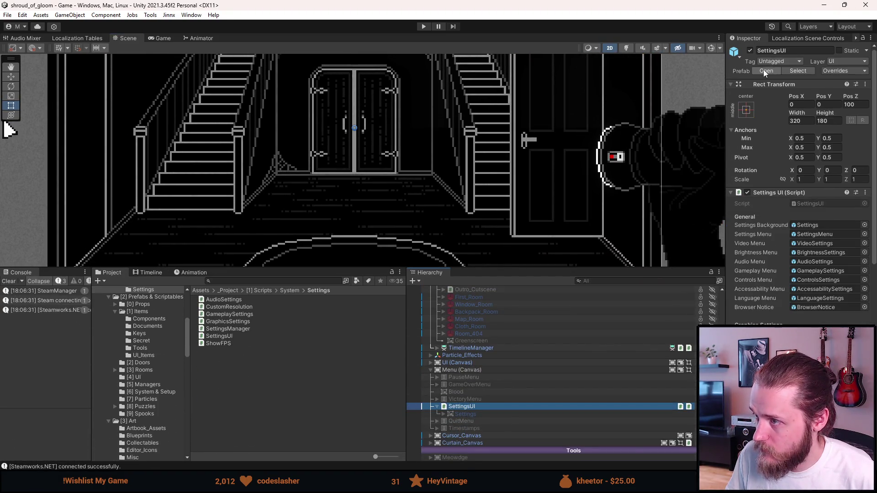
left_click(766, 71)
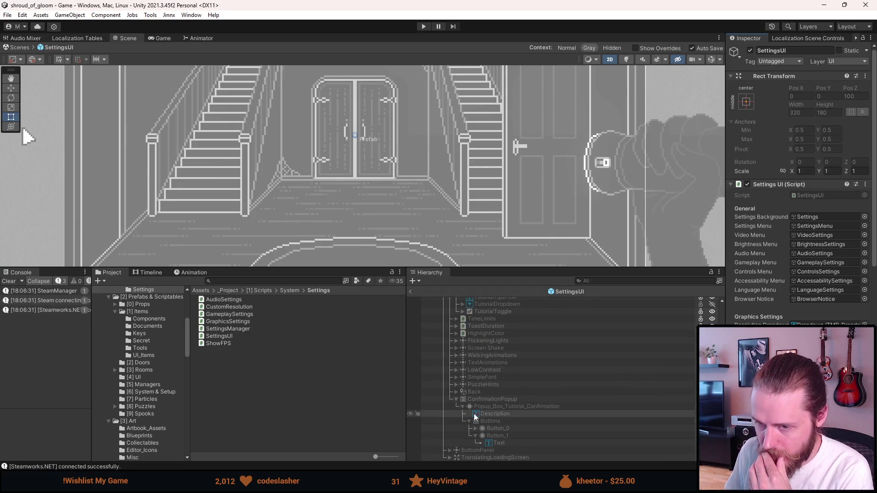
scroll(482, 404, "up", 5)
left_click(412, 293)
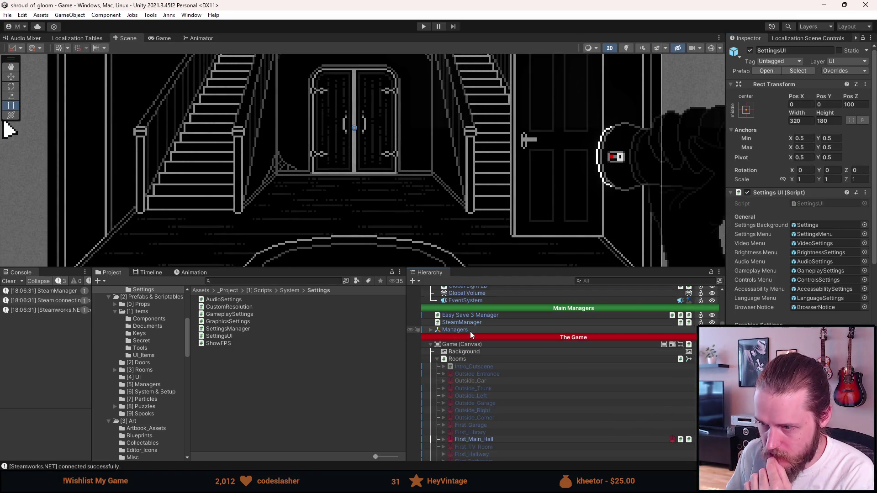
- Check the CRT_Overlay Image colour, then show the rendered Game view
scroll(471, 331, "up", 5)
left_click(474, 312)
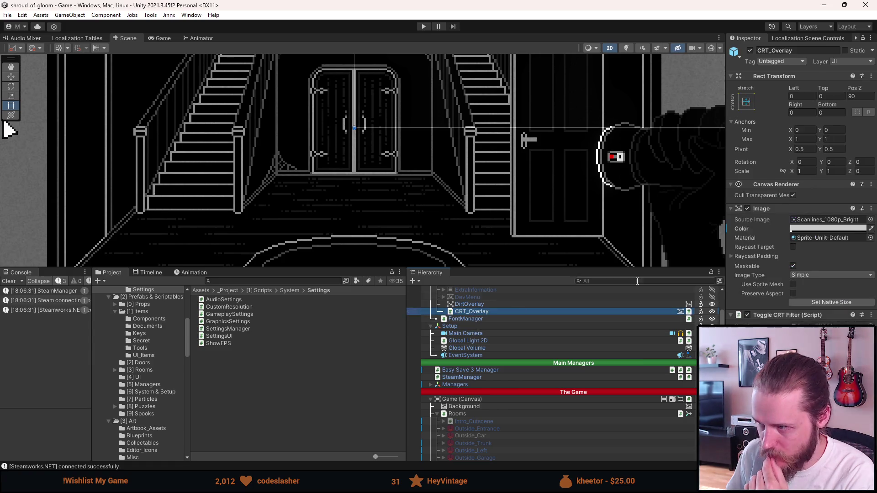
left_click(797, 229)
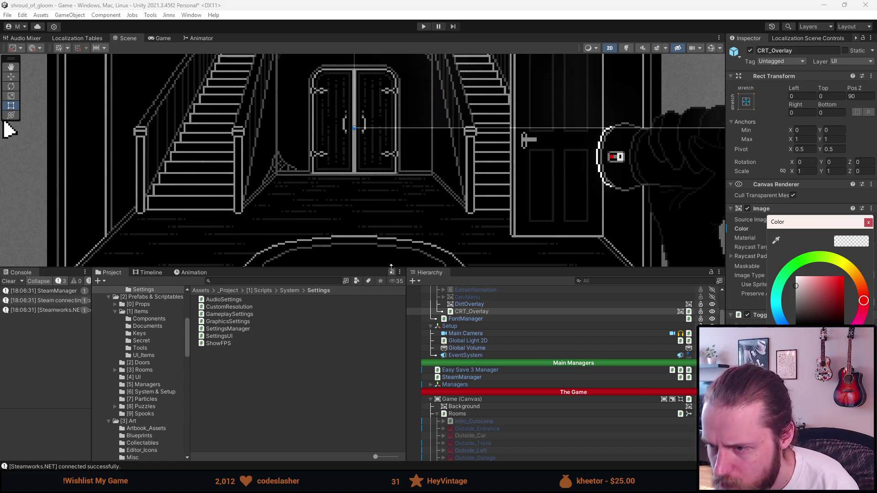
left_click_drag(390, 268, 392, 387)
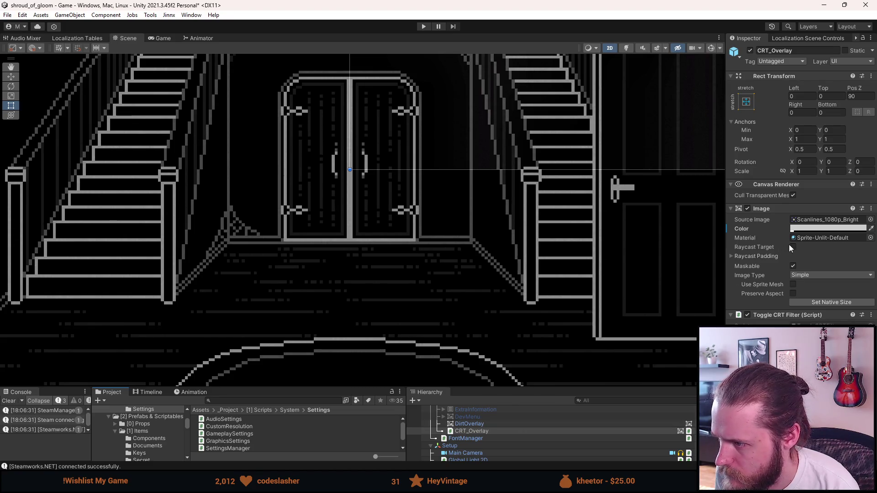
left_click(160, 38)
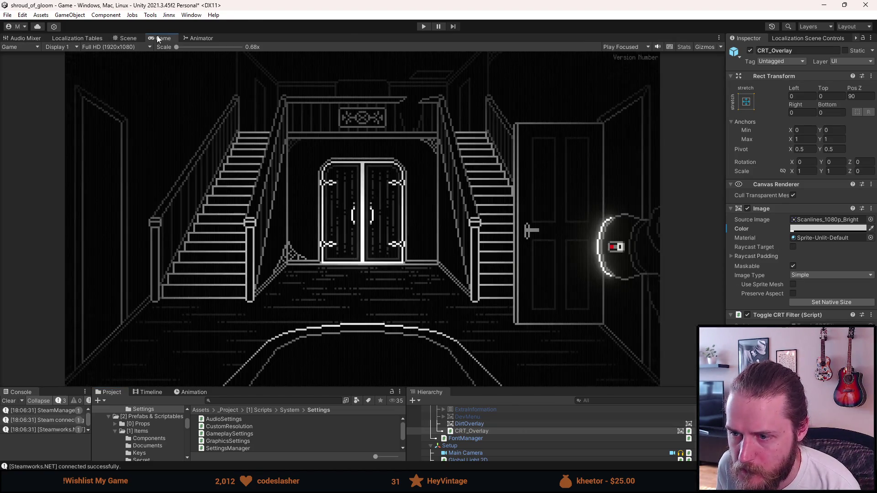
- Save the scene with Ctrl+S, close CRT_Overlay's colour picker, and briefly check Visual Studio
left_click(831, 230)
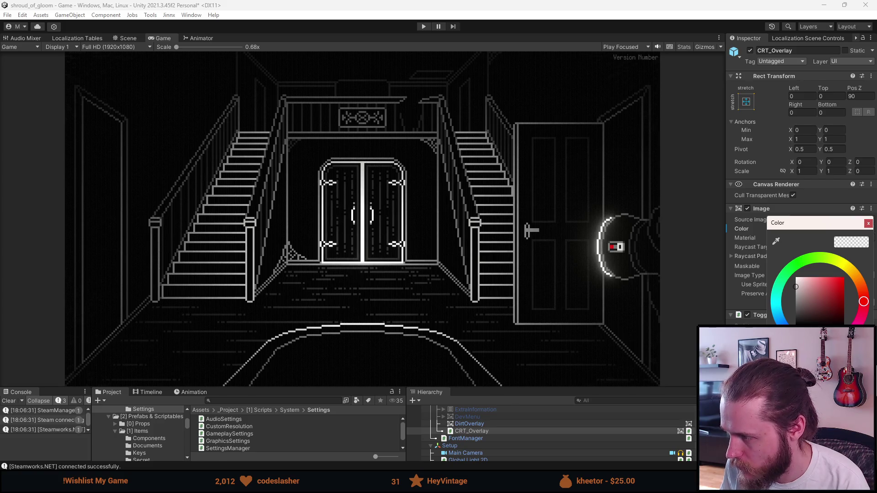
key("ctrl+s")
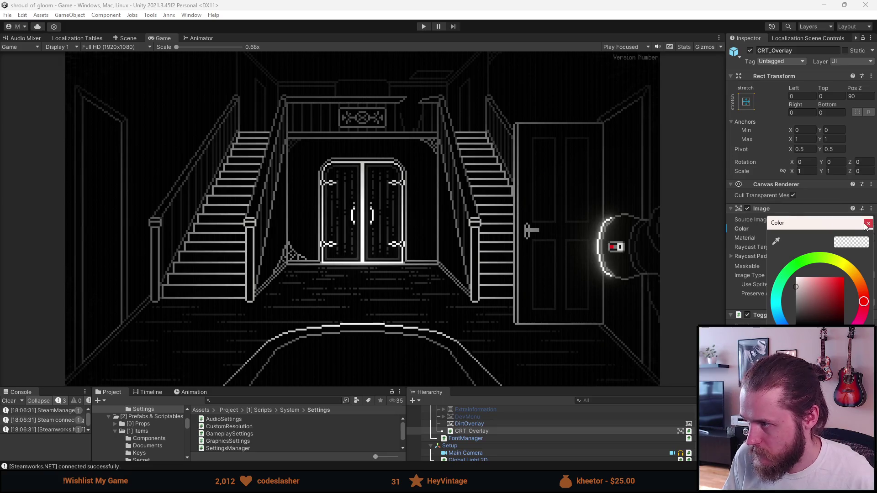
key("Escape")
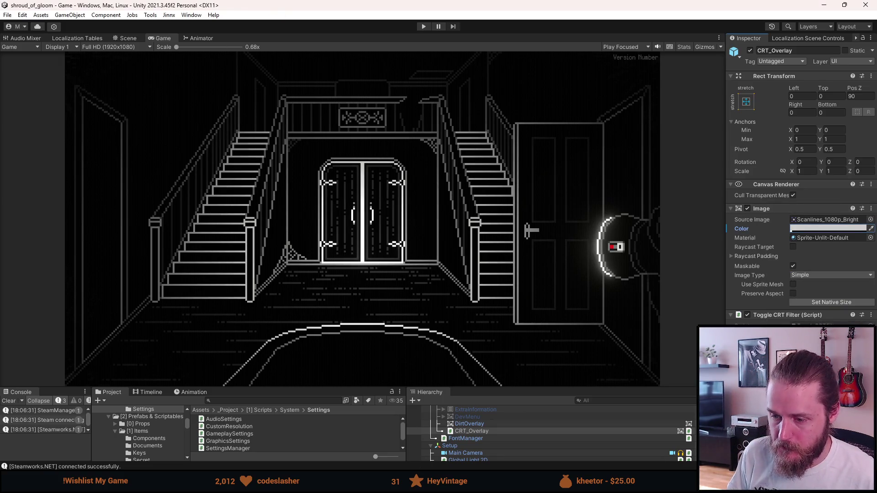
key("alt+Tab")
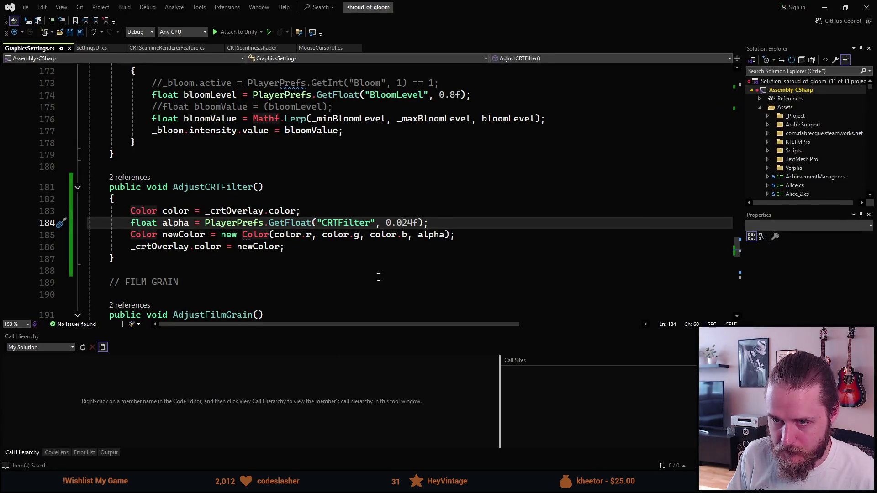
key("alt+Tab")
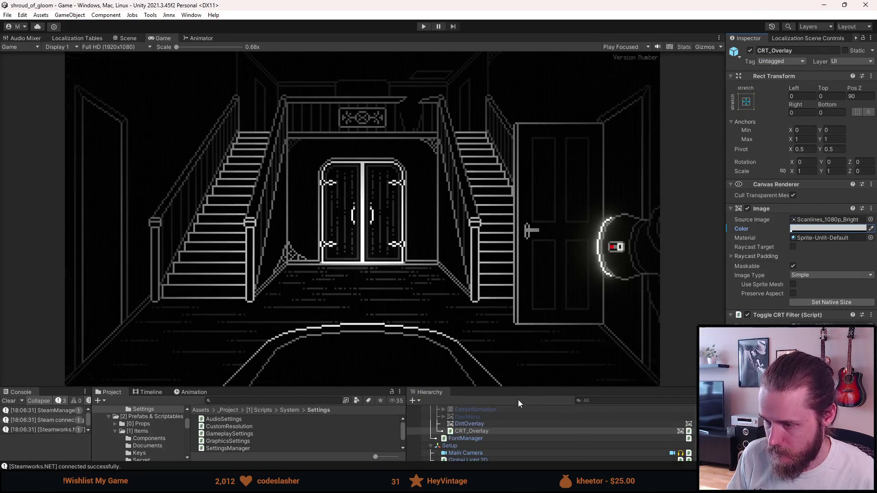
- Open the SettingsUI prefab and select CRTSlider under VideoSettings > CRT_Filter
left_click_drag(494, 389, 481, 243)
scroll(493, 336, "down", 5)
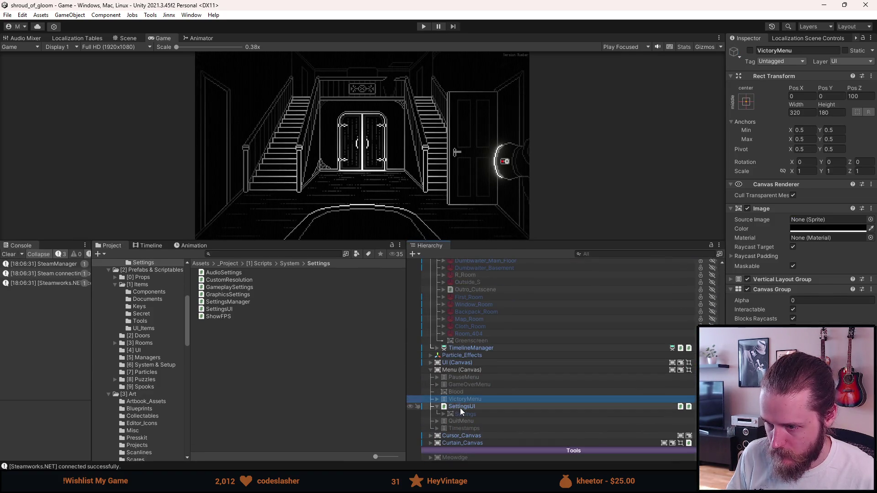
left_click(460, 407)
left_click(766, 72)
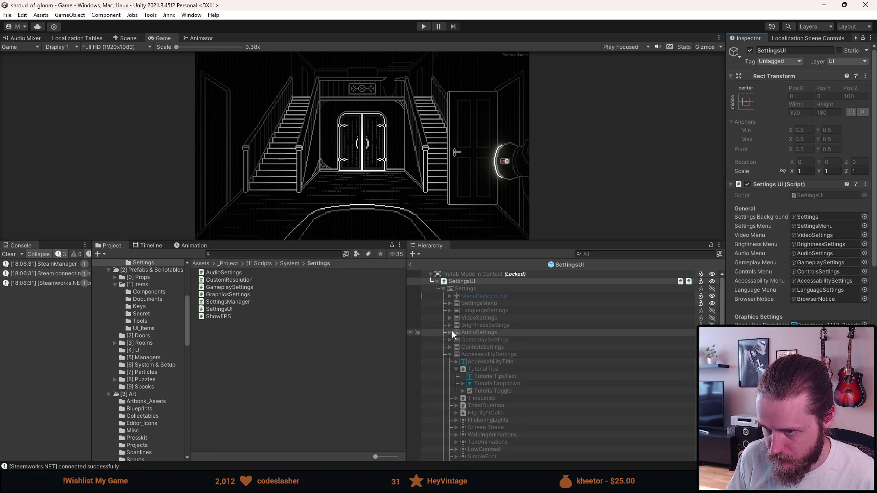
left_click(450, 318)
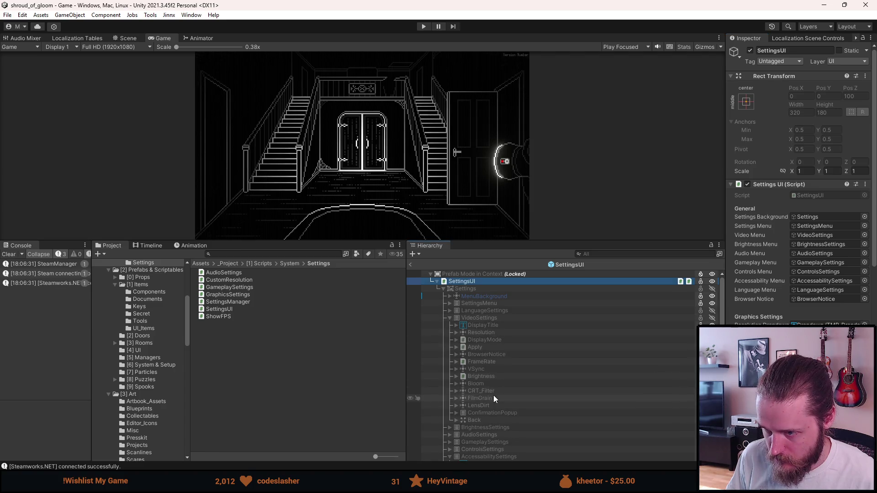
left_click(479, 391)
left_click(456, 391)
left_click(483, 406)
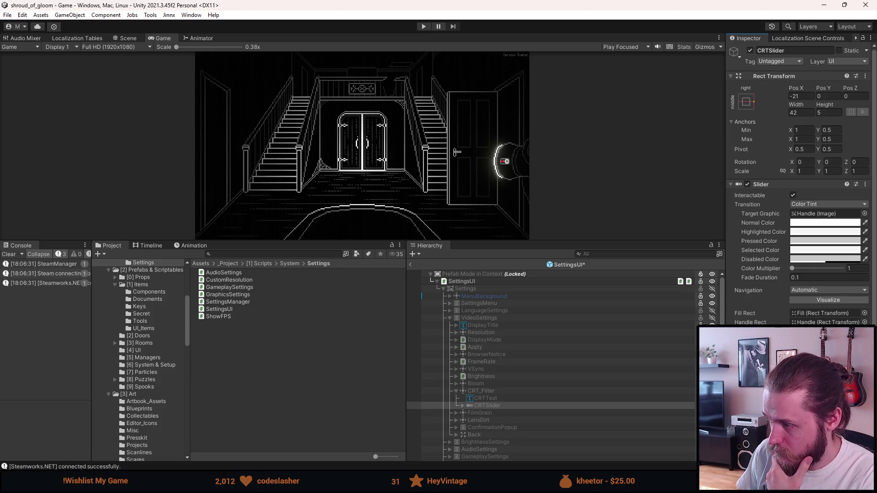
- Save the SettingsUI prefab, return to the main scene, and enlarge the Game view
key("ctrl+s")
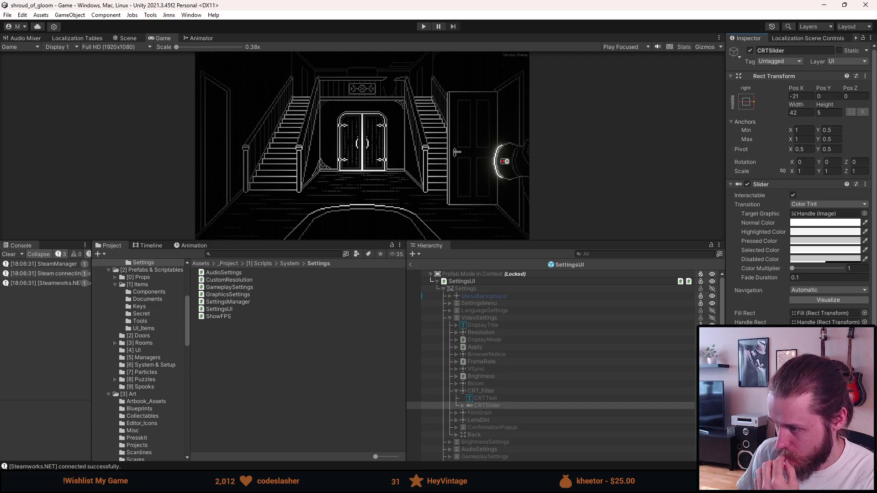
left_click(411, 269)
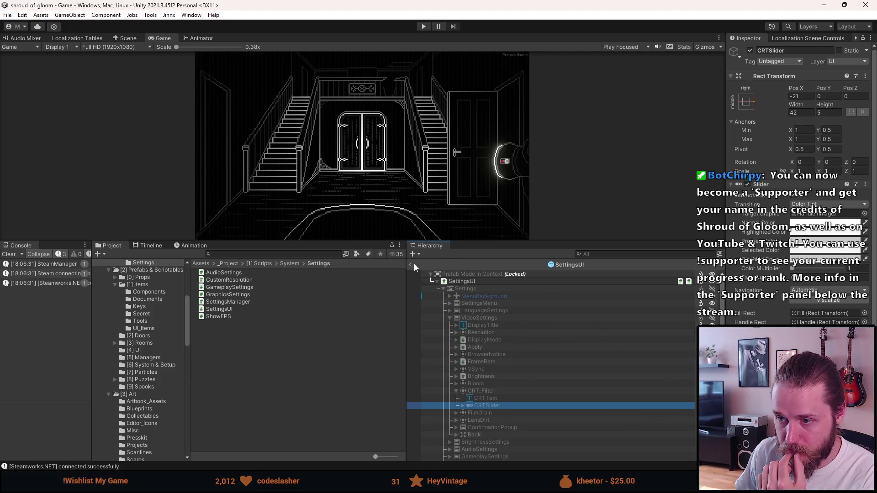
left_click(411, 266)
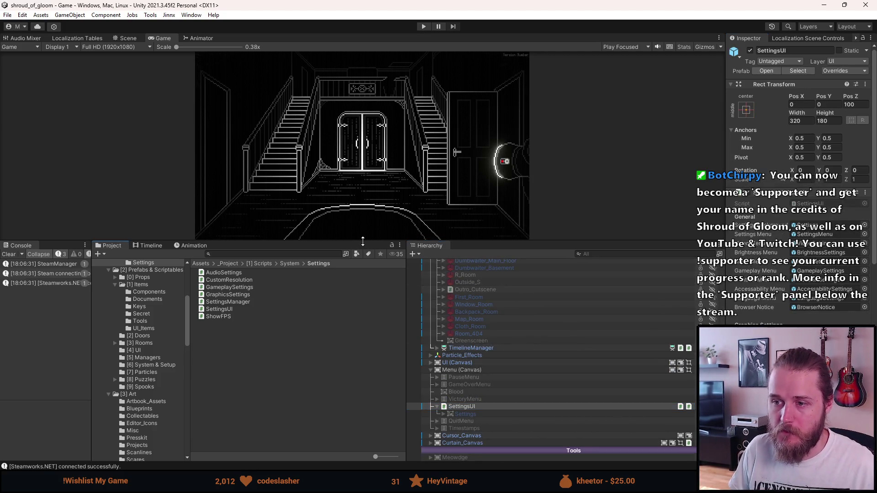
left_click_drag(361, 243, 361, 350)
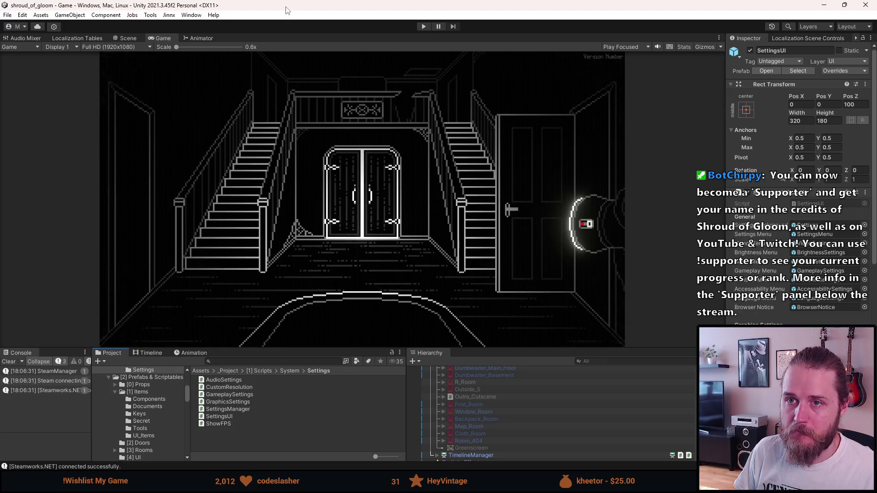
- Run the game, pick a language, apply the brightness calibration, and pause
left_click(424, 26)
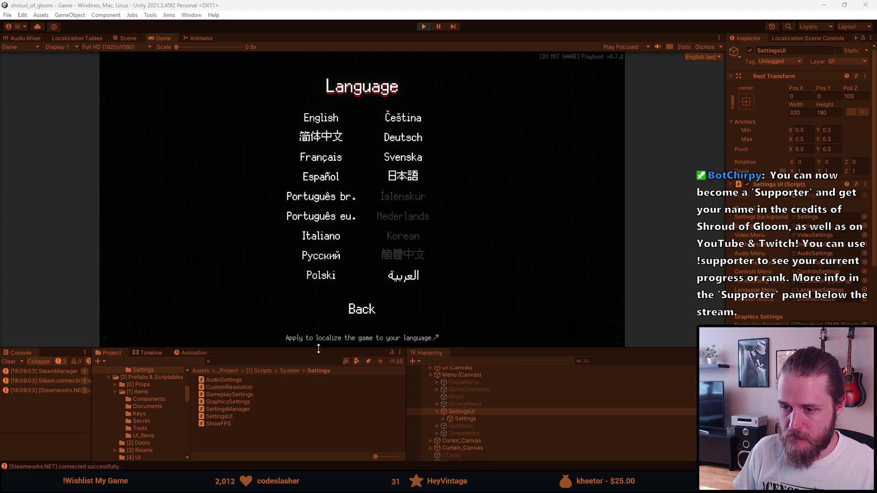
left_click_drag(318, 348, 318, 417)
left_click(323, 131)
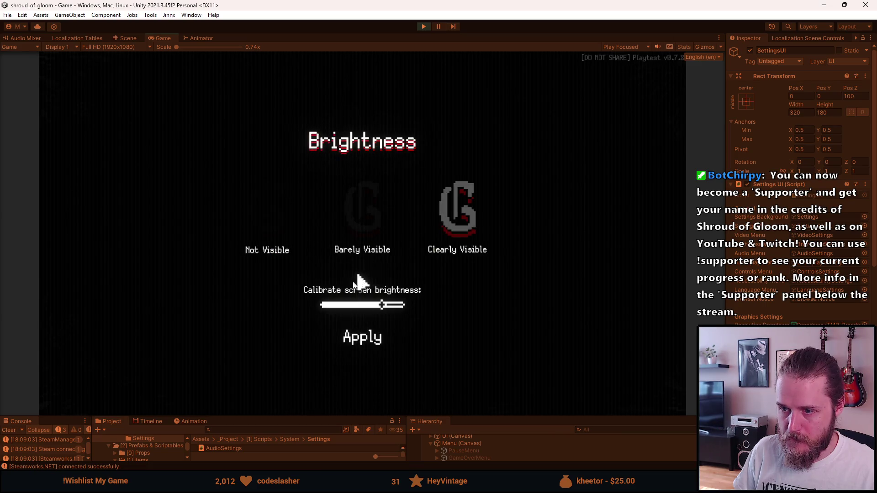
left_click(361, 339)
key("Escape")
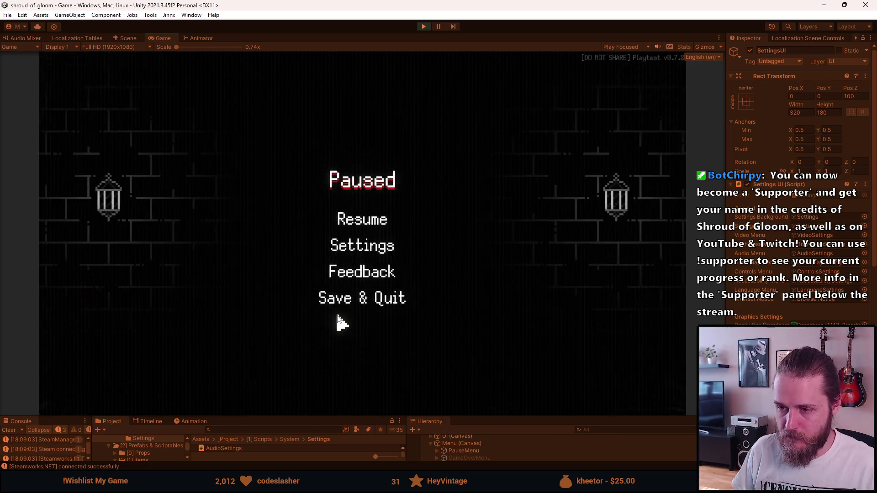
- Maximize the Game view, resume and re-pause the game, then restore the editor layout
double_click(158, 36)
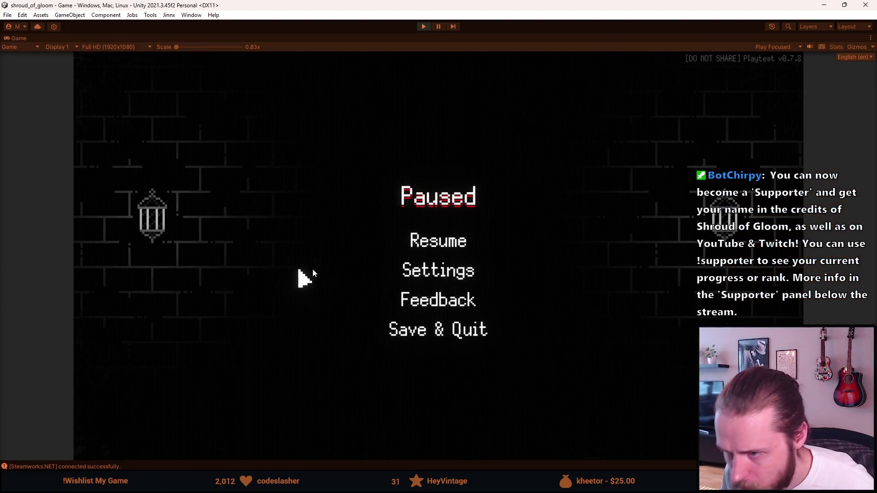
left_click(423, 244)
key("Escape")
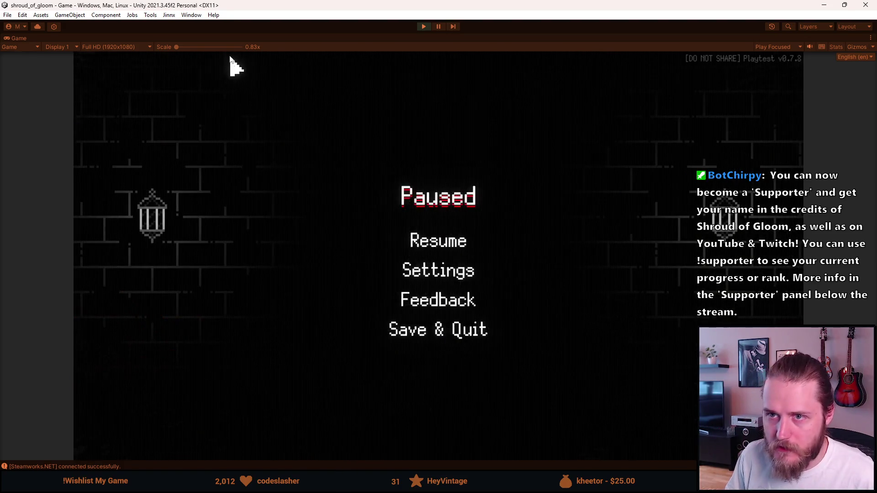
double_click(22, 37)
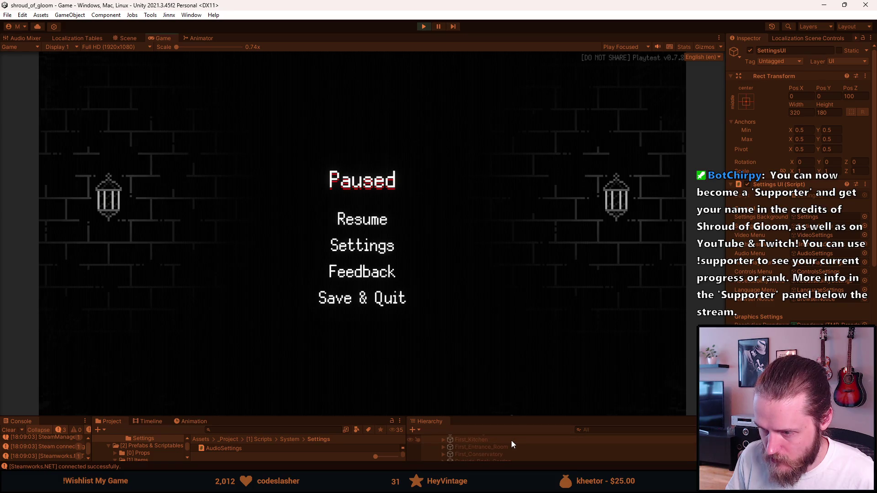
scroll(511, 442, "up", 5)
scroll(510, 442, "down", 5)
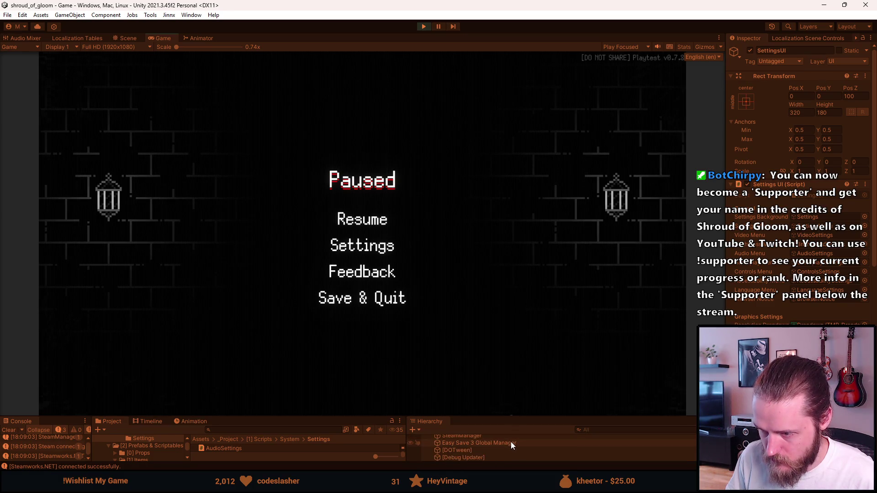
- Check the CRT_Overlay Image colour during play, then stop Play mode
left_click(472, 449)
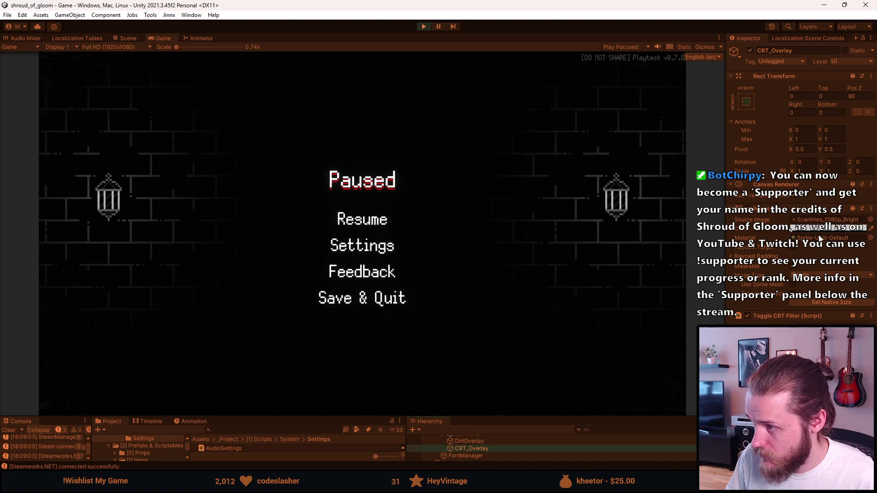
left_click(822, 227)
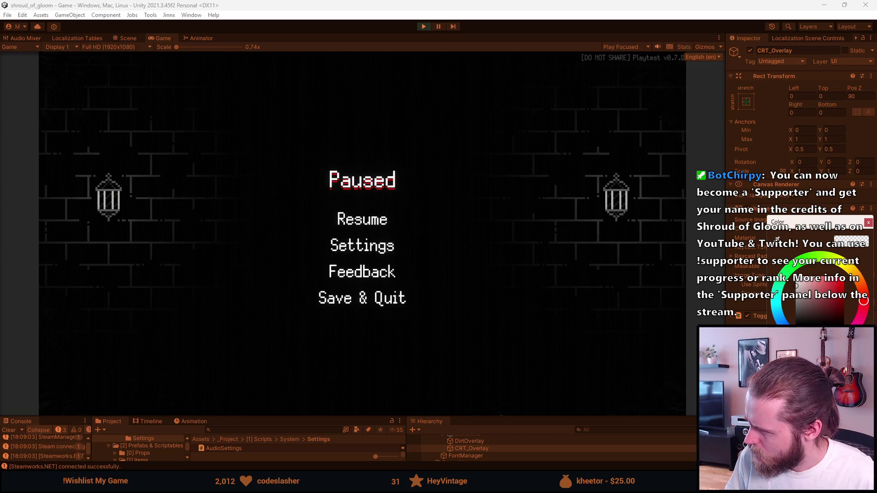
left_click(868, 223)
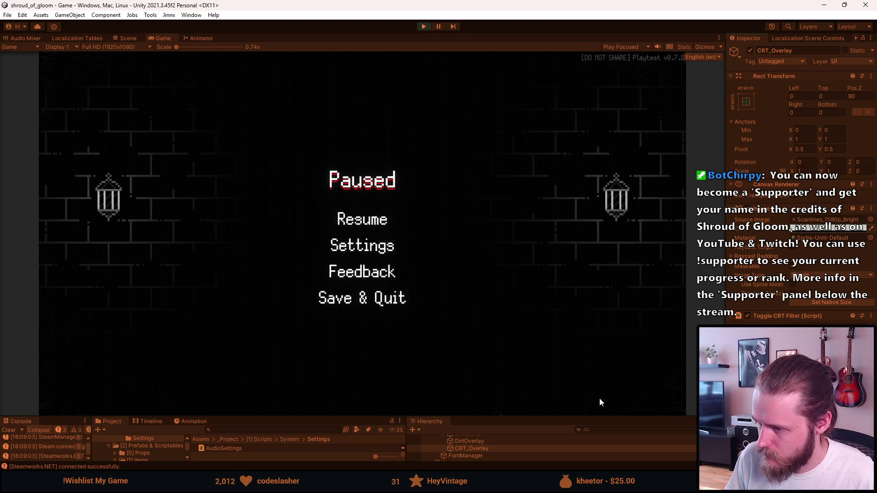
left_click_drag(556, 417, 558, 325)
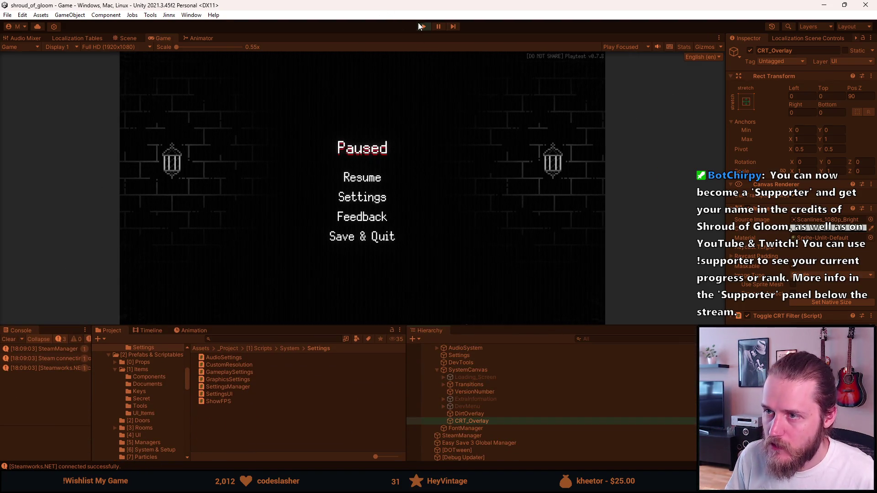
left_click(421, 26)
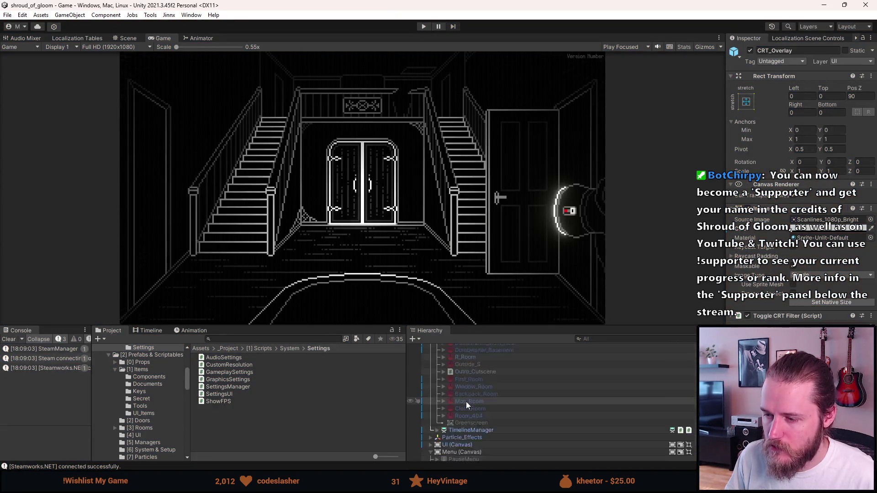
- Select Settings and then CRT_Overlay, and switch to GraphicsSettings.cs in Visual Studio
scroll(465, 401, "up", 5)
left_click(459, 377)
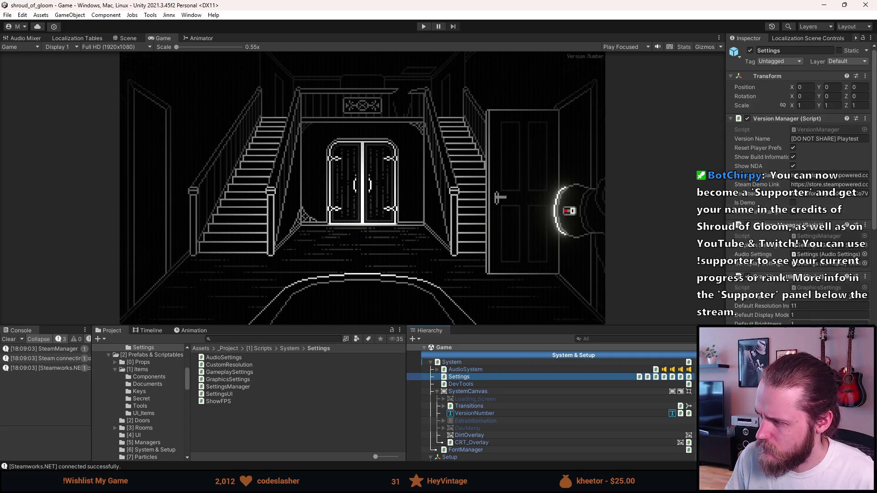
left_click(471, 442)
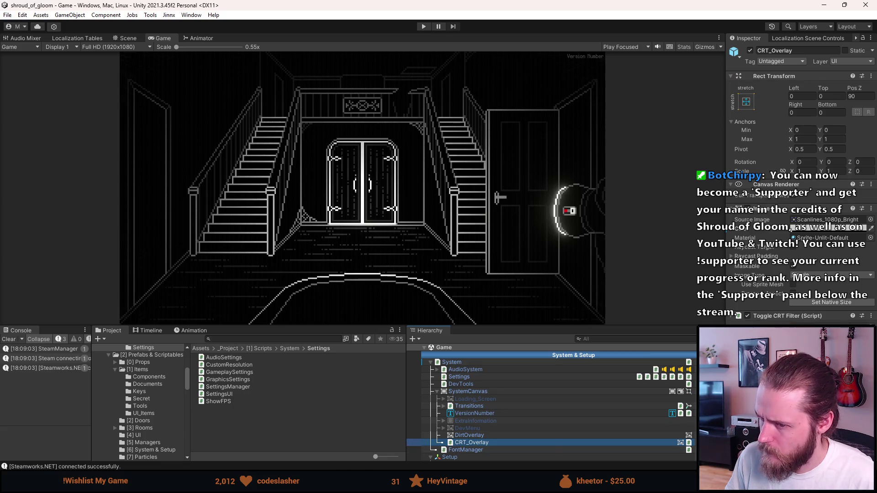
key("alt+Tab")
scroll(268, 232, "up", 20)
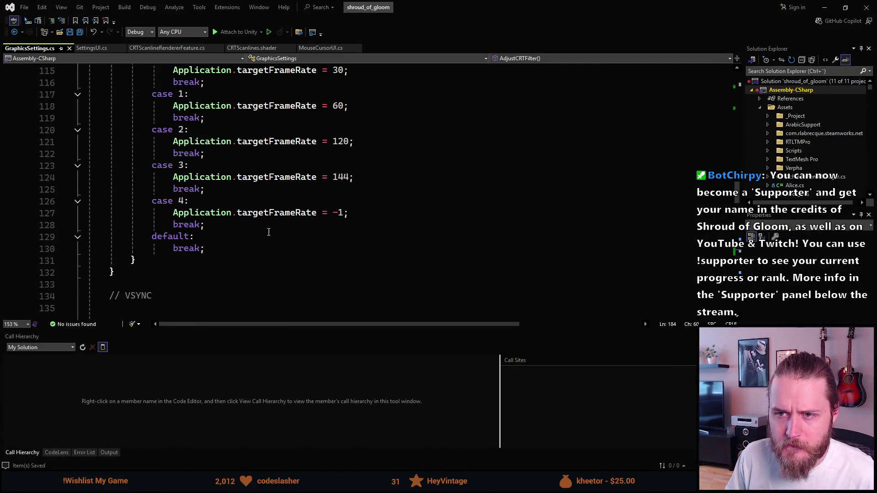
- Jump from the AdjustCRTFilter call in LoadGraphicsSettings to its definition
scroll(269, 232, "up", 20)
double_click(218, 140)
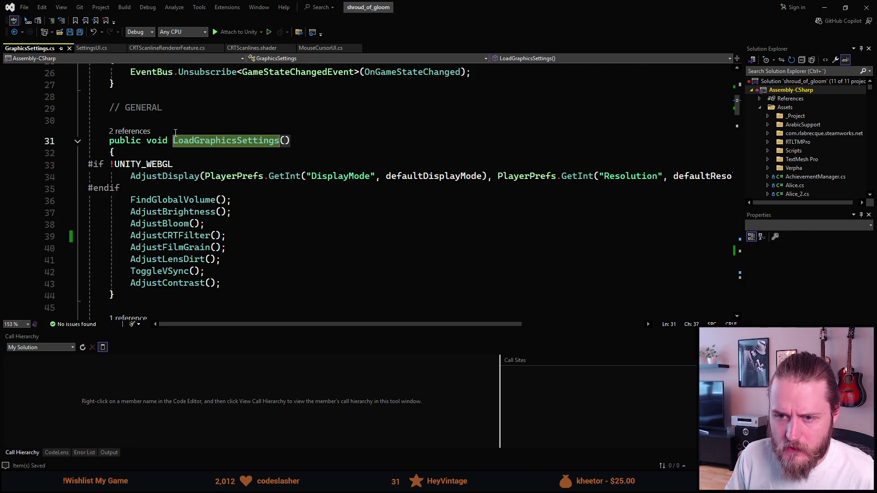
double_click(176, 235)
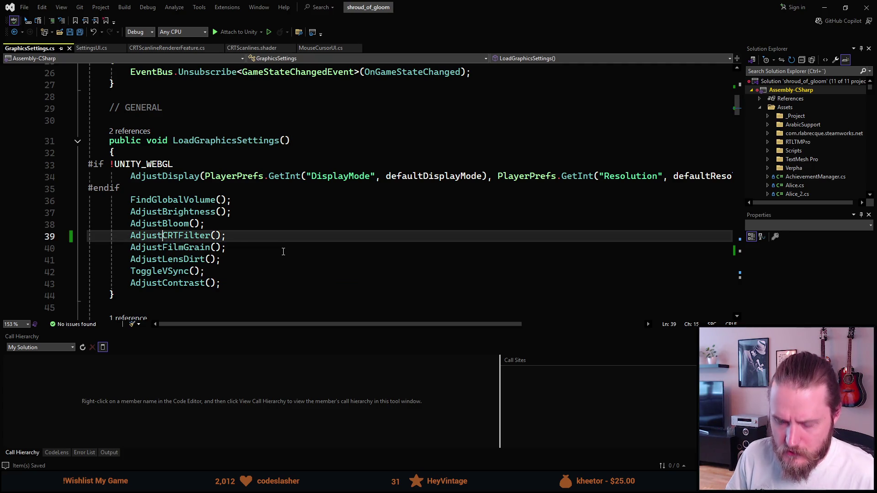
key("F12")
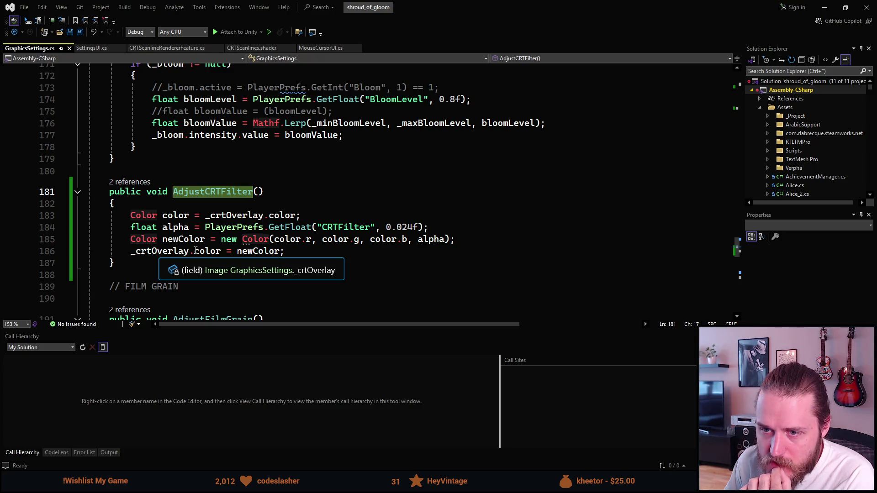
- Review the _crtSlider load and AddListener lines in SettingsUI.cs, then reopen CRT_Overlay's colour picker in Unity
left_click(91, 48)
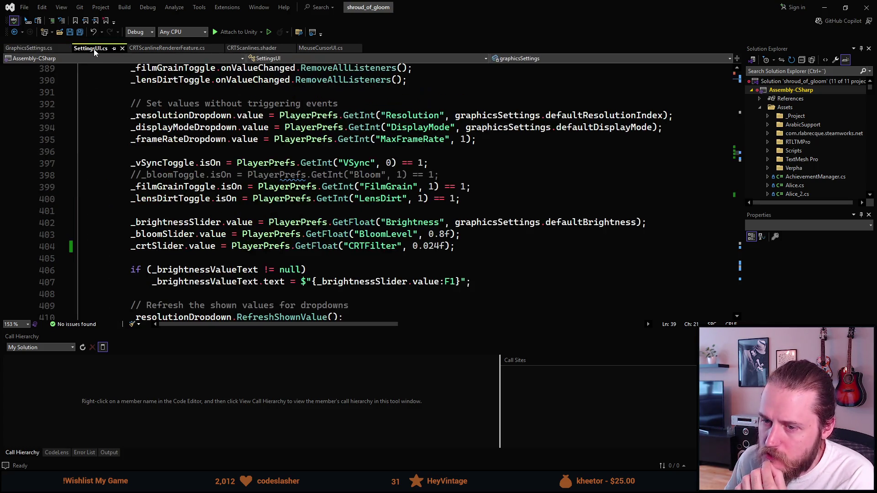
scroll(192, 272, "down", 6)
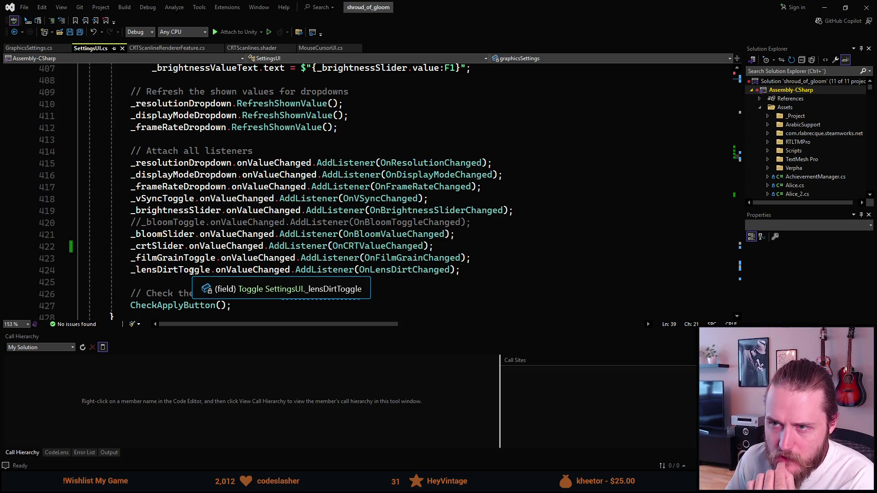
scroll(192, 273, "up", 1)
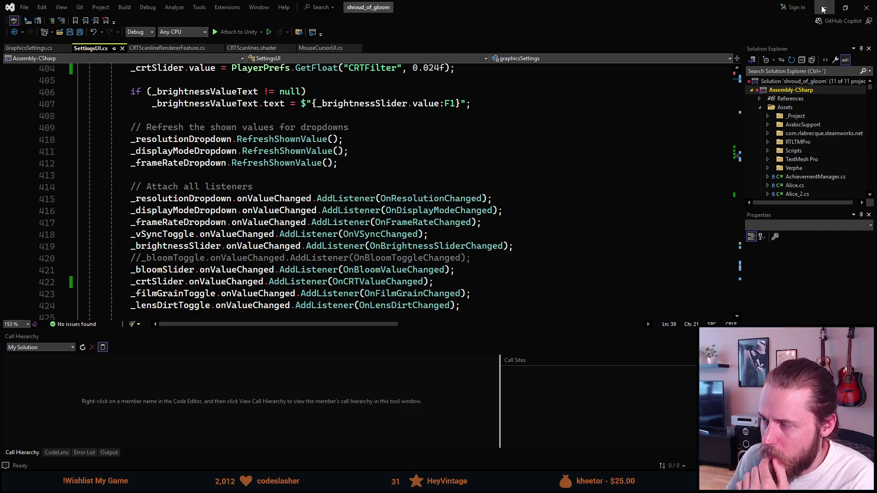
left_click(823, 7)
left_click(830, 229)
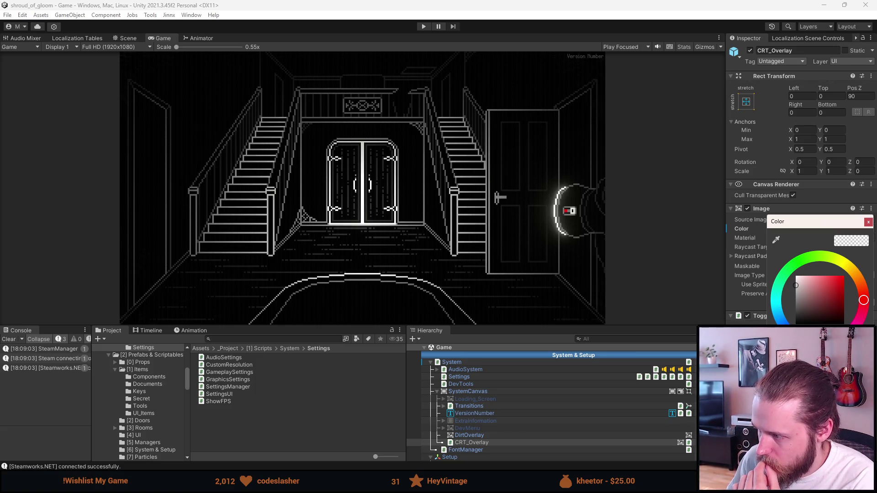
- Close CRT_Overlay's Image colour picker, select the Settings object, then return to Visual Studio
left_click(869, 222)
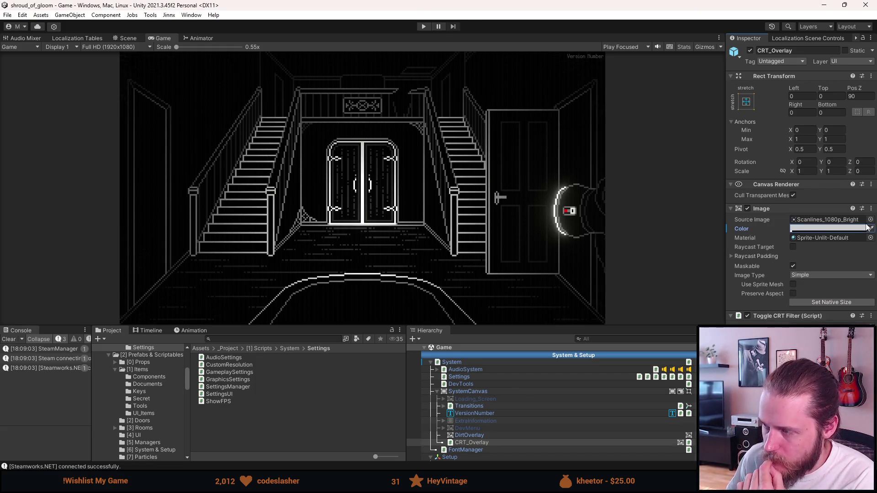
left_click(476, 378)
key("alt+Tab")
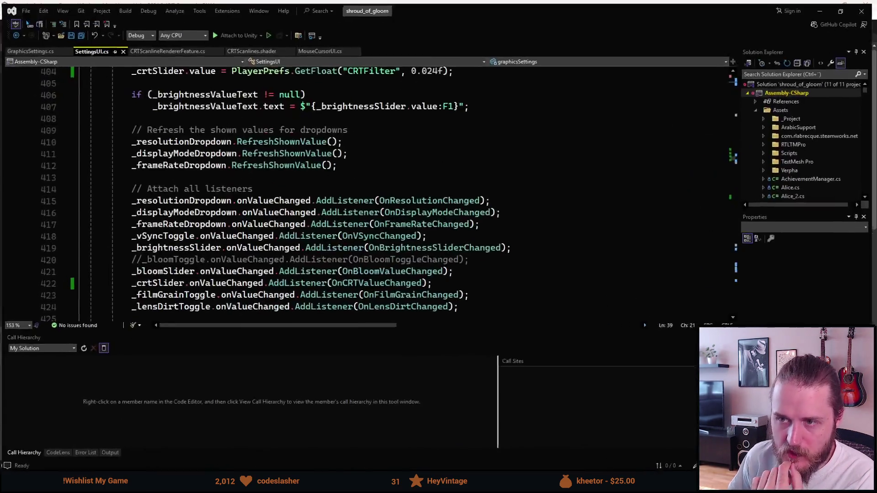
- Bring up GraphicsSettings.cs and scroll to the LoadGraphicsSettings method
scroll(214, 270, "down", 10)
scroll(213, 270, "up", 20)
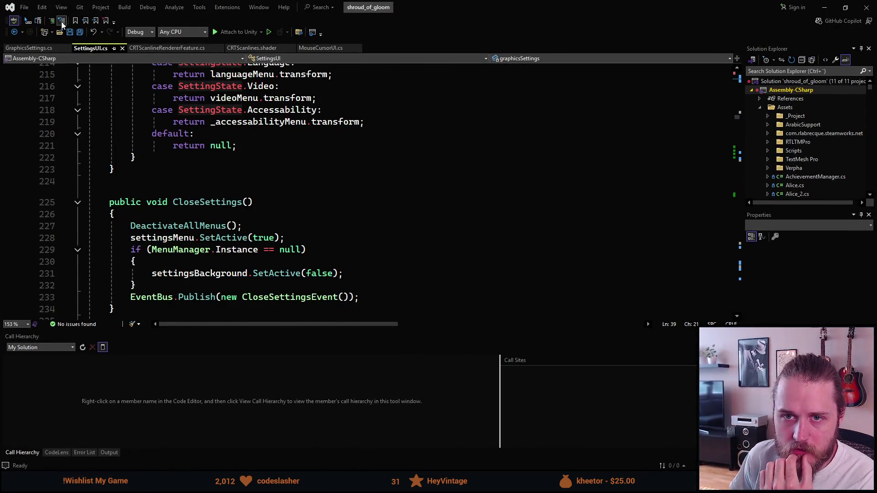
left_click(29, 47)
scroll(247, 208, "up", 5)
scroll(247, 207, "up", 20)
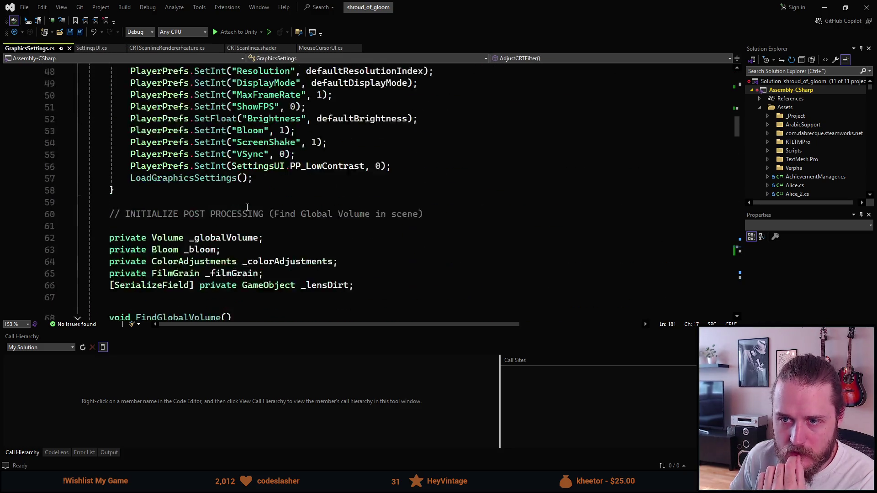
scroll(247, 207, "up", 6)
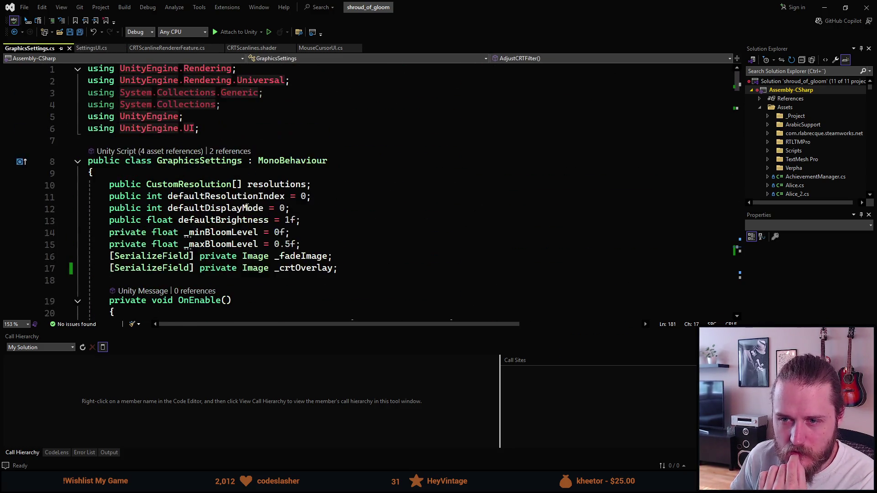
scroll(247, 207, "down", 8)
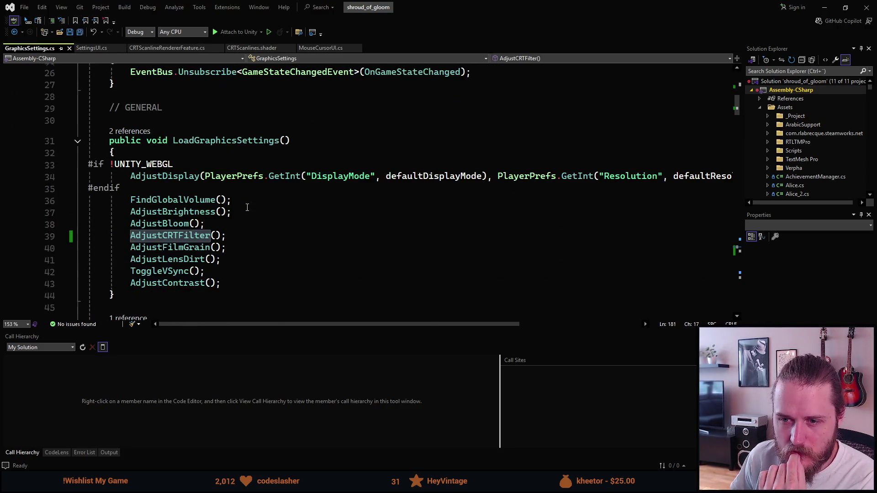
- Open the LoadGraphicsSettings call in SettingsManager.cs from its '2 references' list
left_click(128, 132)
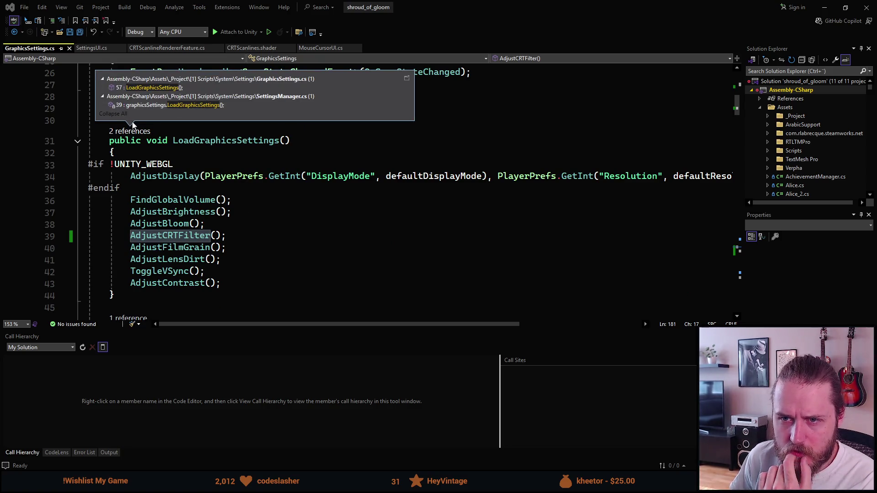
mouse_move(151, 90)
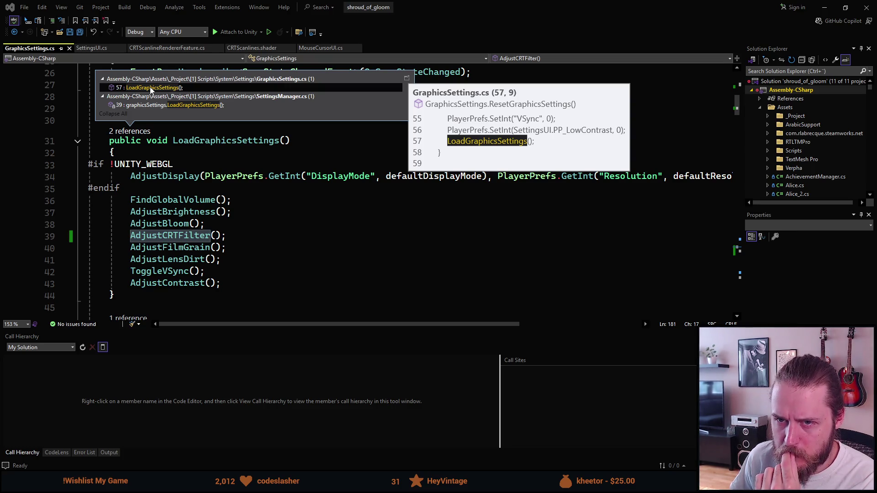
mouse_move(174, 108)
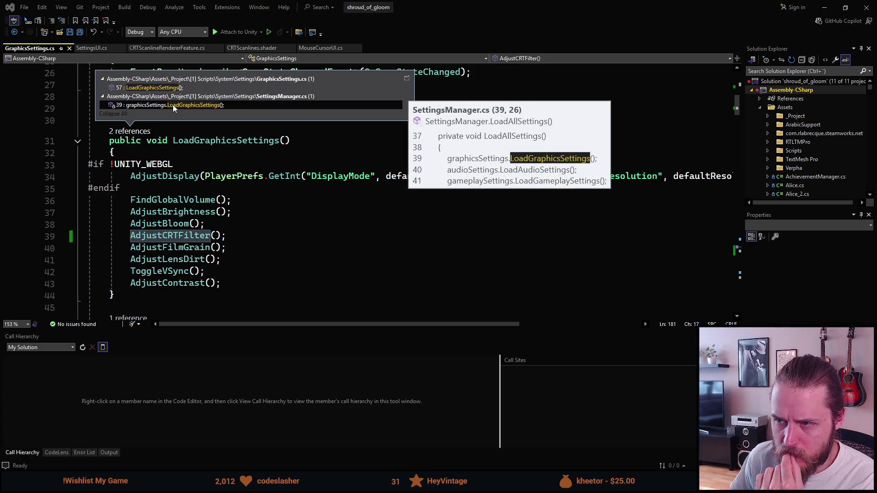
double_click(174, 106)
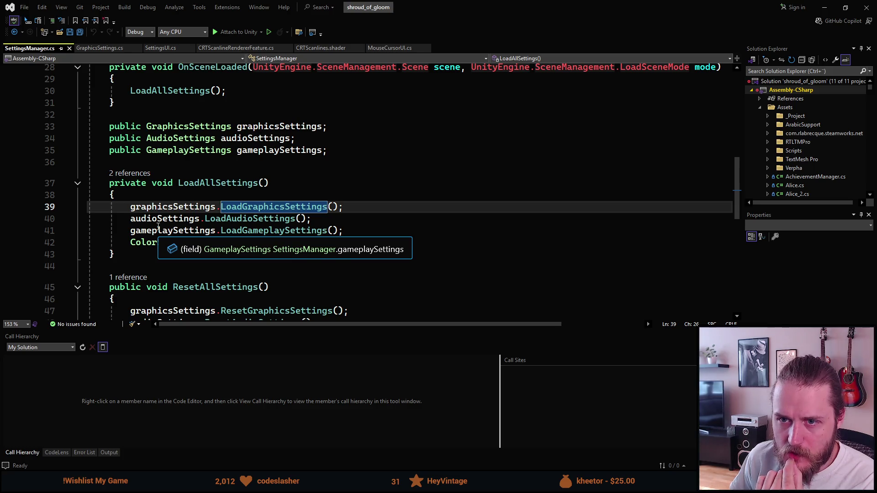
scroll(158, 226, "up", 1)
scroll(186, 176, "up", 6)
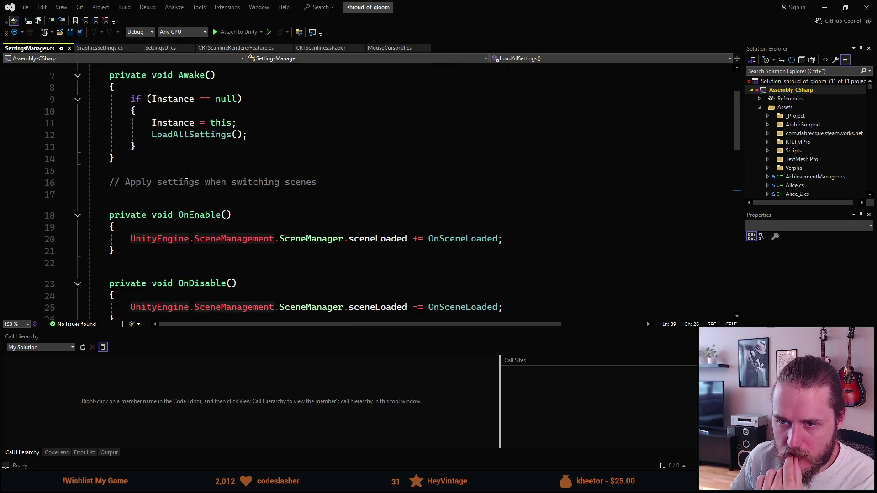
scroll(186, 175, "up", 1)
scroll(186, 175, "up", 1)
scroll(186, 176, "down", 3)
scroll(186, 175, "up", 3)
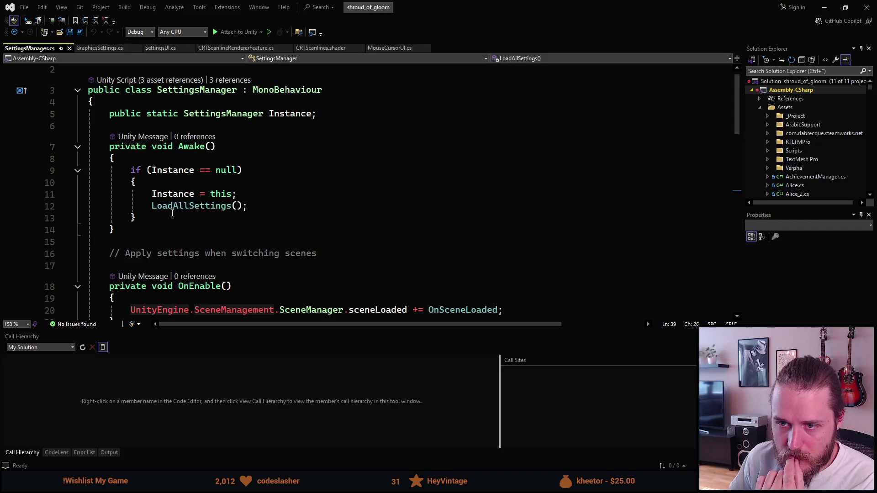
scroll(219, 196, "down", 6)
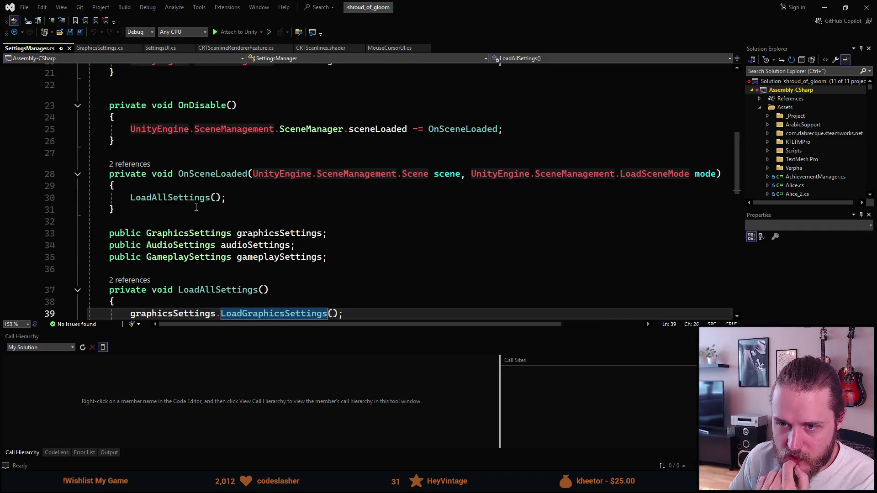
scroll(176, 201, "down", 2)
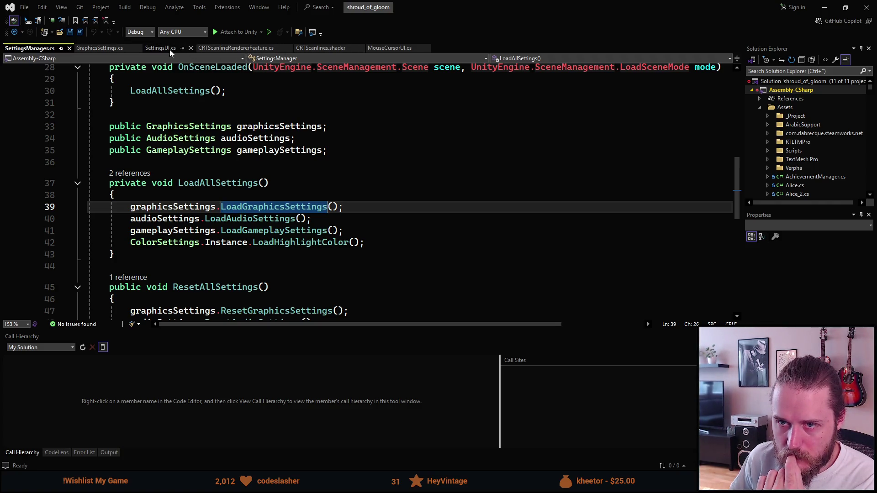
- Scroll through SettingsUI.cs to review the CRT filter slider code
left_click(170, 51)
scroll(197, 256, "up", 12)
scroll(190, 256, "down", 20)
scroll(190, 258, "down", 12)
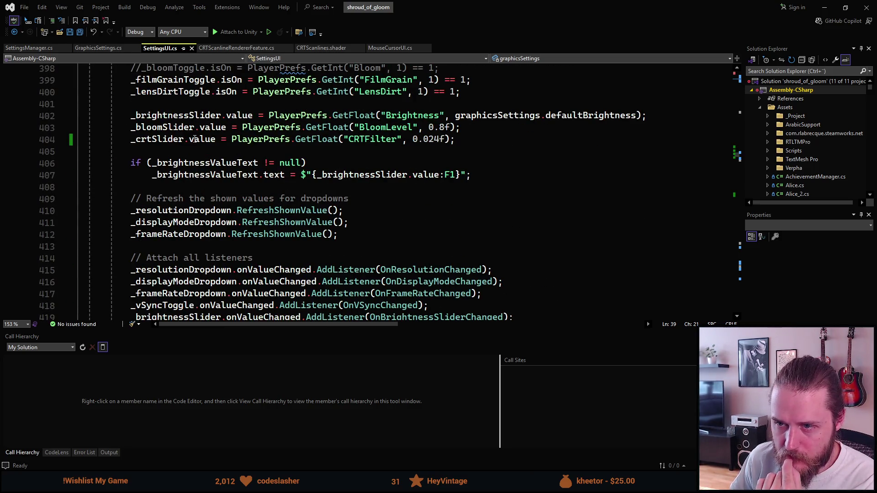
scroll(173, 160, "down", 5)
scroll(171, 249, "down", 3)
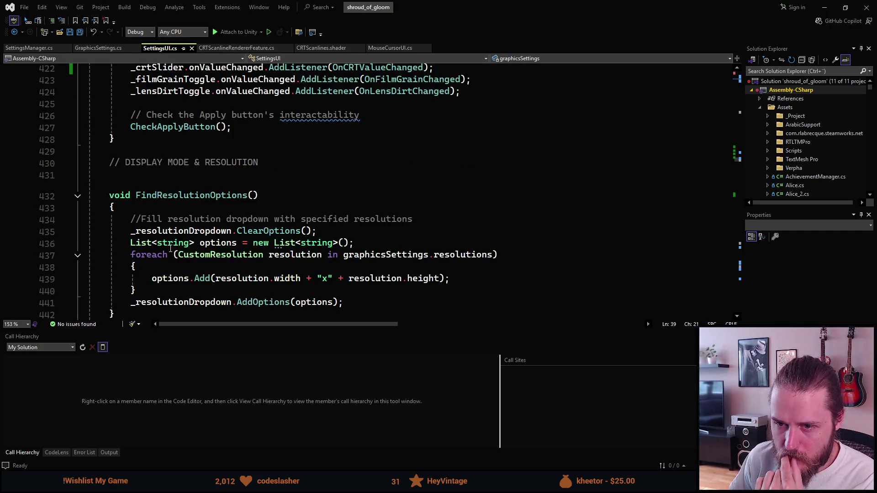
scroll(171, 249, "down", 7)
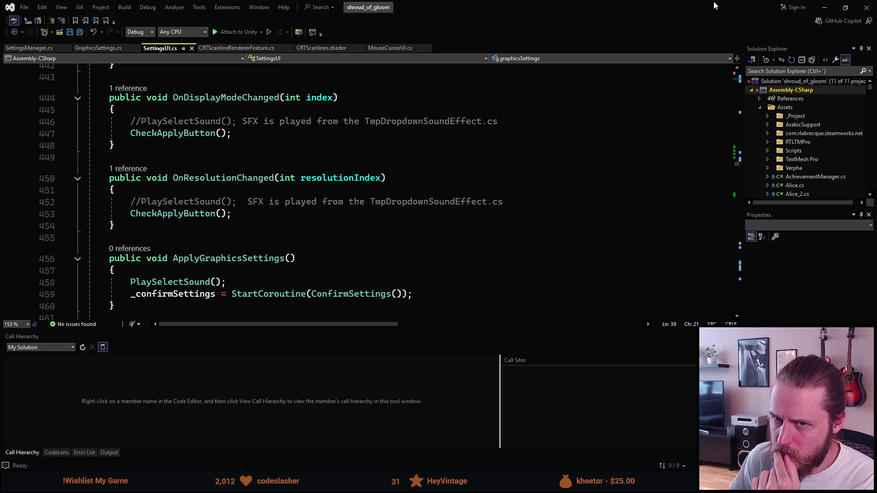
- Go to the AdjustCRTFilter() definition in GraphicsSettings.cs with F12
left_click(90, 51)
scroll(184, 220, "down", 1)
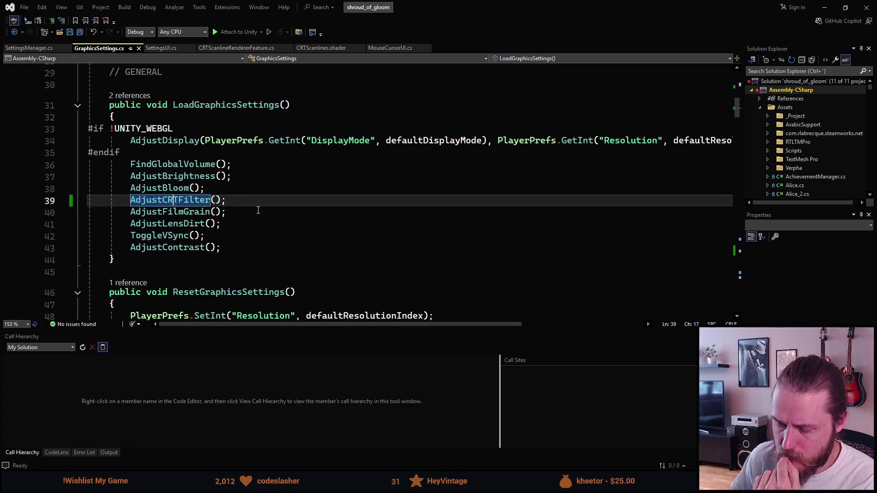
key("F12")
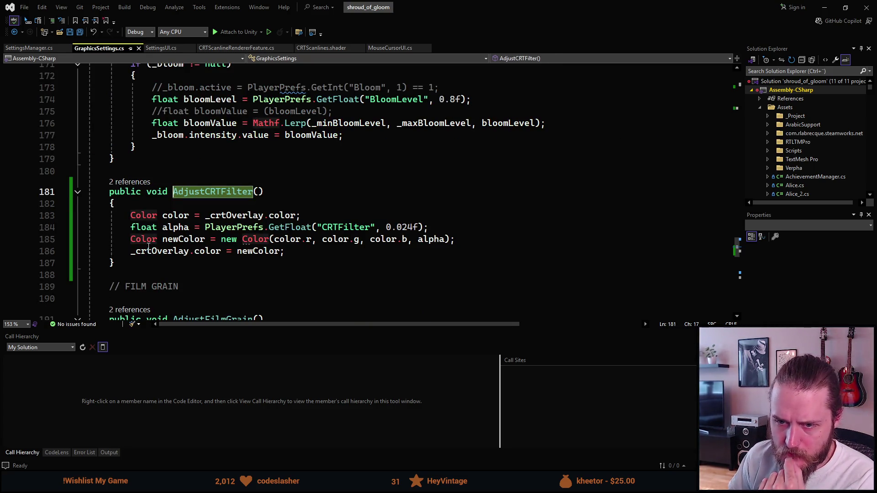
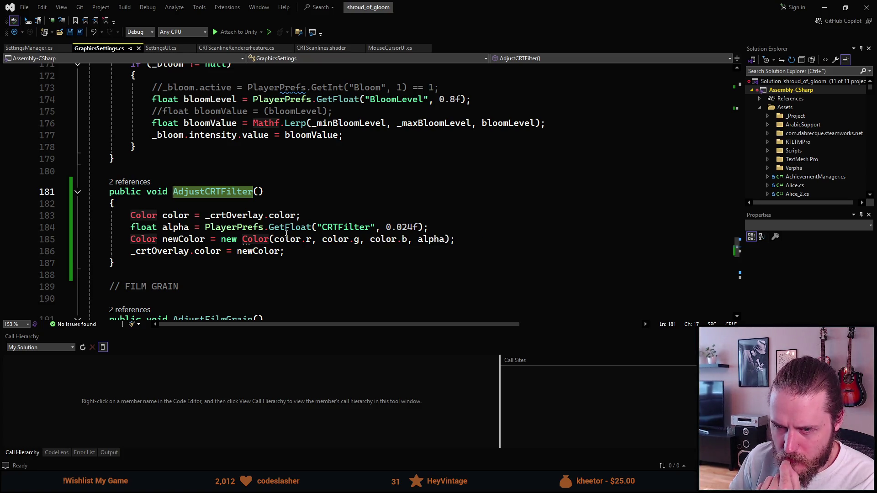
- Return to Unity, enter Play mode, and enlarge the Game view
left_click(825, 7)
left_click(427, 27)
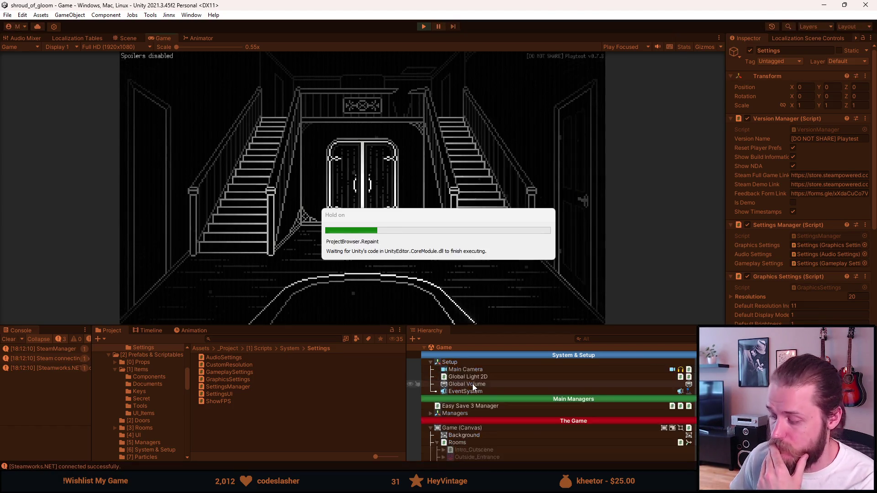
left_click_drag(374, 332, 374, 377)
- In the paused game's Accessibility settings, toggle Tutorial tips and answer the confirmation popup
key("Escape")
left_click(349, 223)
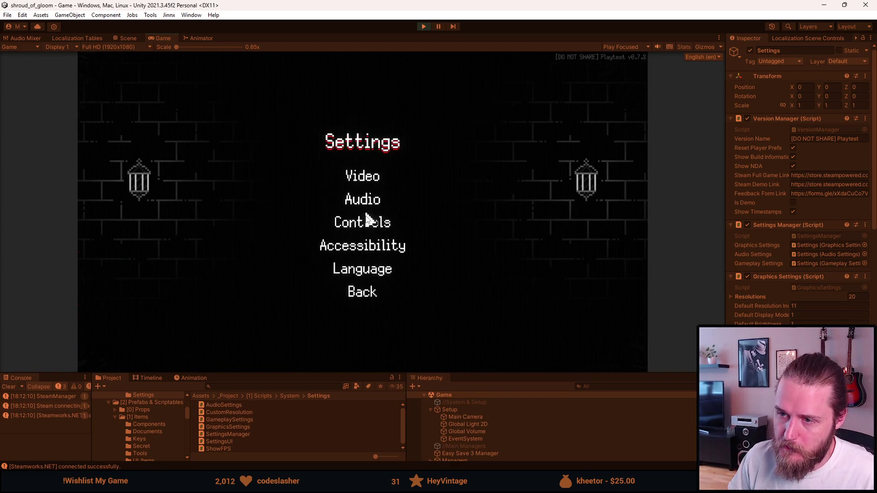
left_click(361, 246)
left_click(404, 136)
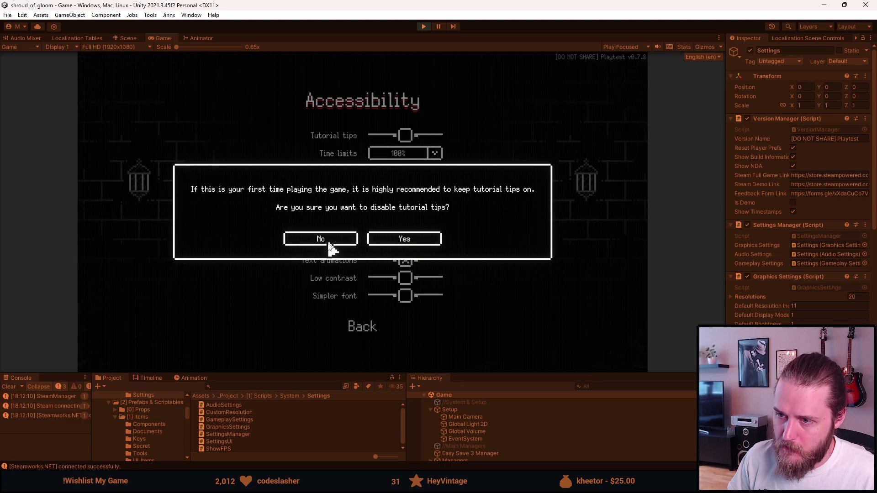
left_click(400, 241)
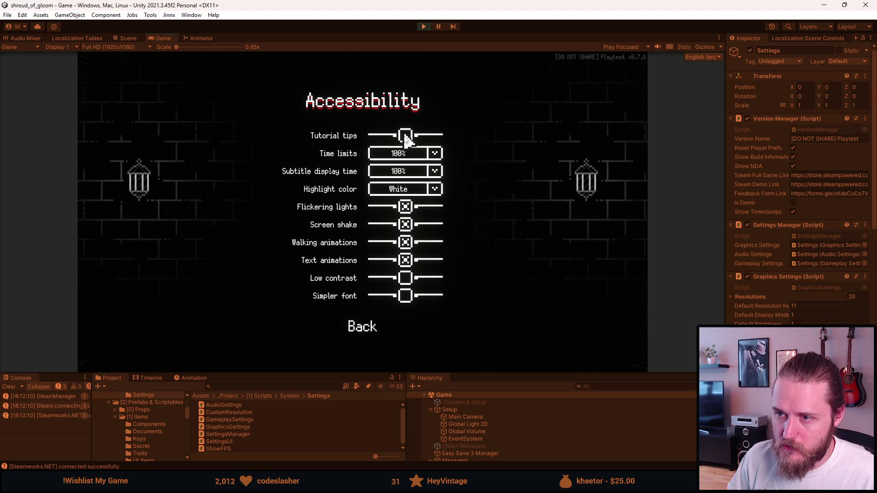
- In Video settings, sweep the CRT Filter slider between full and off with the Game view maximized
left_click(358, 333)
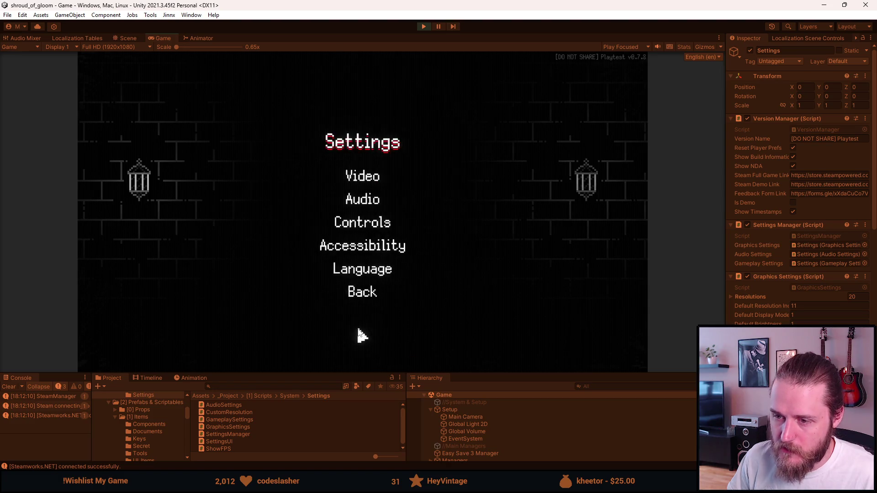
left_click_drag(342, 374, 341, 421)
left_click(360, 193)
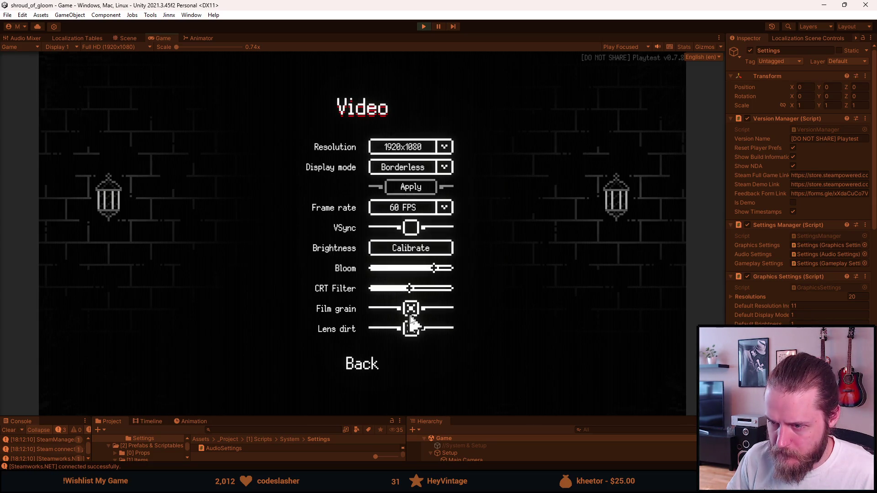
mouse_move(416, 293)
left_mouse_down()
mouse_move(457, 286)
mouse_move(359, 296)
mouse_move(478, 288)
mouse_move(299, 295)
mouse_move(456, 301)
mouse_move(354, 297)
mouse_move(364, 303)
mouse_move(473, 298)
left_mouse_up()
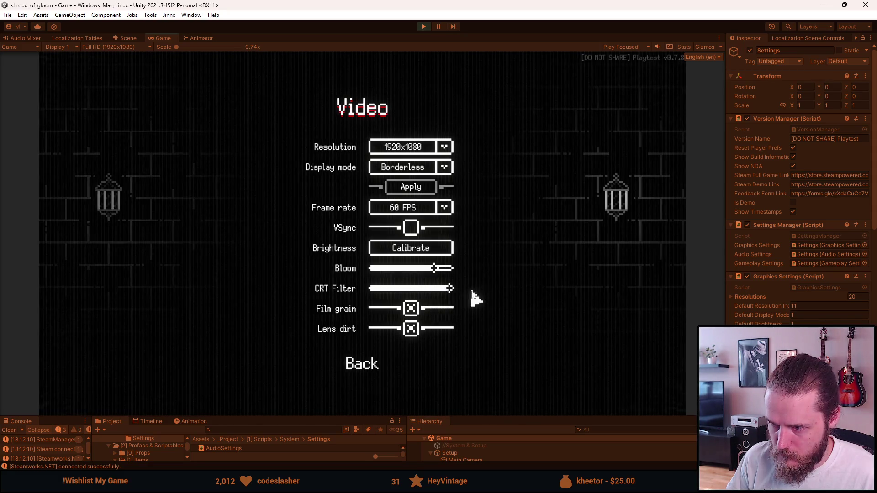
double_click(170, 37)
mouse_move(538, 322)
left_mouse_down()
mouse_move(455, 329)
mouse_move(565, 316)
left_mouse_up()
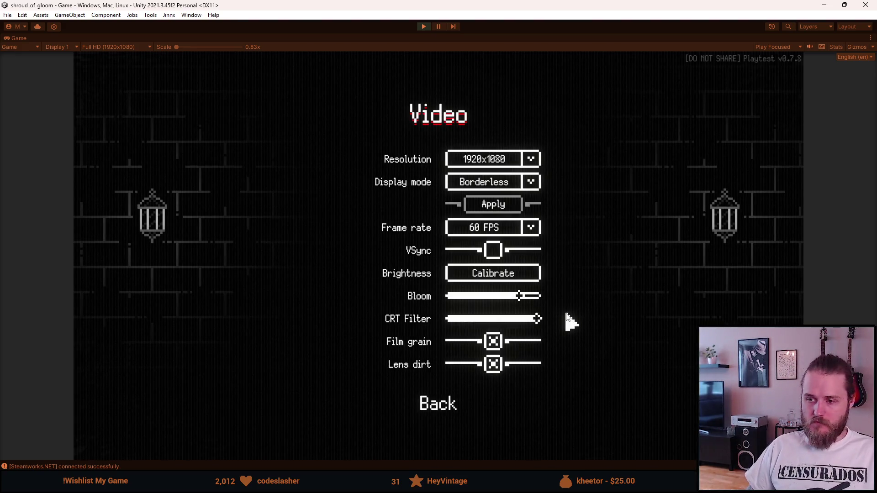
mouse_move(566, 317)
left_mouse_down()
mouse_move(452, 337)
mouse_move(552, 321)
mouse_move(505, 323)
mouse_move(490, 327)
mouse_move(577, 327)
left_mouse_up()
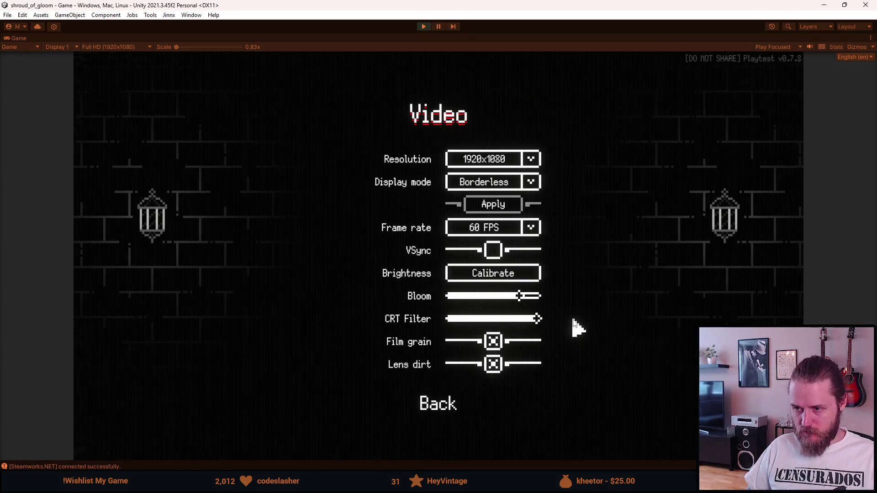
- Back out to the pause menu, resume and re-pause the game, then stop Play mode
left_click(425, 404)
left_click(428, 359)
left_click(446, 242)
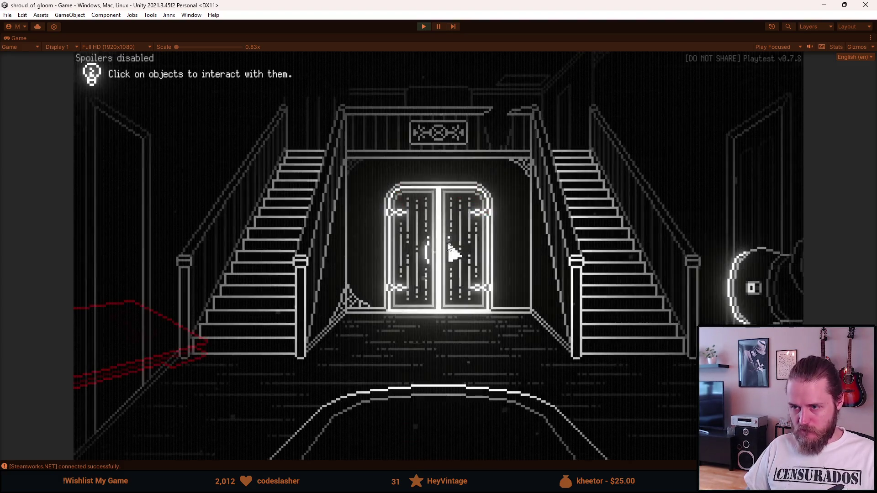
key("Escape")
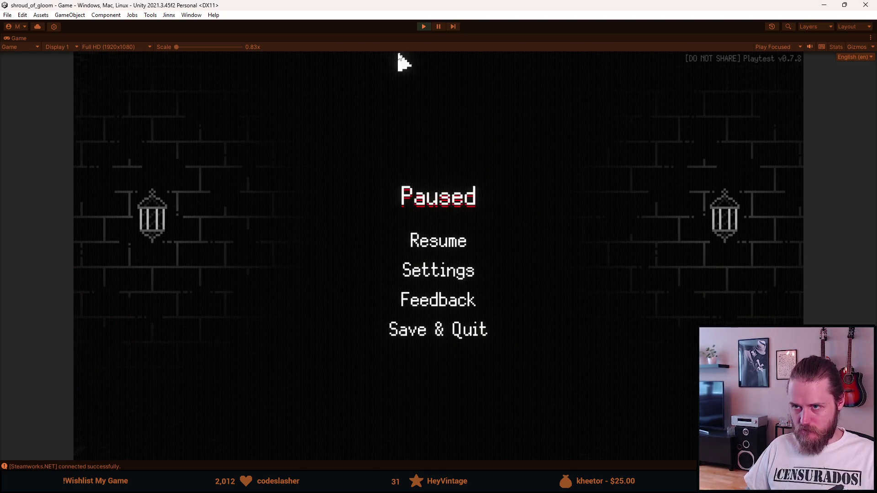
left_click(425, 28)
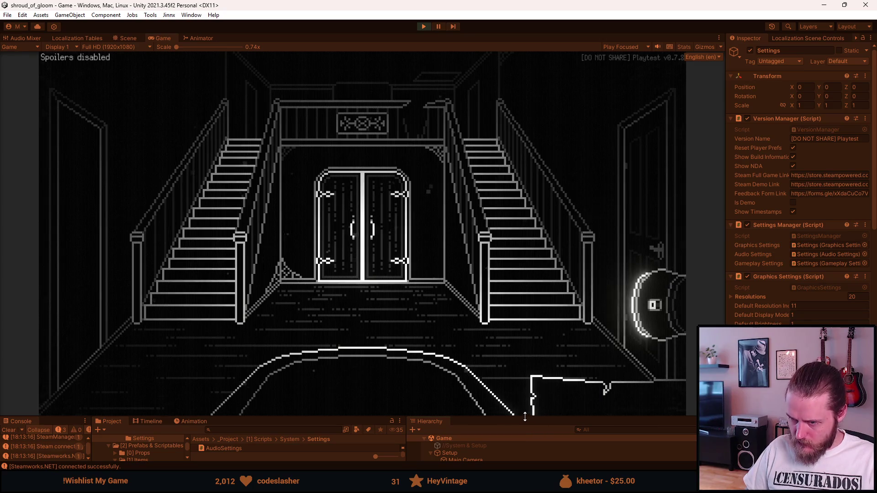
- Inspect the CRT_Overlay image colour in the colour picker, then clear the Console
left_click_drag(530, 417, 511, 319)
scroll(484, 412, "down", 10)
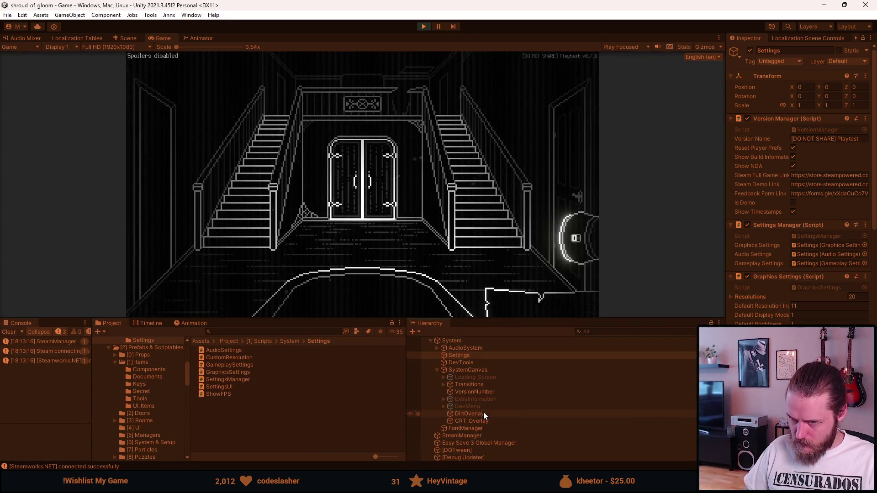
left_click(479, 421)
left_click(813, 229)
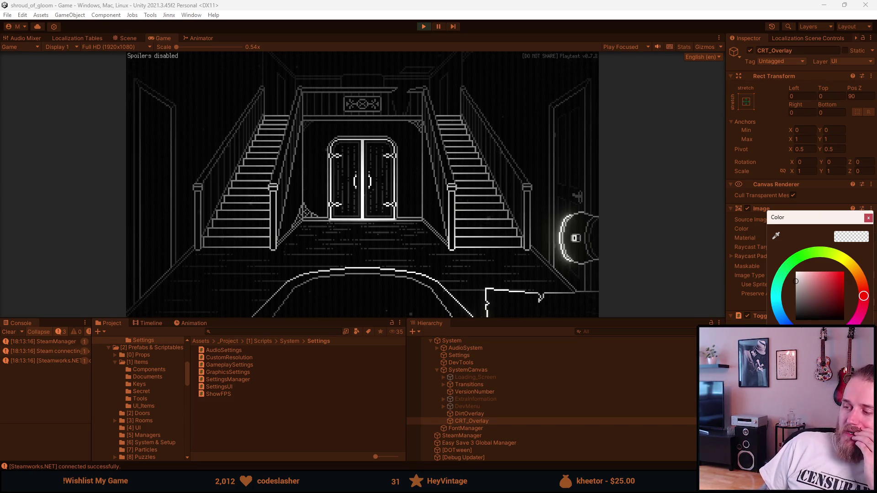
left_click(868, 219)
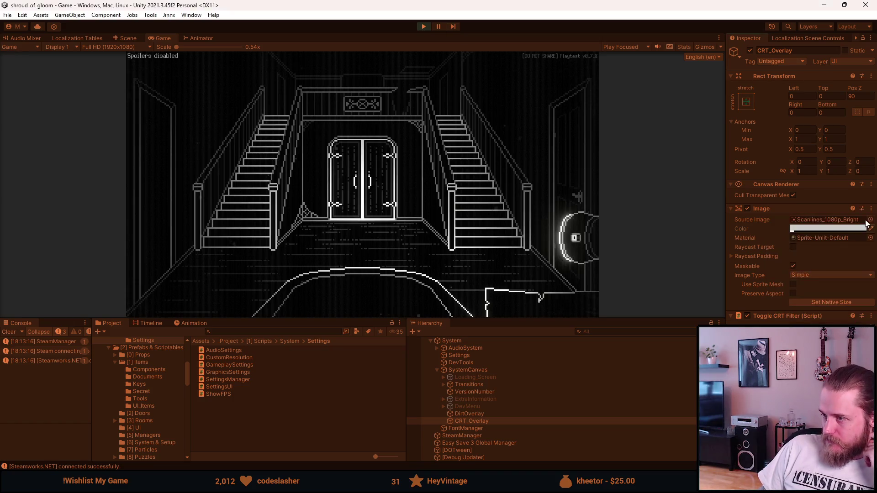
left_click(9, 332)
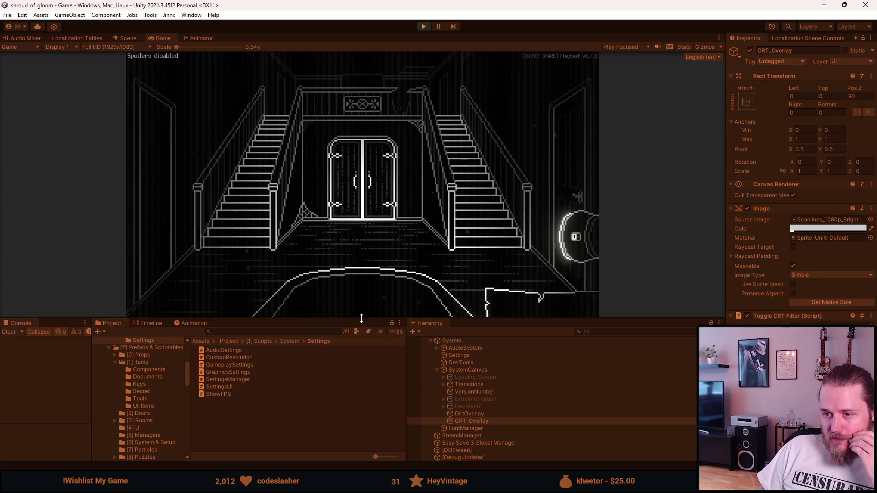
- Turn the CRT Filter all the way down in Video settings, then stop and restart the game
left_click_drag(360, 319, 361, 417)
key("Escape")
left_click(374, 254)
left_click(362, 194)
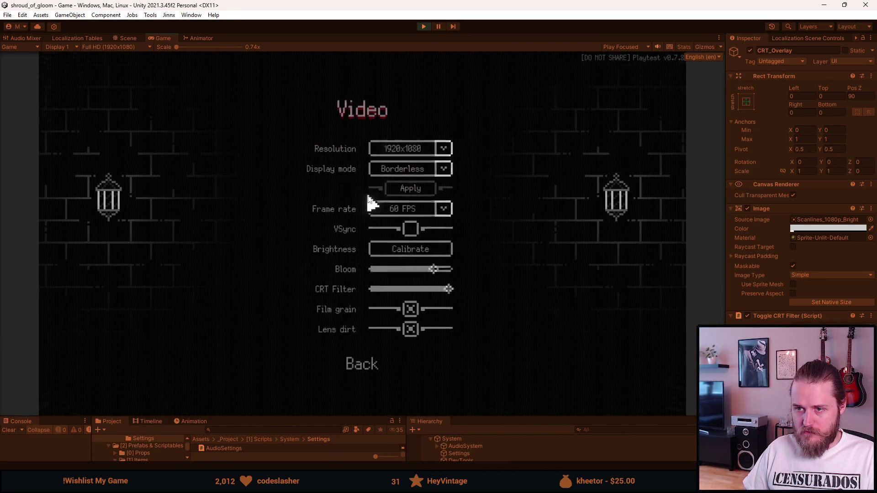
left_click_drag(405, 289, 348, 292)
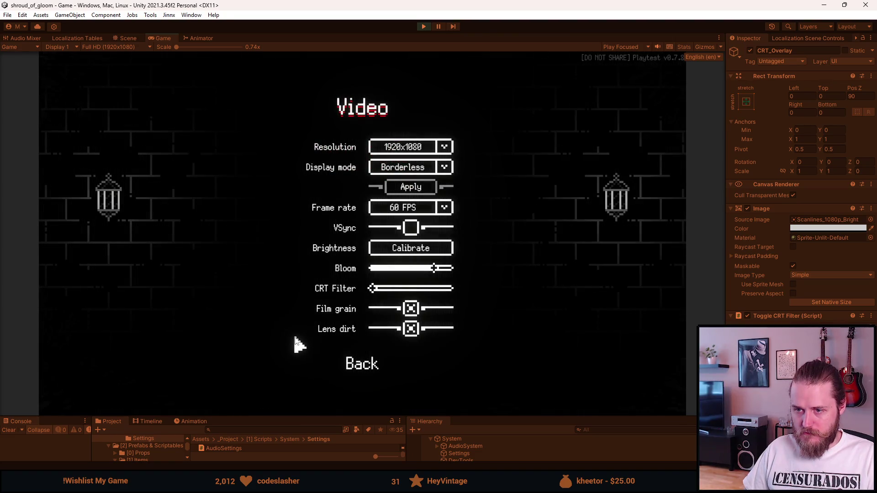
key("Escape")
key("Escape")
key("Escape")
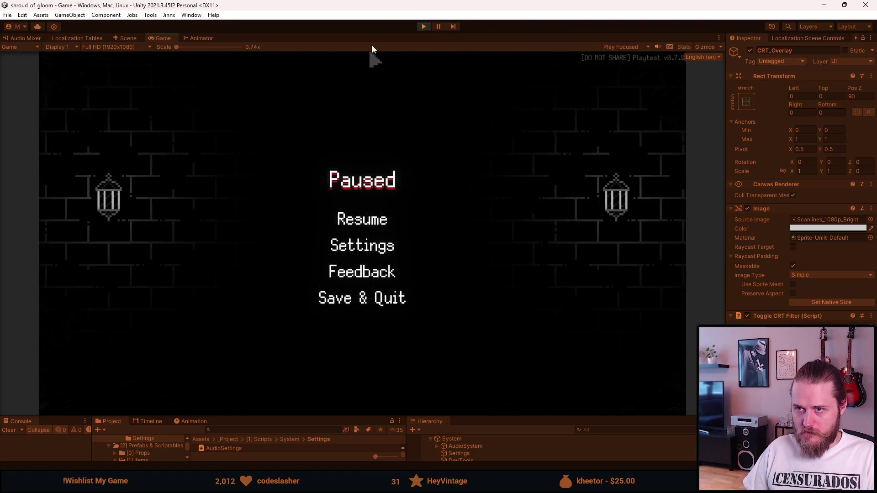
left_click(423, 26)
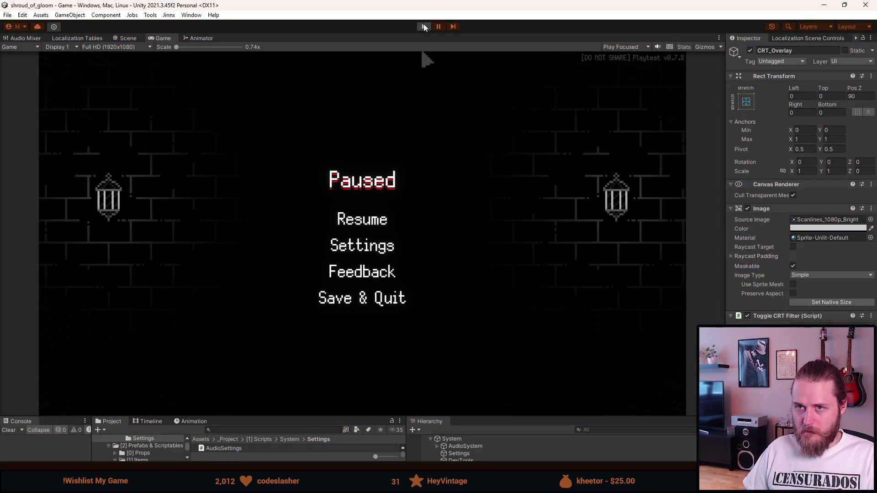
left_click(425, 26)
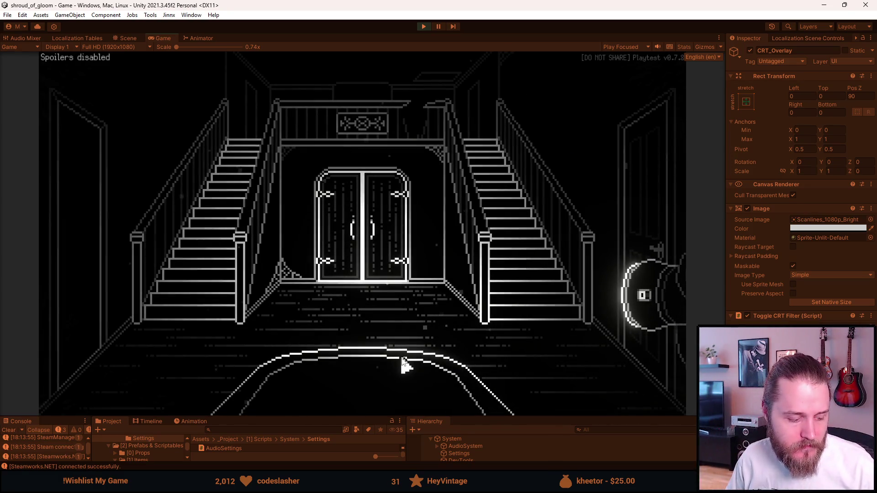
- In the maximized game's Video settings, adjust CRT Filter strength and lower Bloom slightly
double_click(163, 39)
key("Escape")
left_click(425, 274)
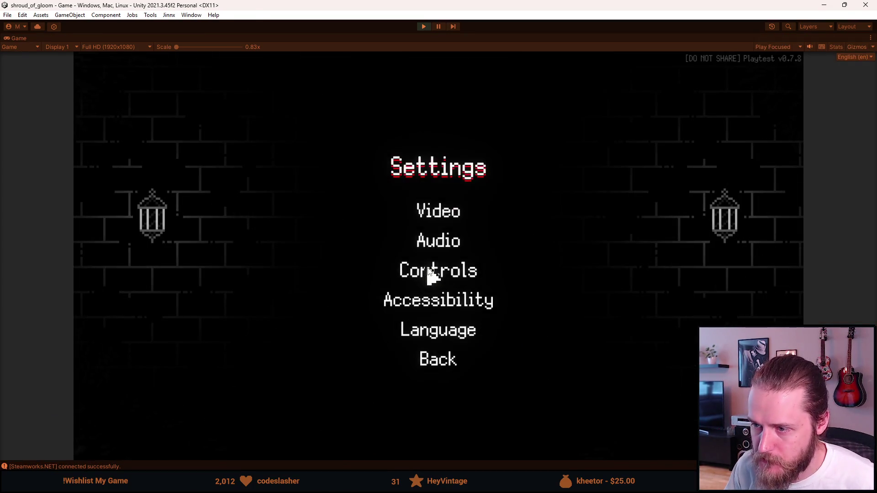
left_click(438, 215)
mouse_move(475, 320)
left_mouse_down()
mouse_move(537, 320)
mouse_move(524, 320)
left_mouse_up()
mouse_move(519, 296)
left_mouse_down()
mouse_move(425, 301)
mouse_move(573, 305)
left_mouse_up()
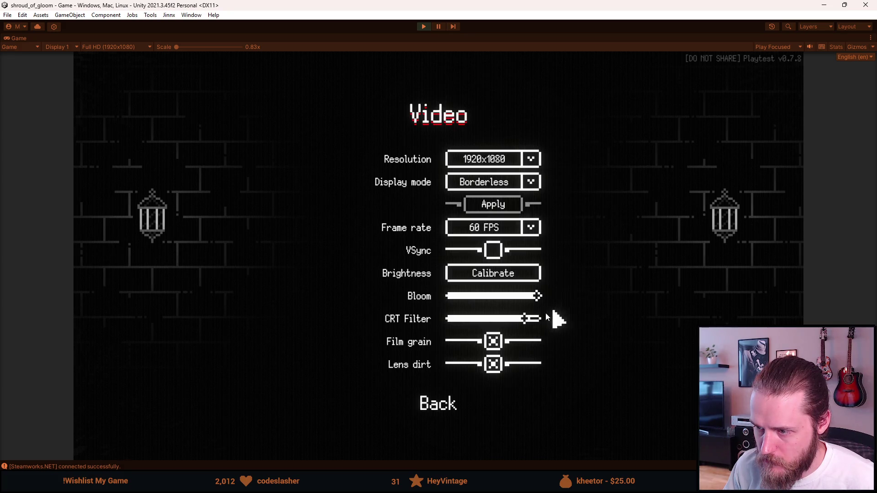
mouse_move(527, 322)
left_mouse_down()
mouse_move(481, 319)
mouse_move(504, 326)
mouse_move(494, 324)
left_mouse_up()
left_click(519, 298)
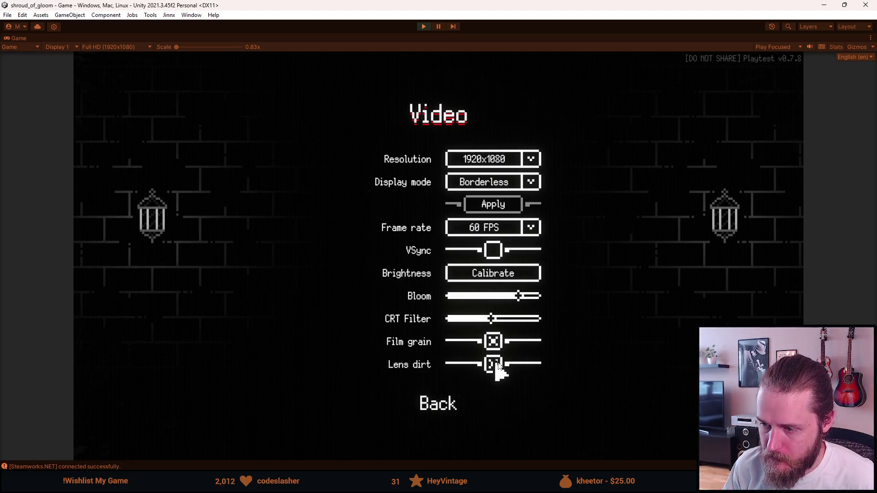
- Toggle Film grain off and on, leaving the CRT Filter at about halfway with grain on
left_click(495, 346)
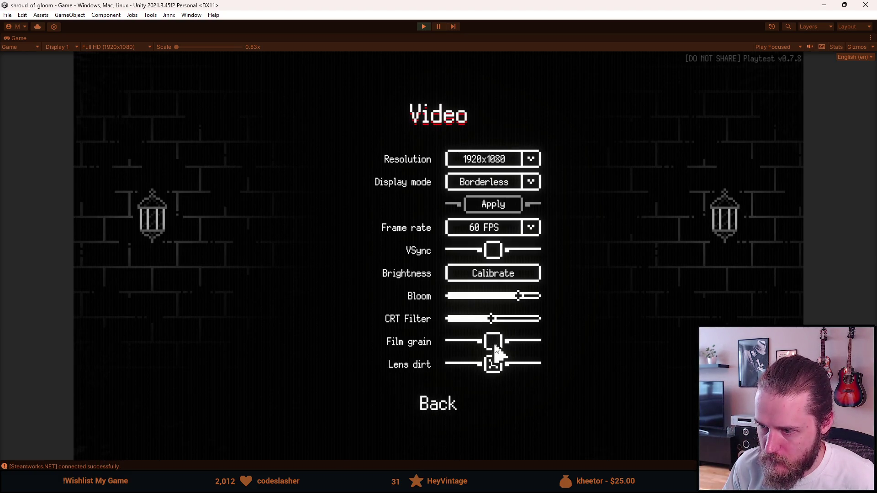
left_click_drag(486, 318, 450, 319)
left_click(495, 347)
left_click(495, 346)
left_click(494, 319)
left_click(495, 336)
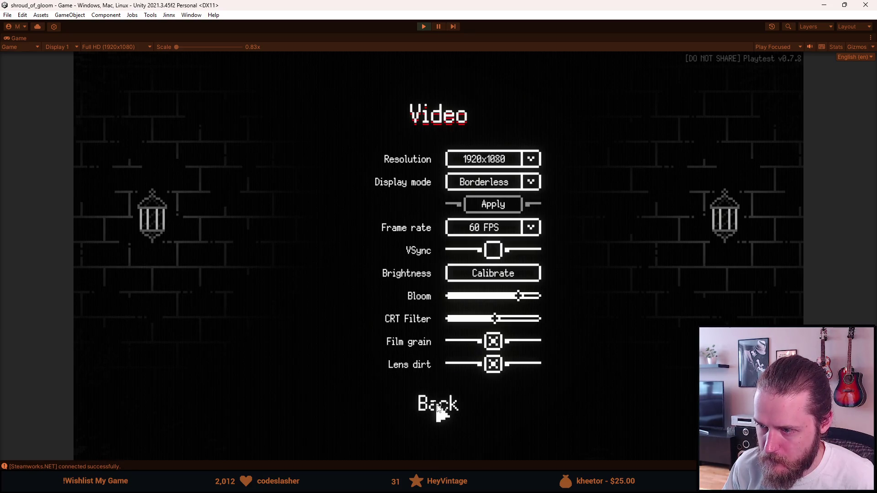
- Browse the Controls, Video and Language settings pages
left_click(440, 409)
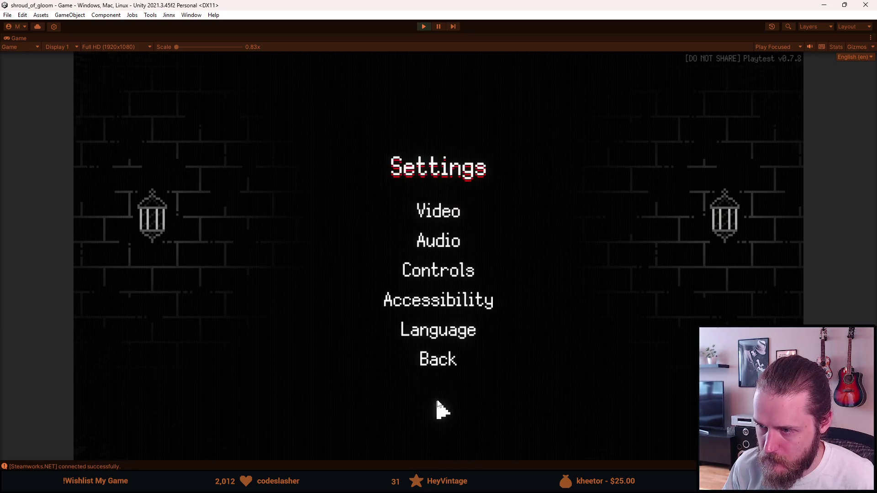
left_click(446, 273)
key("Escape")
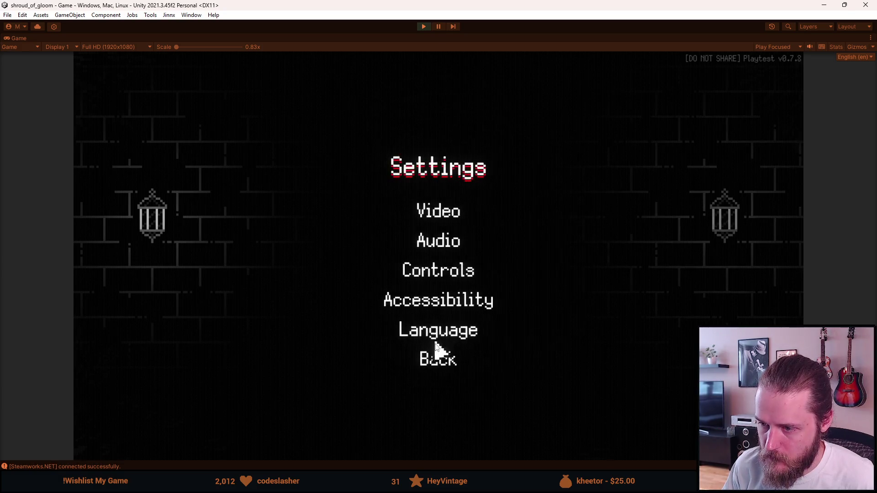
left_click(443, 218)
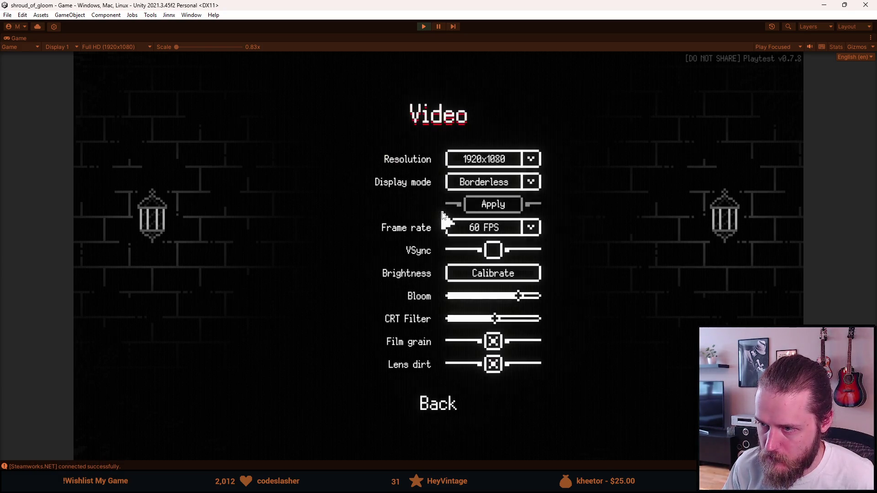
left_click(446, 404)
left_click(446, 333)
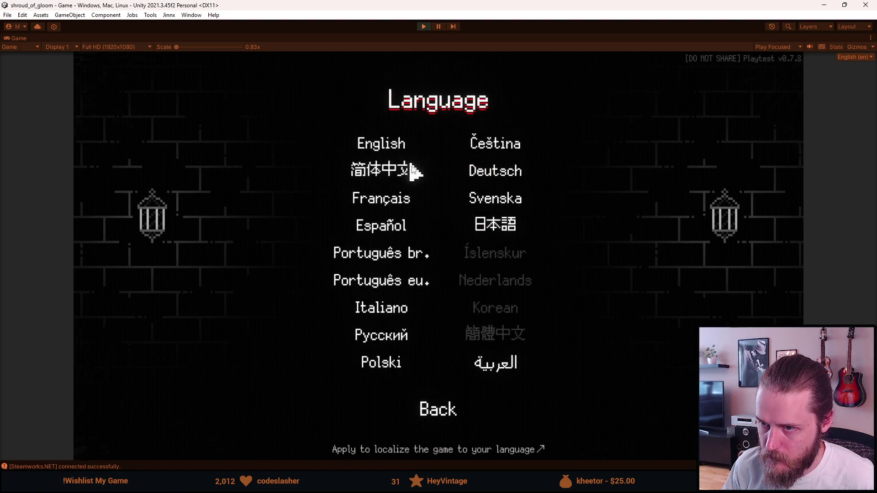
key("Escape")
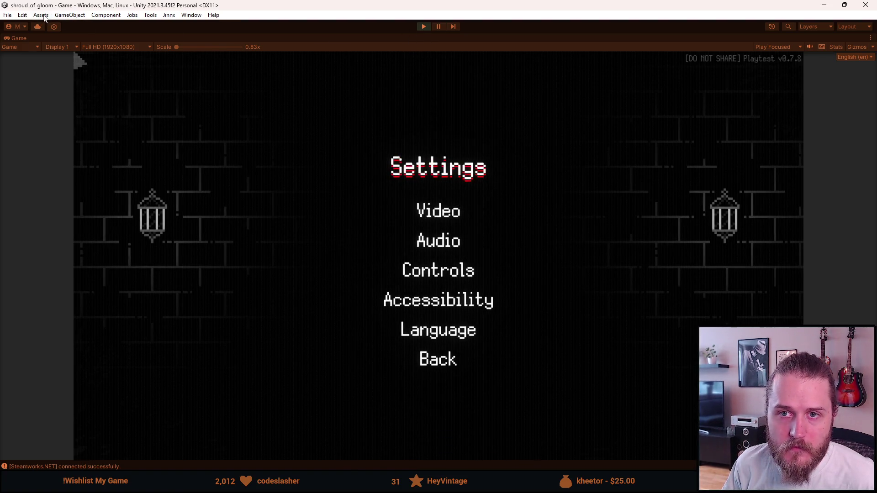
- Run Edit > Clear All PlayerPrefs and confirm with Yes
left_click(41, 15)
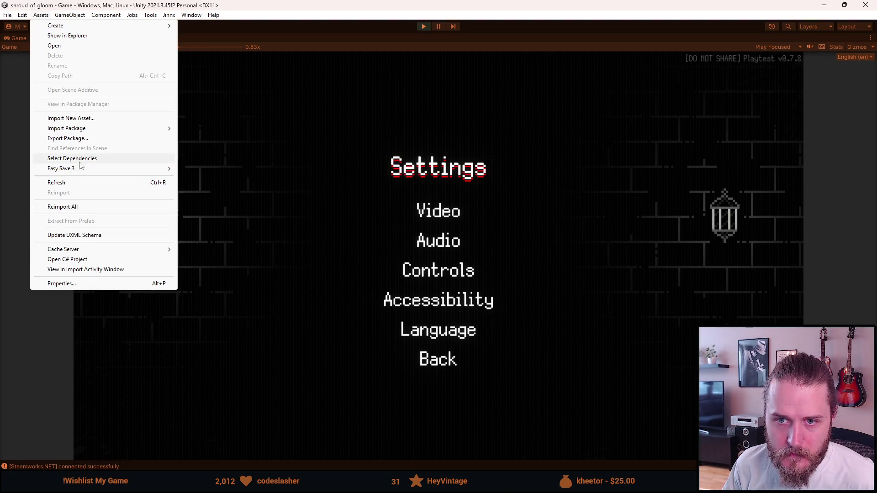
mouse_move(62, 15)
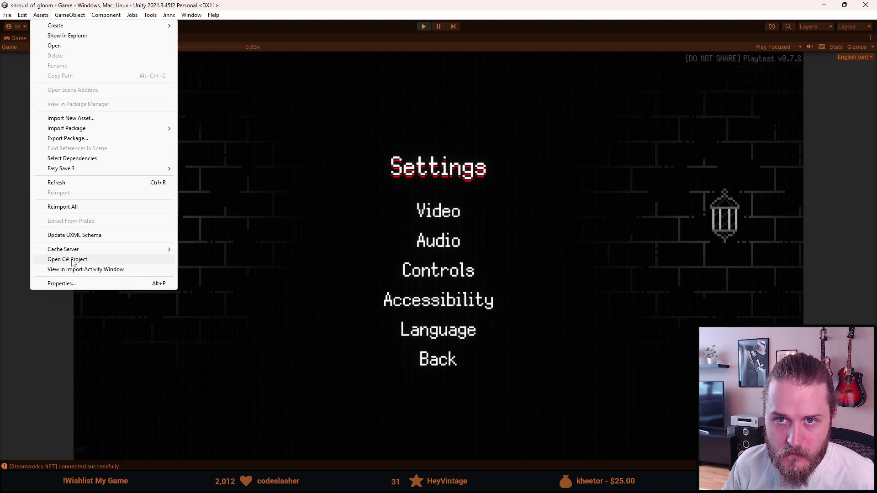
mouse_move(22, 15)
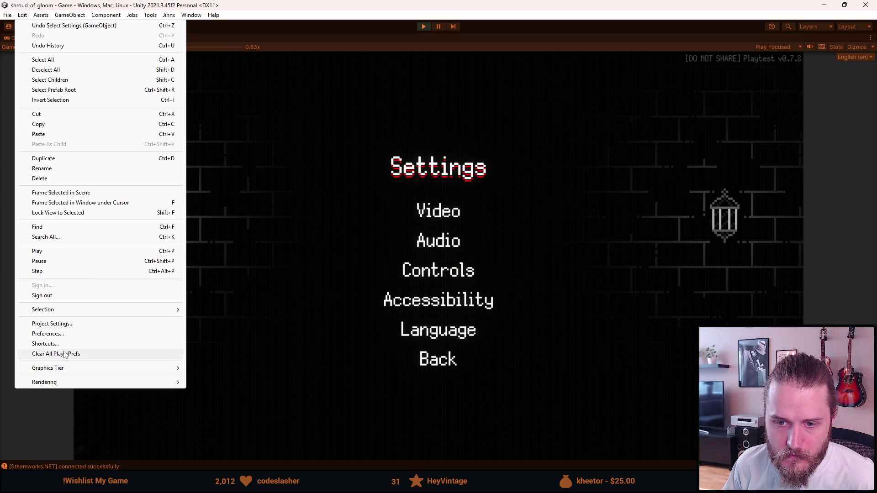
left_click(55, 354)
left_click(465, 258)
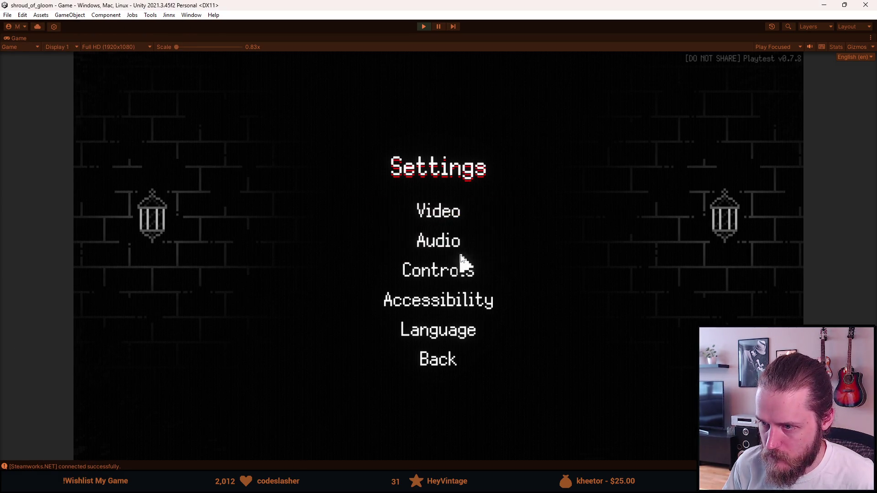
- On the Accessibility page, decline the tutorial-tips popup three times, then confirm disabling tips
left_click(446, 298)
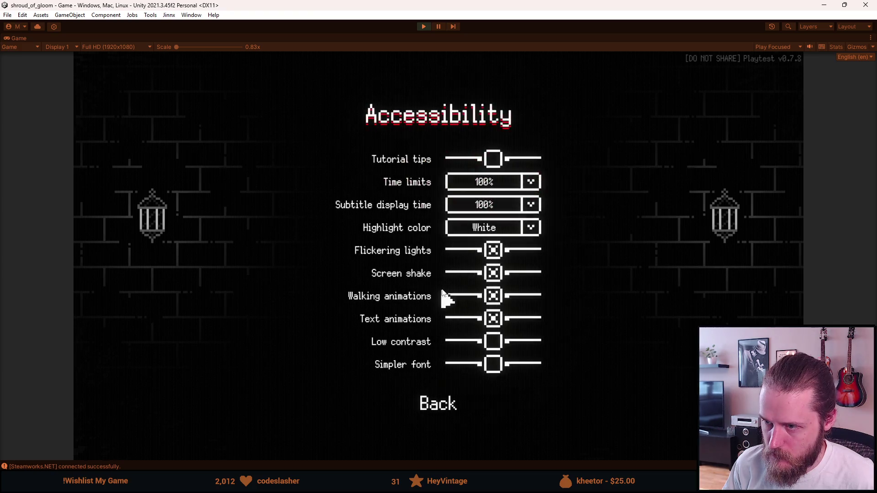
left_click(495, 161)
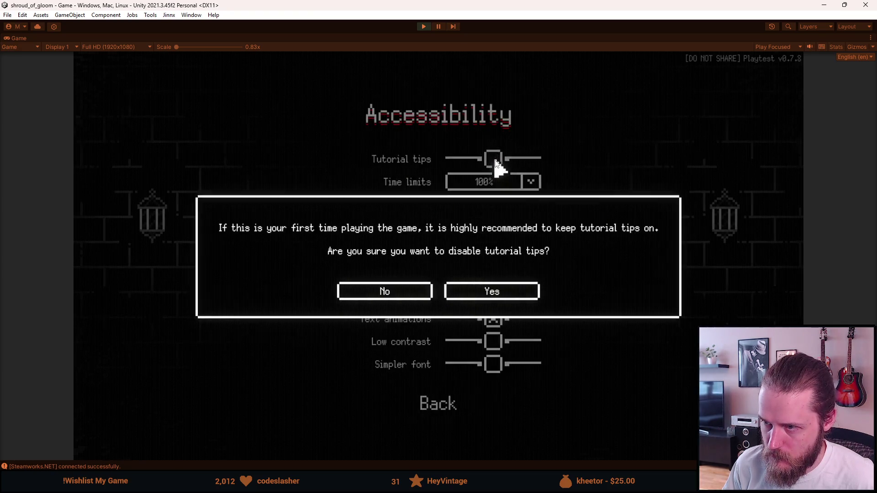
left_click(414, 288)
left_click(493, 159)
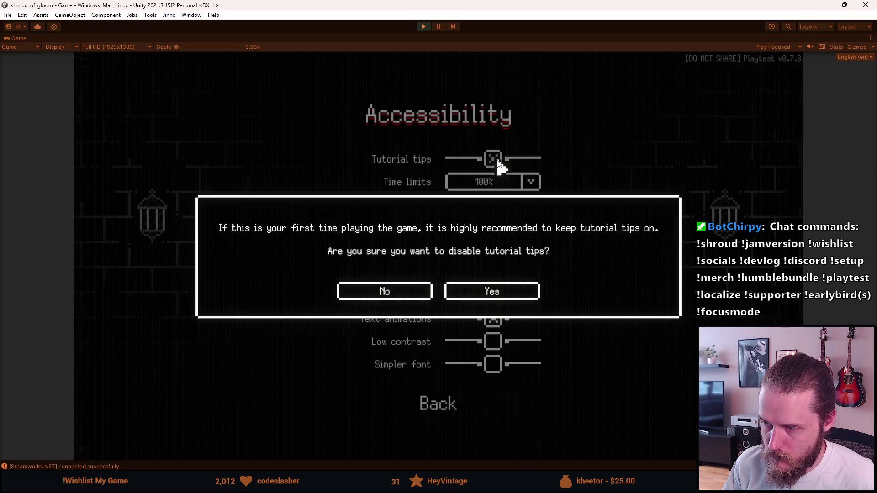
left_click(401, 287)
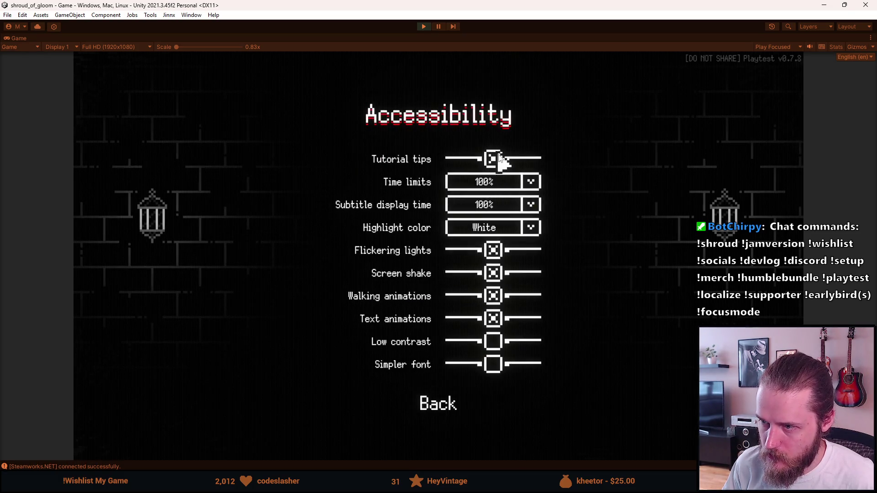
left_click(494, 159)
left_click(397, 296)
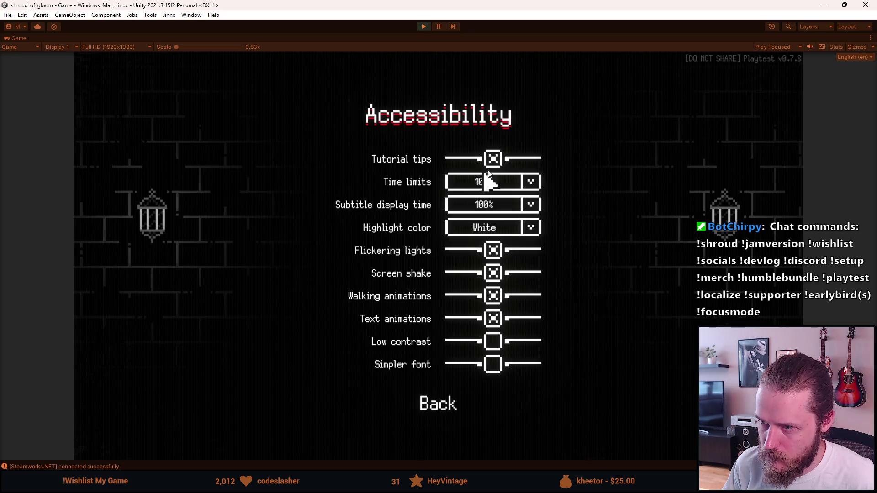
left_click(493, 161)
left_click(502, 292)
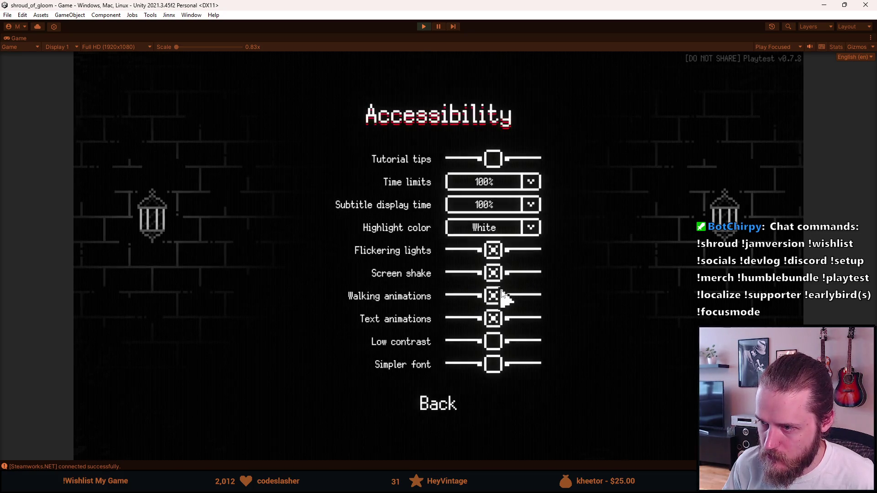
key("Escape")
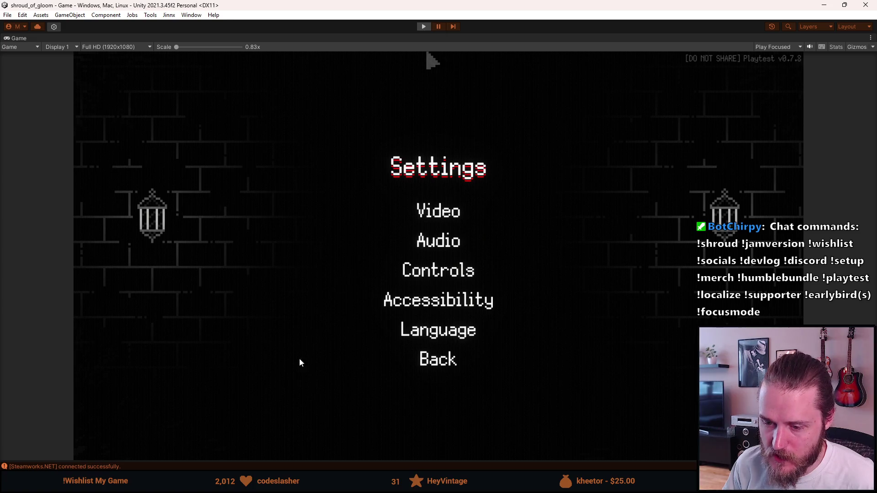
- Stop the game, open the SettingsUI prefab, and select ConfirmationPopup's Button_1 before switching to Visual Studio
key("ctrl+p")
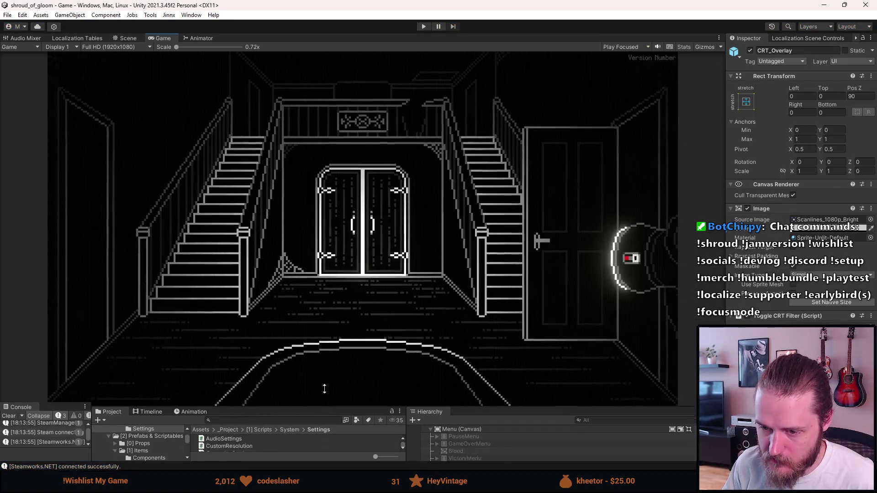
left_click_drag(325, 416, 320, 299)
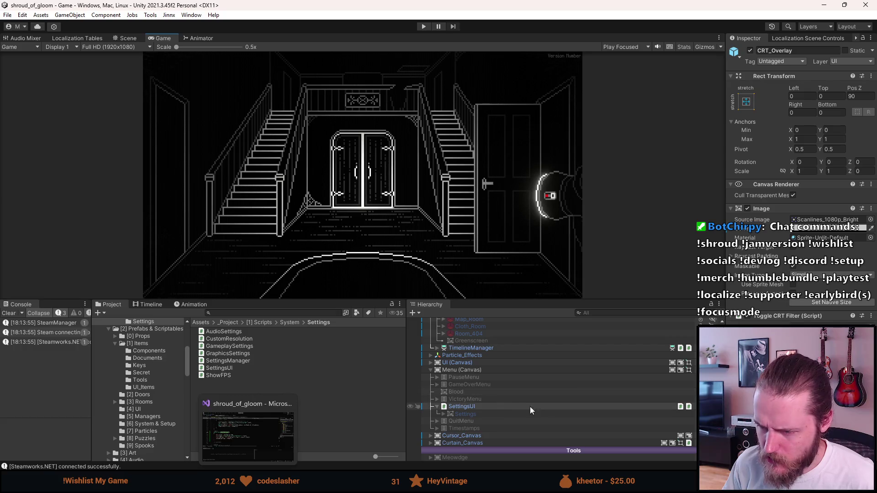
left_click(478, 406)
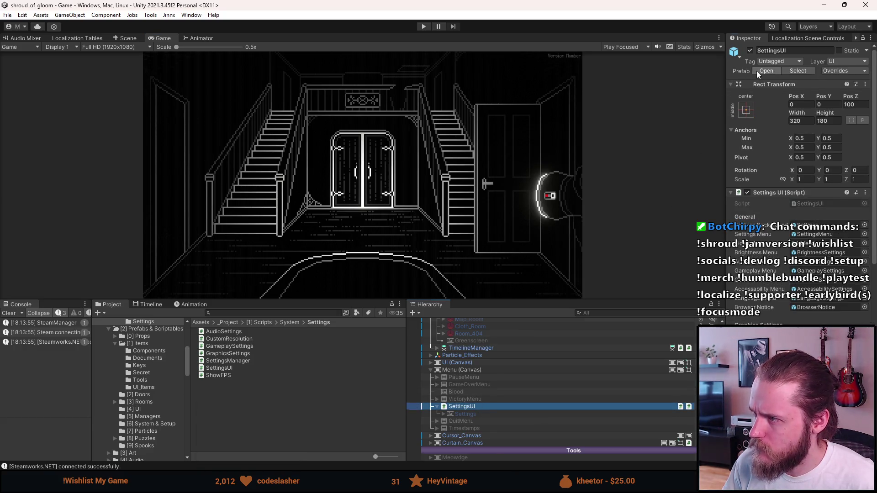
left_click(756, 71)
scroll(458, 428, "up", 2)
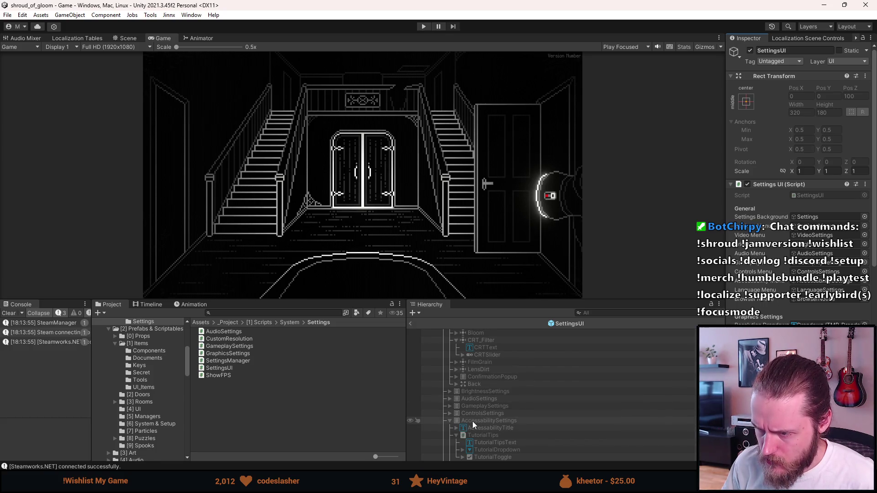
scroll(468, 423, "down", 5)
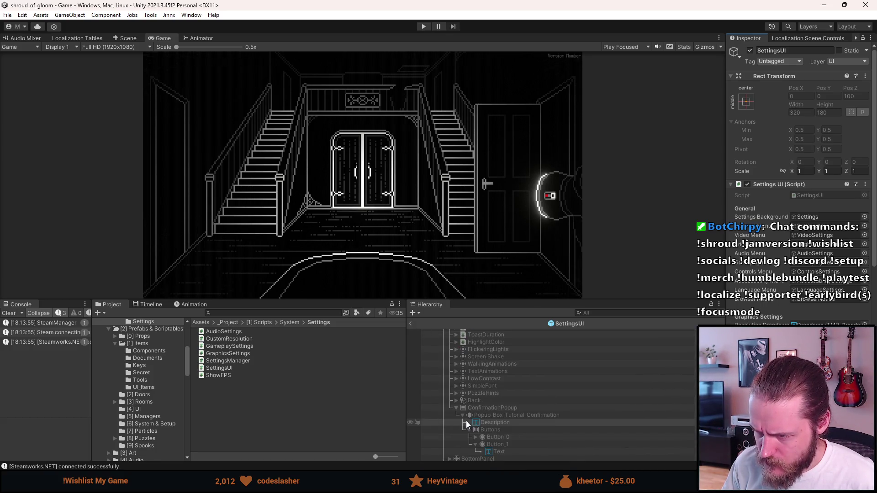
left_click(502, 445)
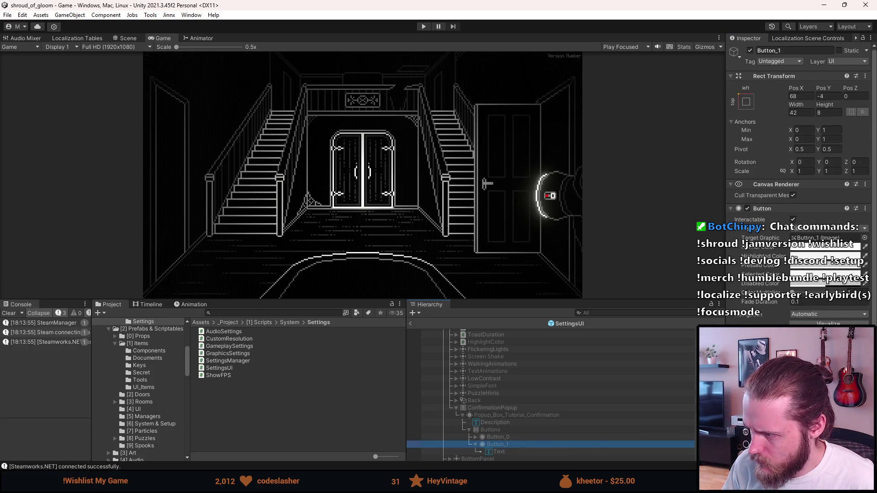
left_click_drag(726, 352, 665, 352)
mouse_move(248, 484)
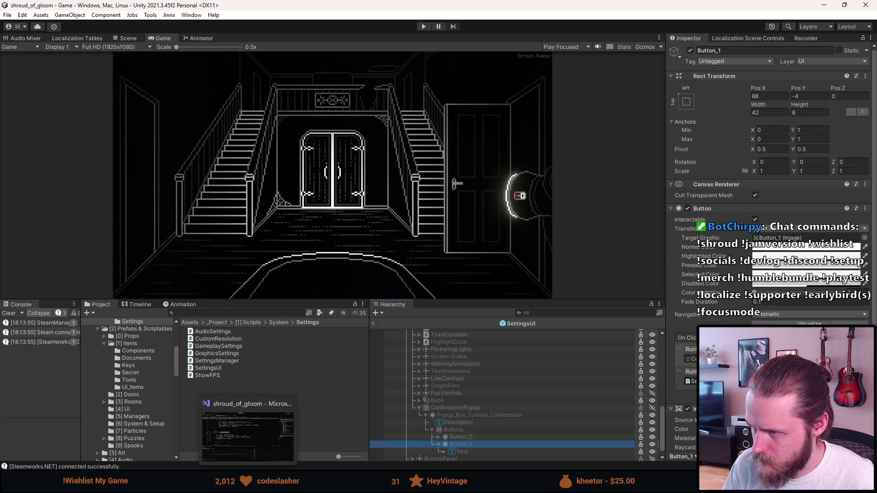
left_click(248, 437)
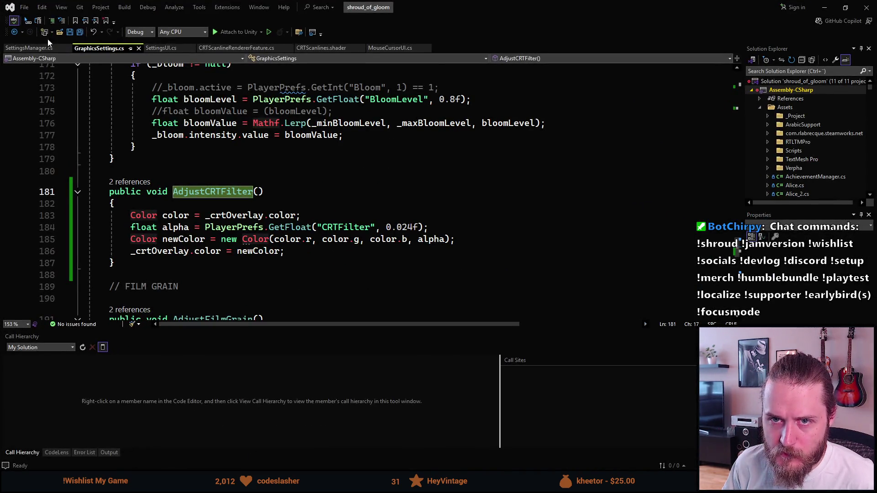
- In SettingsUI.cs, search for 'confirm' to locate the tutorial tips confirmation handler
left_click(158, 48)
left_click(231, 164)
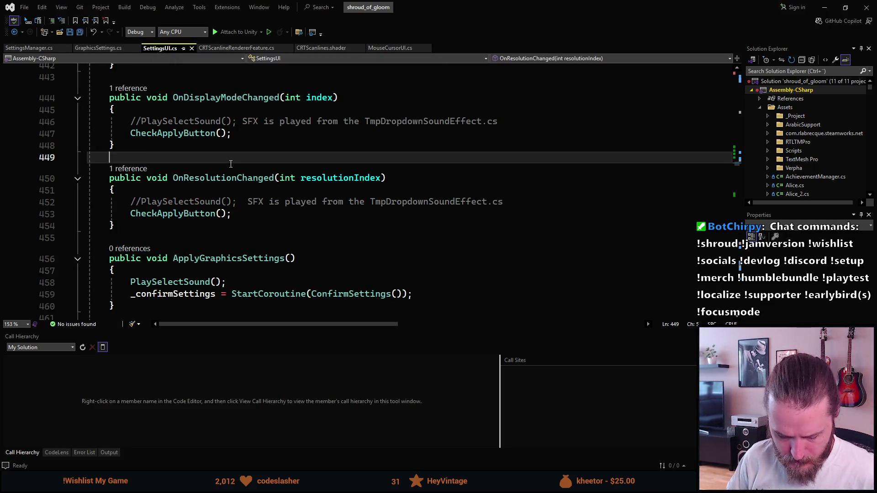
key("ctrl+f")
type("confirm")
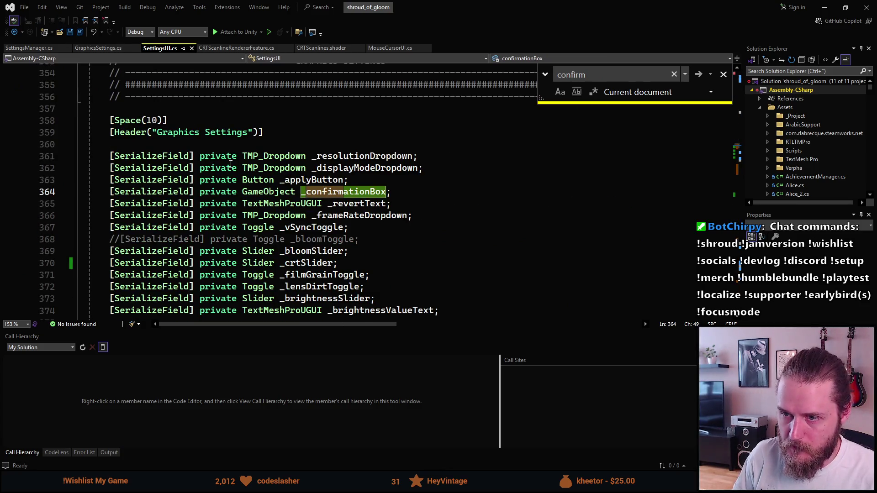
key("Return")
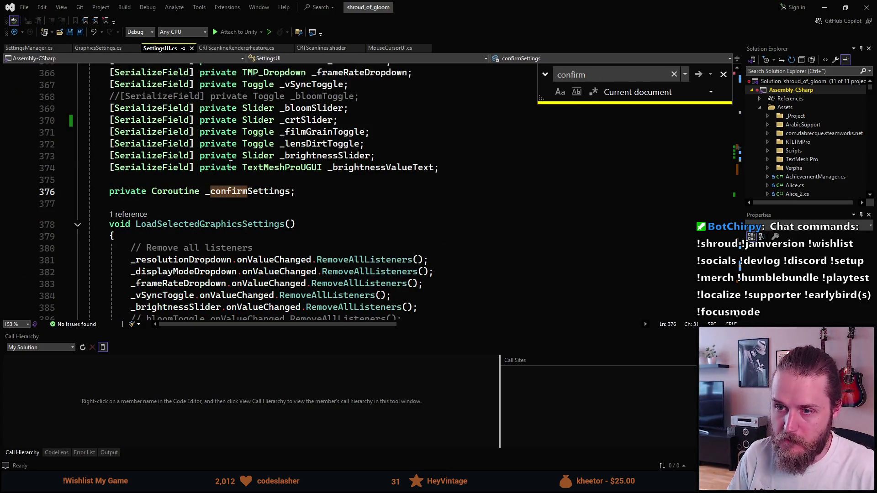
key("Return")
key("Return")
key("Return")
key("Return")
key("Return")
key("Return")
key("Return")
key("Return")
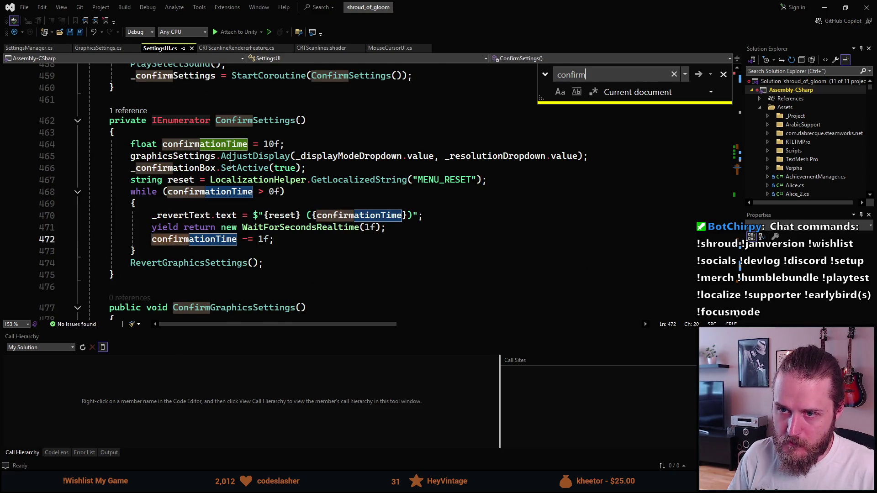
key("Return")
key("Return")
key("Return")
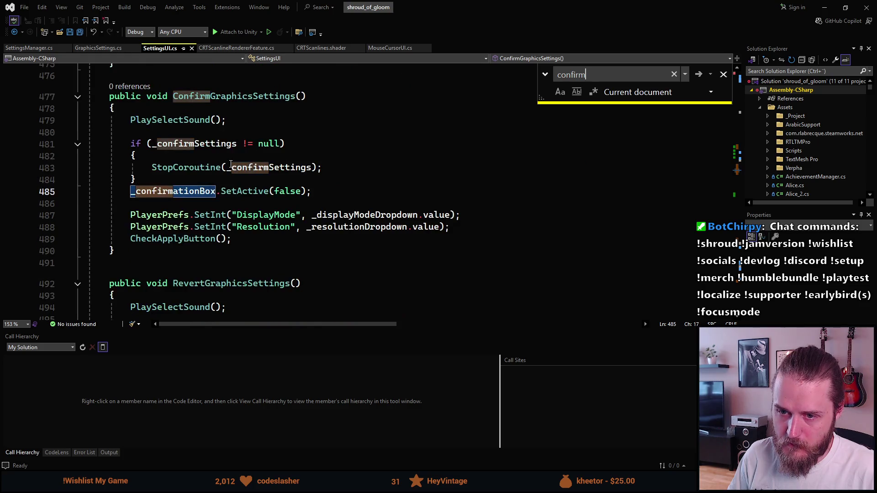
key("Return")
key("Return")
key("Return")
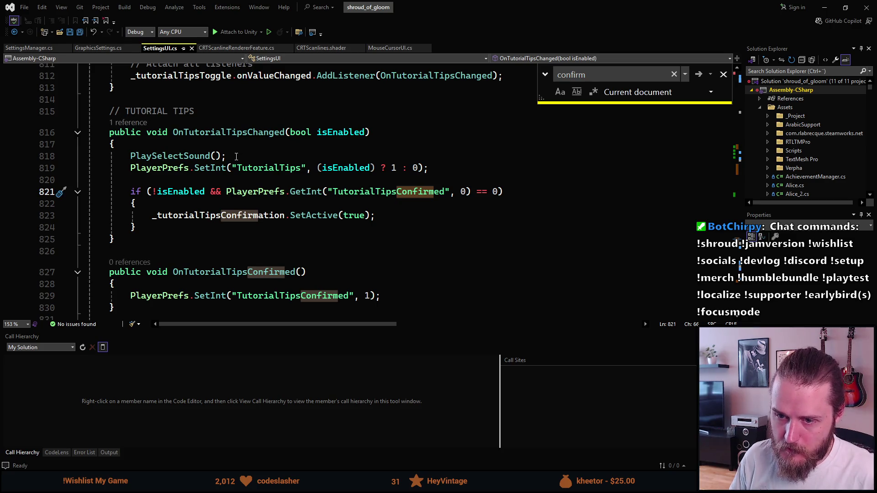
left_click(164, 227)
key("Escape")
- Copy the PlaySelectSound(); line into OnTutorialTipsConfirmed and save the script
left_click(158, 157)
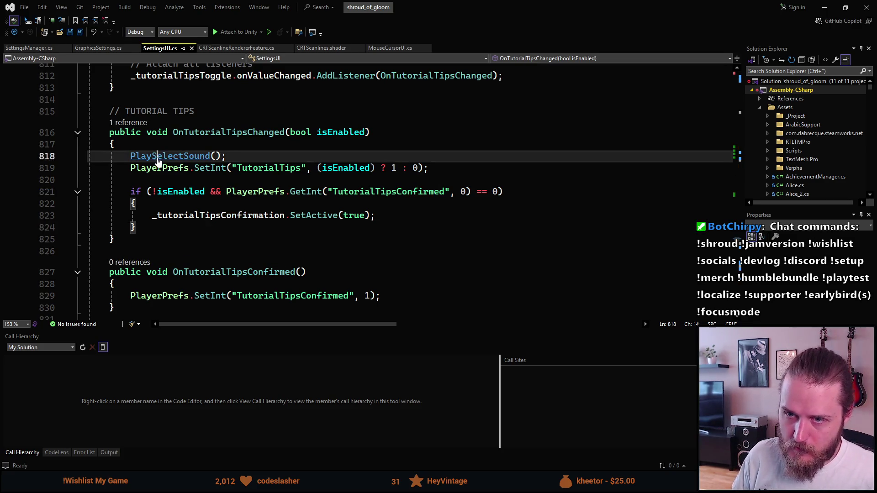
key("ctrl+d")
key("alt+Down")
key("alt+Down")
key("alt+Down")
key("alt+Down")
key("alt+Down")
key("alt+Down")
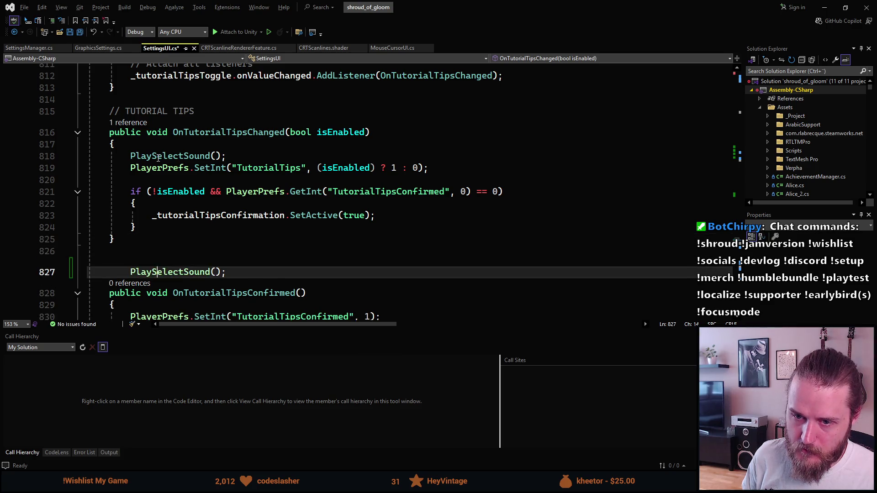
key("Up")
key("Up")
key("Up")
key("ctrl+s")
left_click(825, 8)
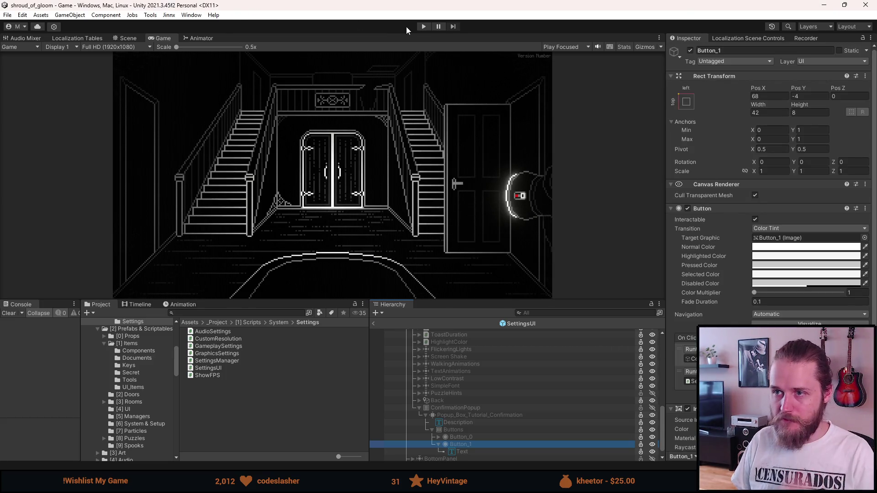
- Run the recompiled game, stop it, and start Edit > Clear All PlayerPrefs
left_click(424, 27)
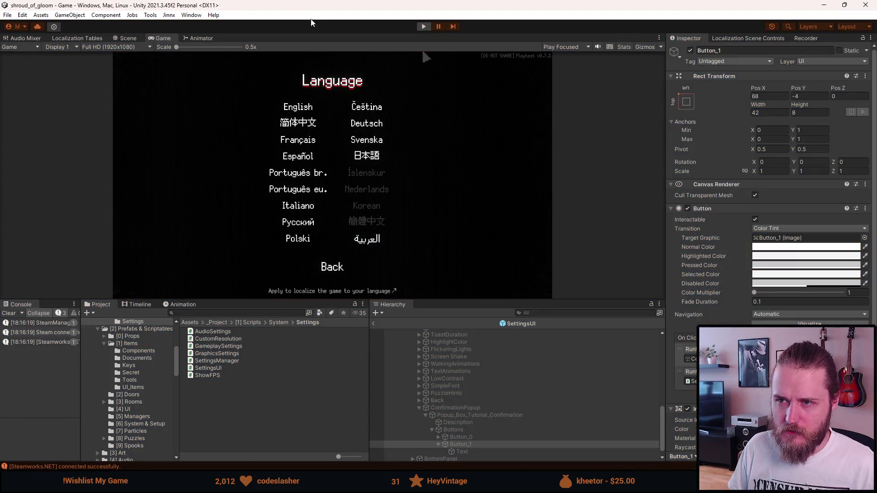
key("ctrl+p")
left_click(22, 17)
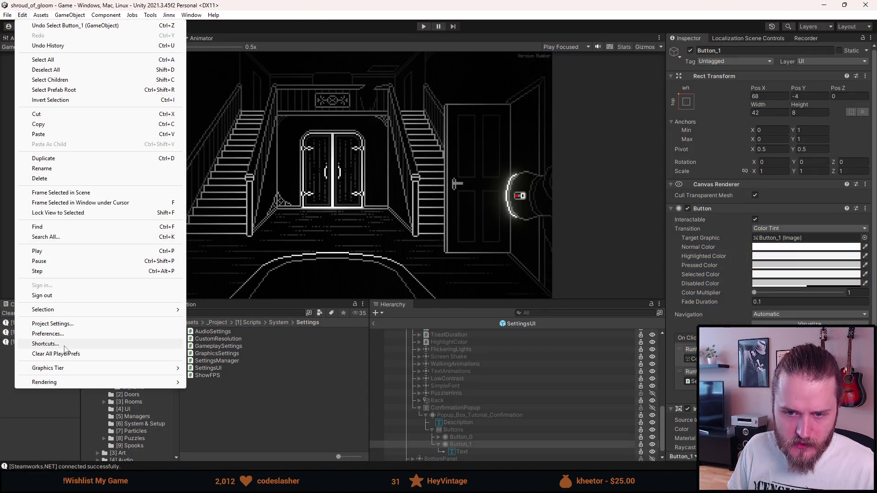